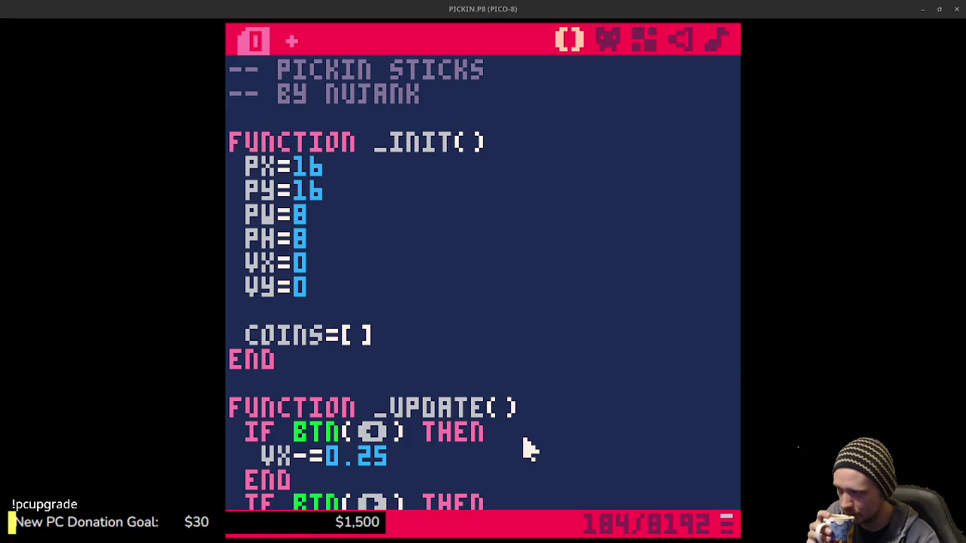
Delete the coins=[] line from inside the _init() function.
left_click(419, 335)
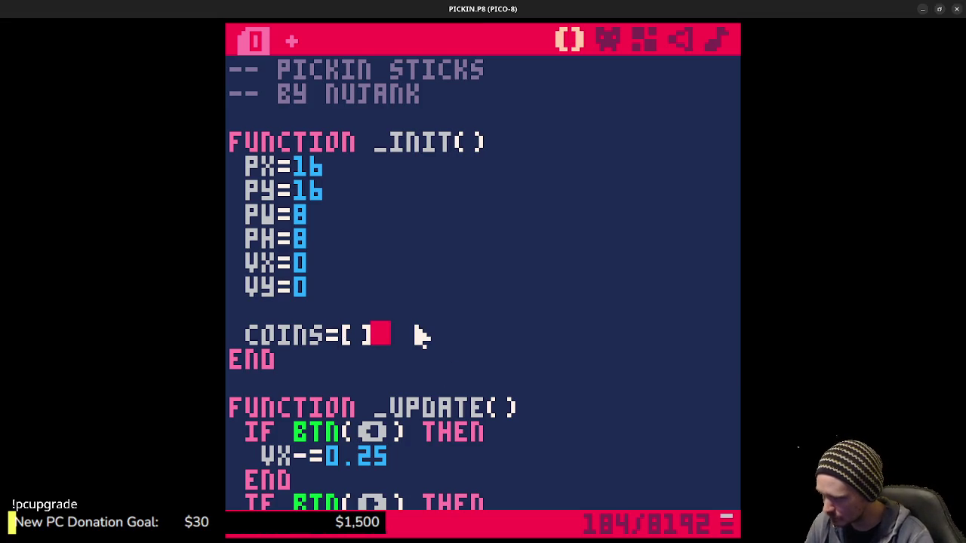
key("alt+Up")
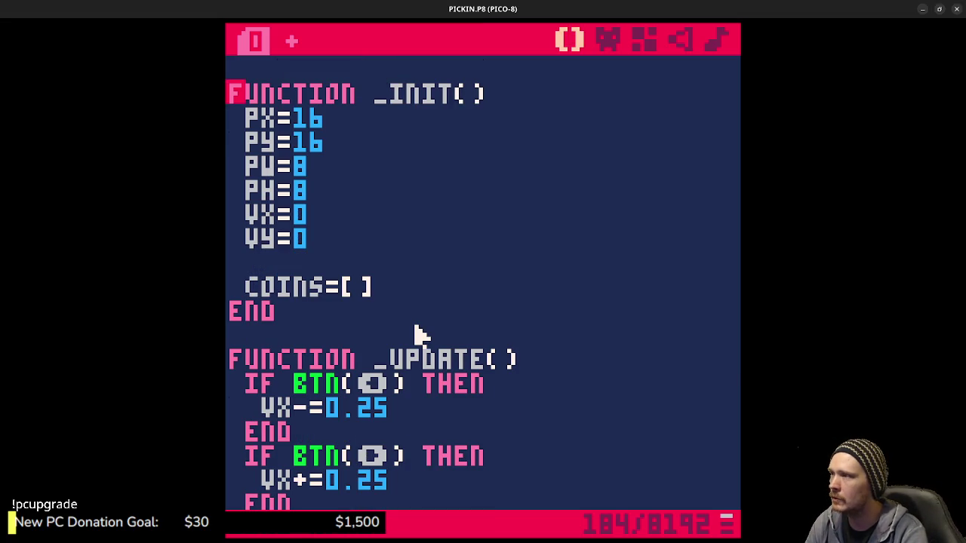
left_click_drag(401, 299, 252, 287)
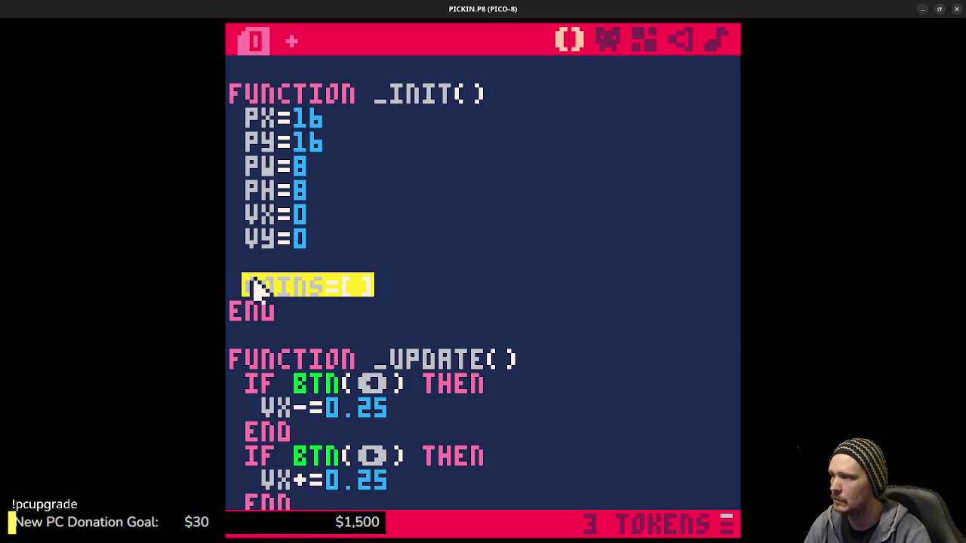
key("BackSpace")
Declare coins=[] above function _init() and remove the leftover blank lines before end.
scroll(287, 140, "up", 2)
left_click(287, 123)
key("Return")
key("Return")
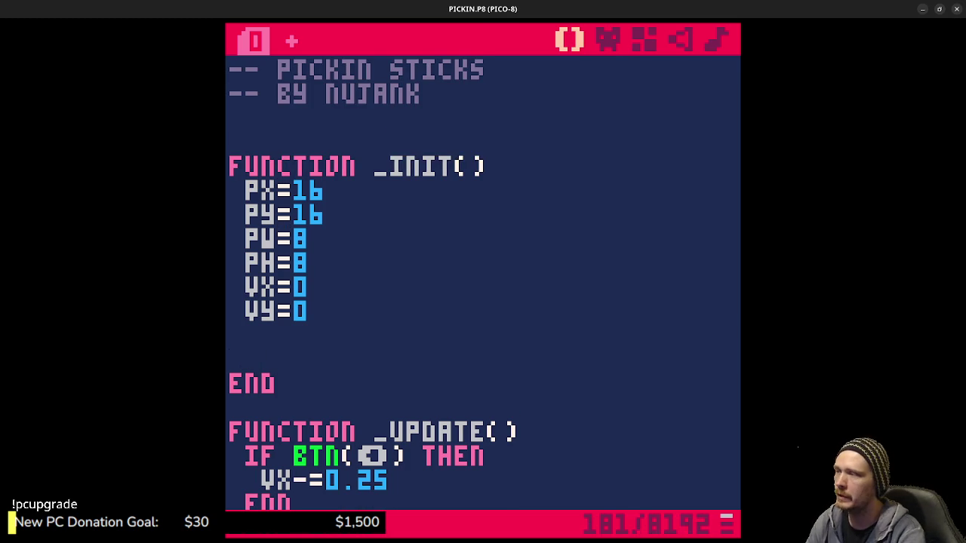
type("coins=[]")
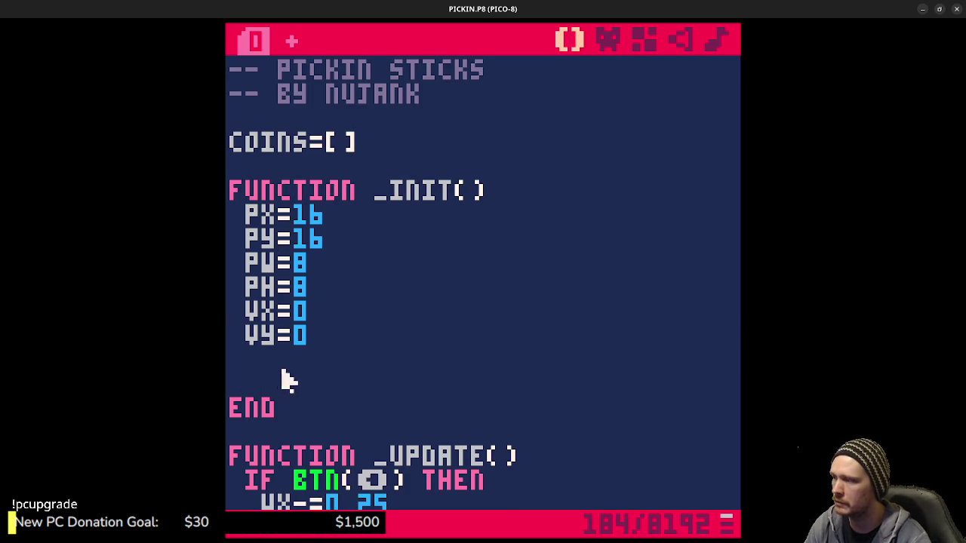
left_click(402, 385)
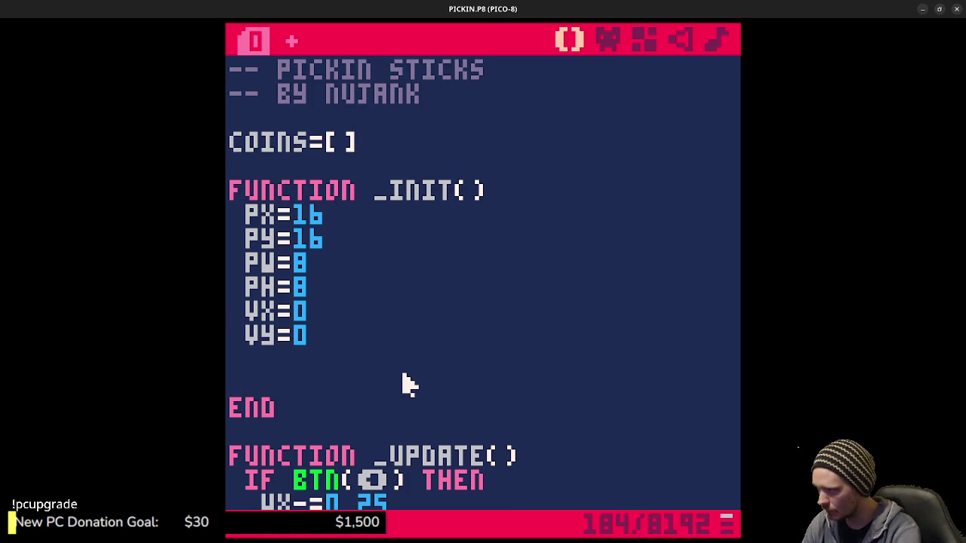
key("BackSpace")
key("BackSpace")
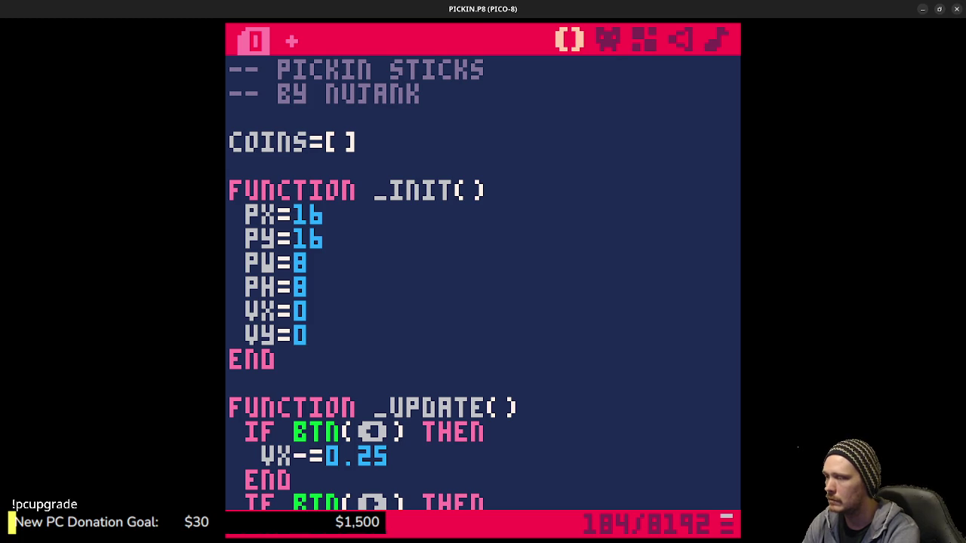
left_click(404, 151)
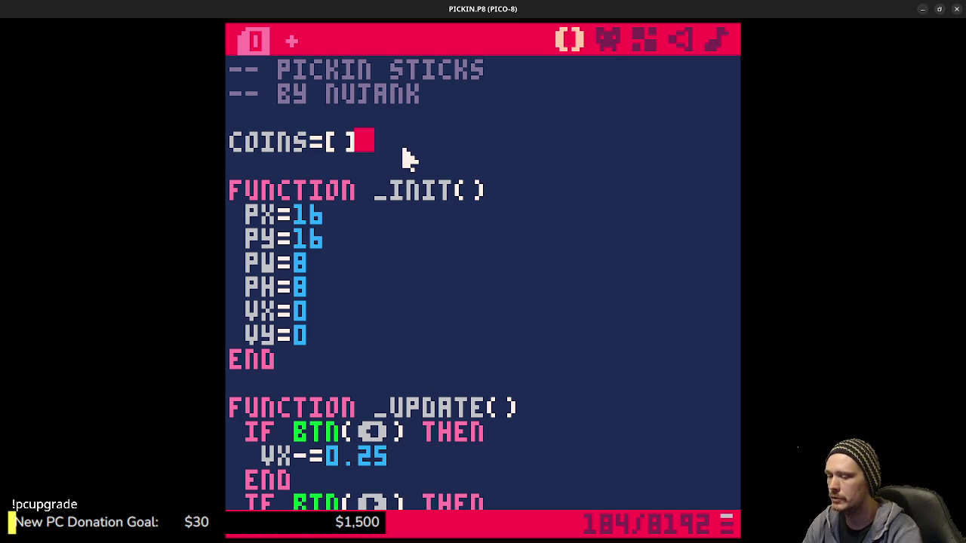
Add function addcoin(x,y) containing local c={ x: x } and save the cart.
key("Return")
key("Return")
type("function addcoin")
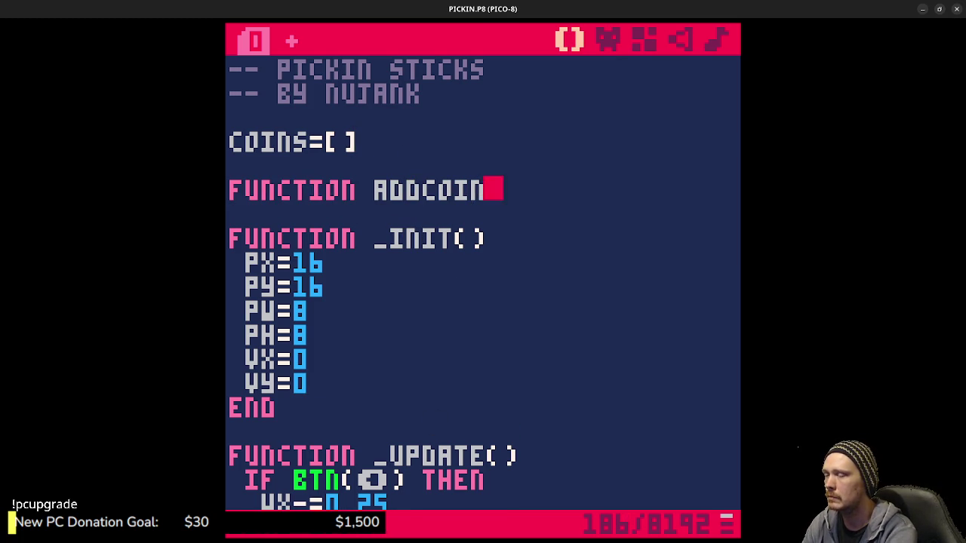
type("(x,y")
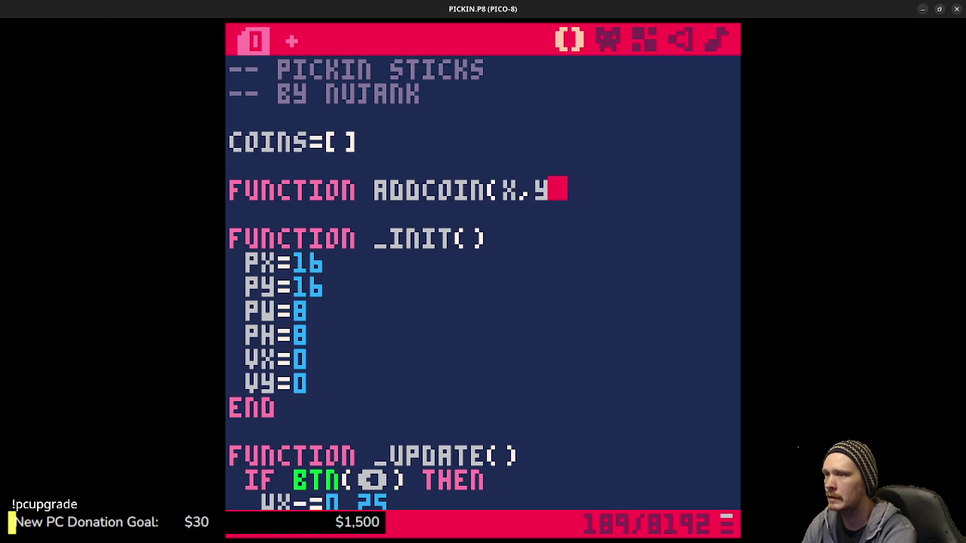
type(")")
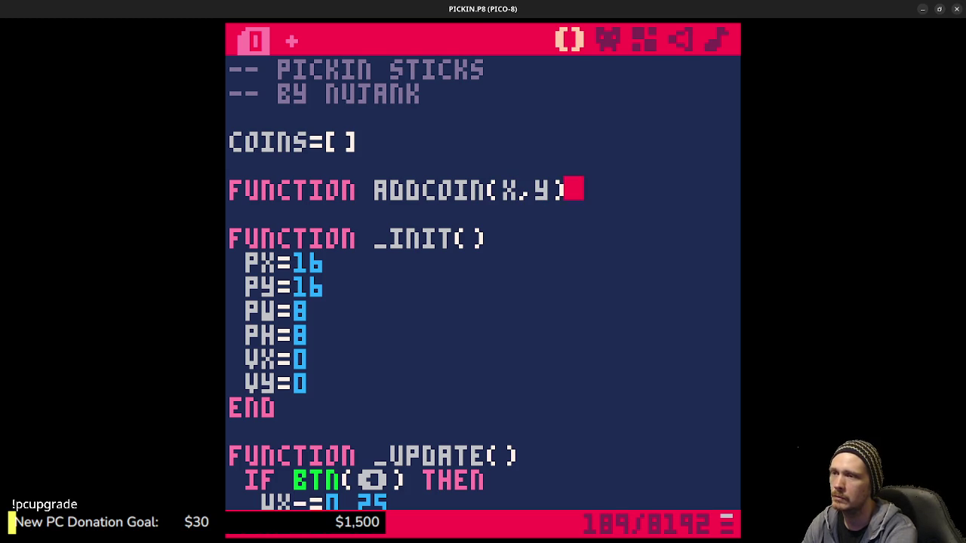
key("Return")
key("Return")
type("end")
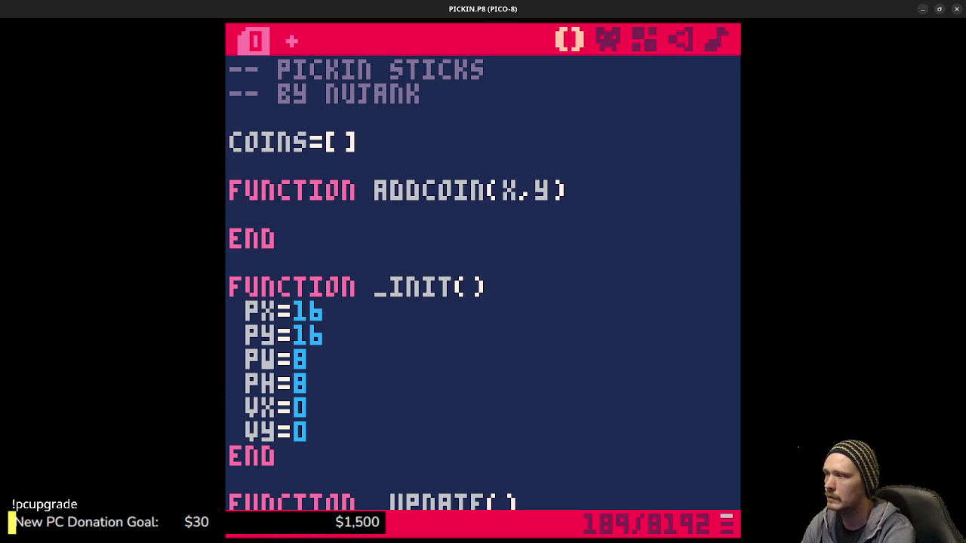
type(" local")
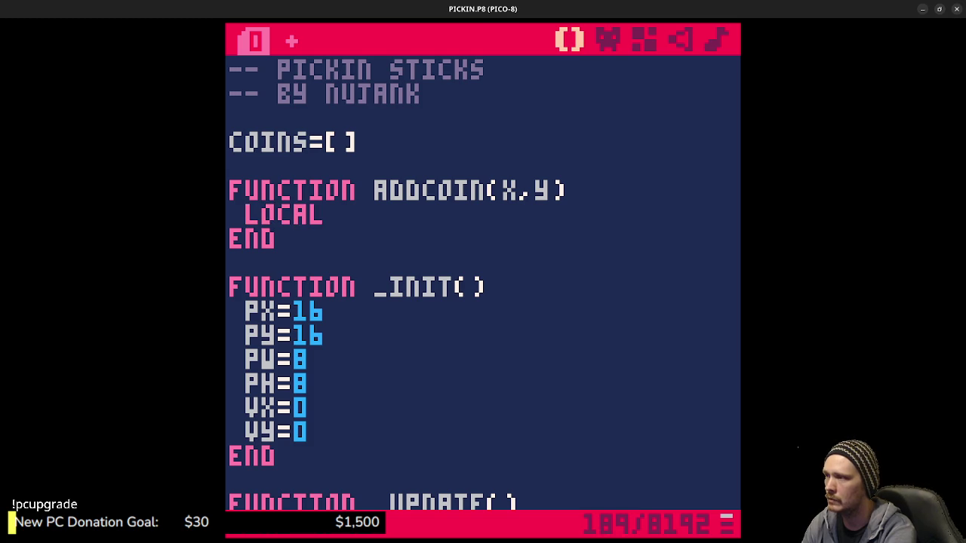
type(" c=")
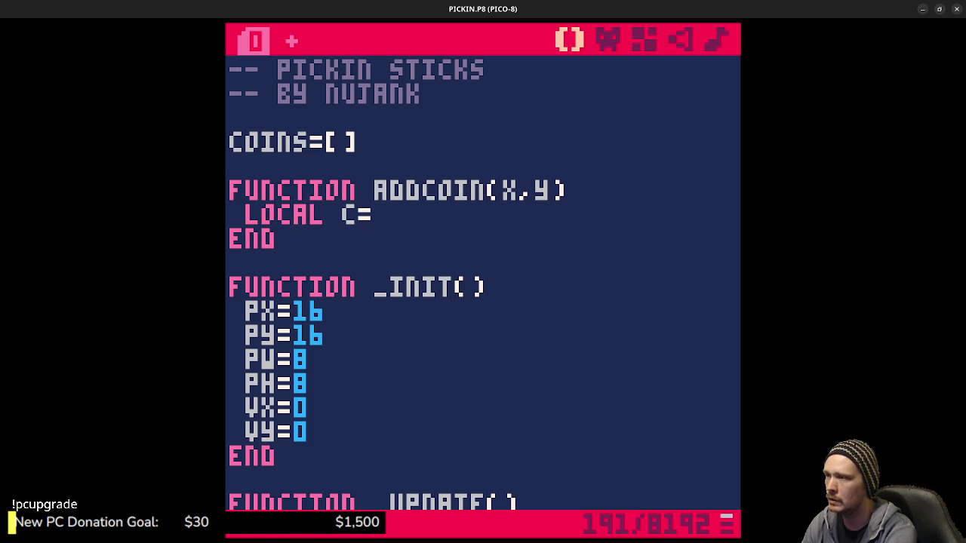
type("{")
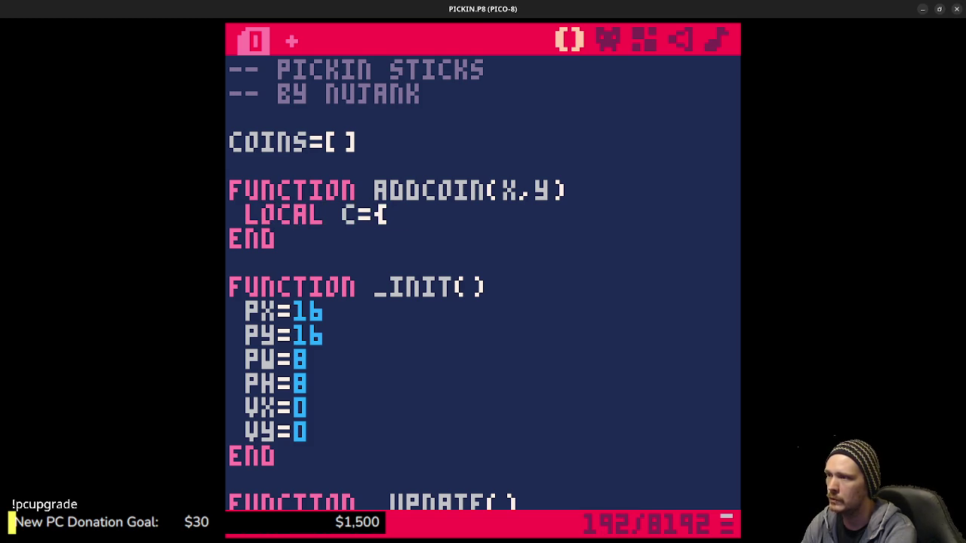
key("Return")
type("}")
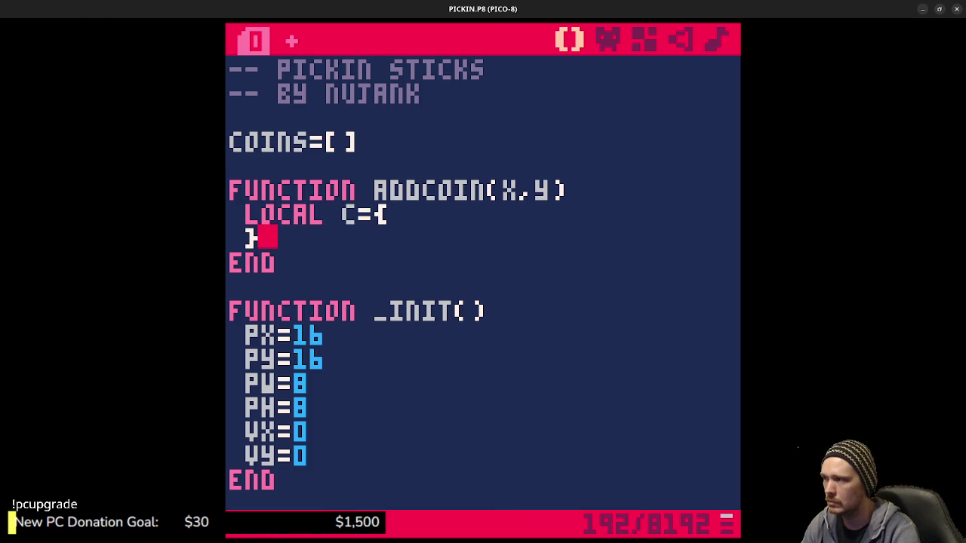
key("Return")
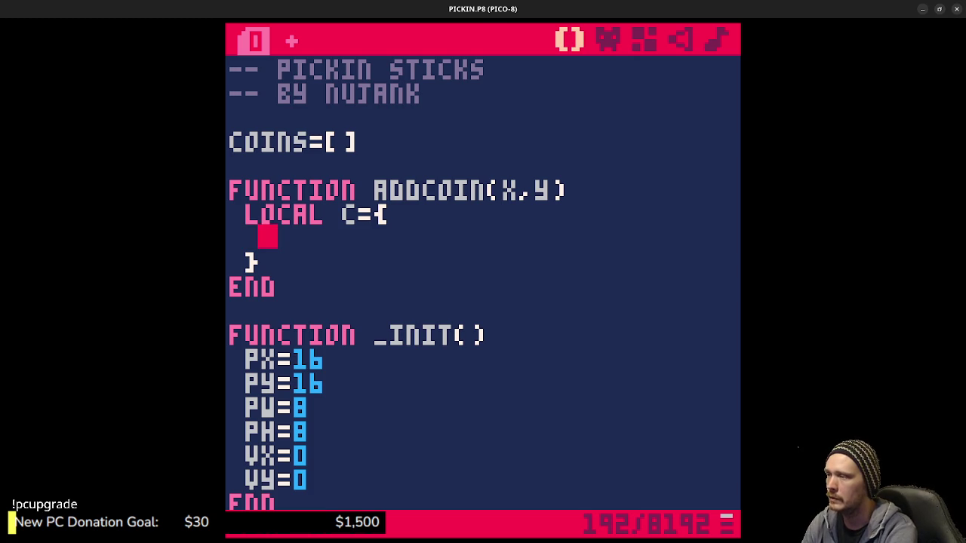
type("x: ")
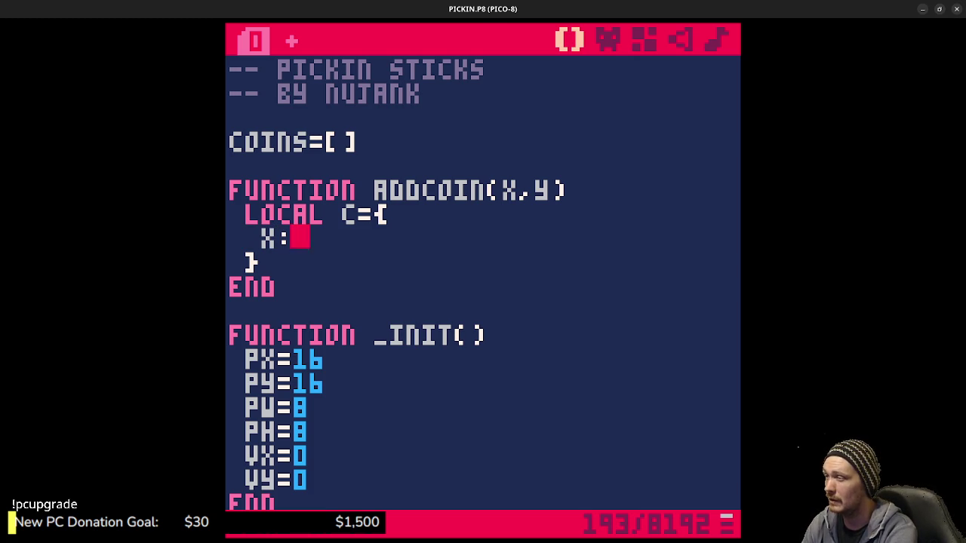
type("x")
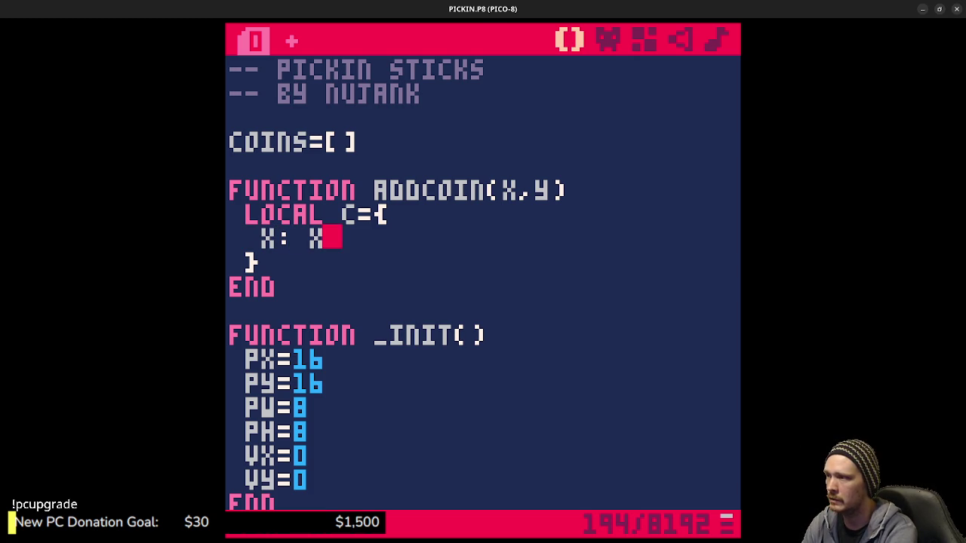
key("ctrl+s")
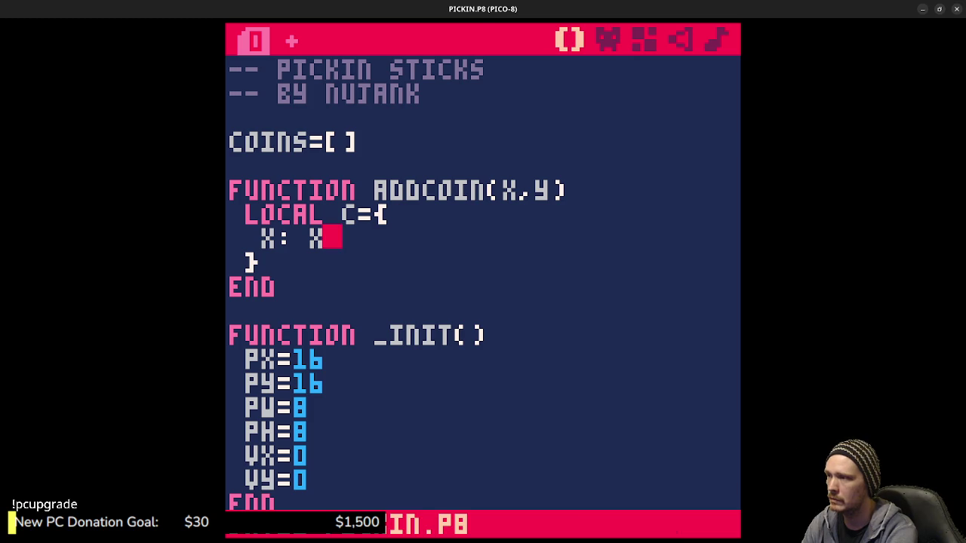
key("Escape")
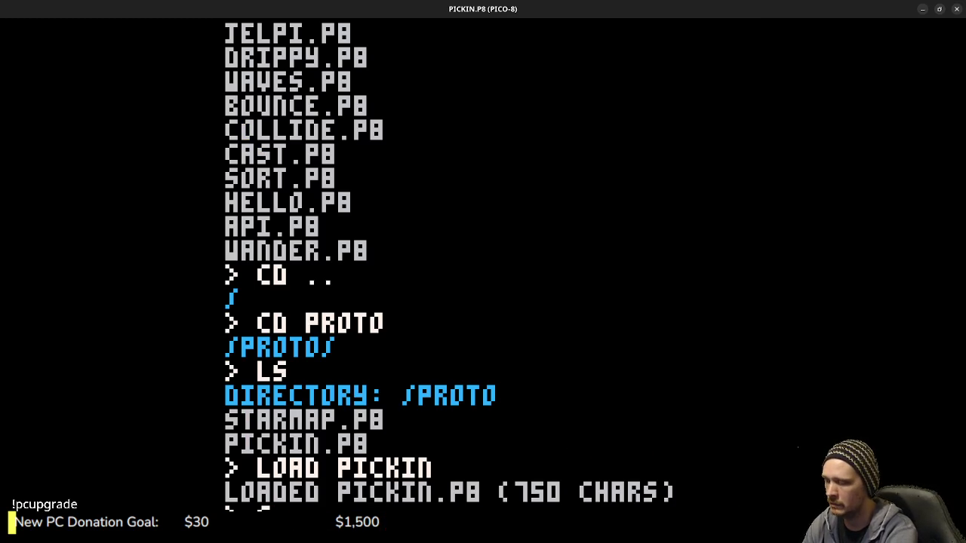
type("D ..")
Go up to the demos folder and load the COLLIDE demo cart.
key("Return")
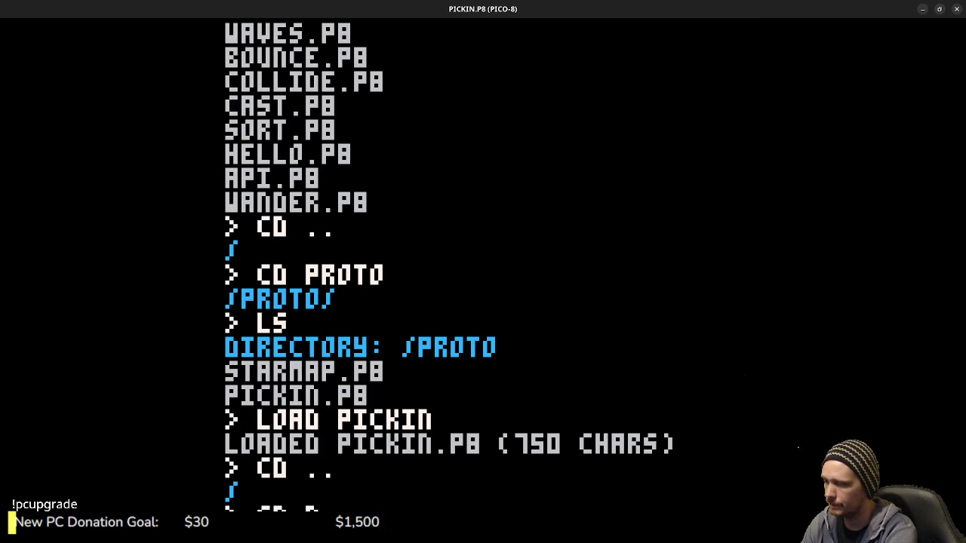
key("Return")
type("LS")
key("Return")
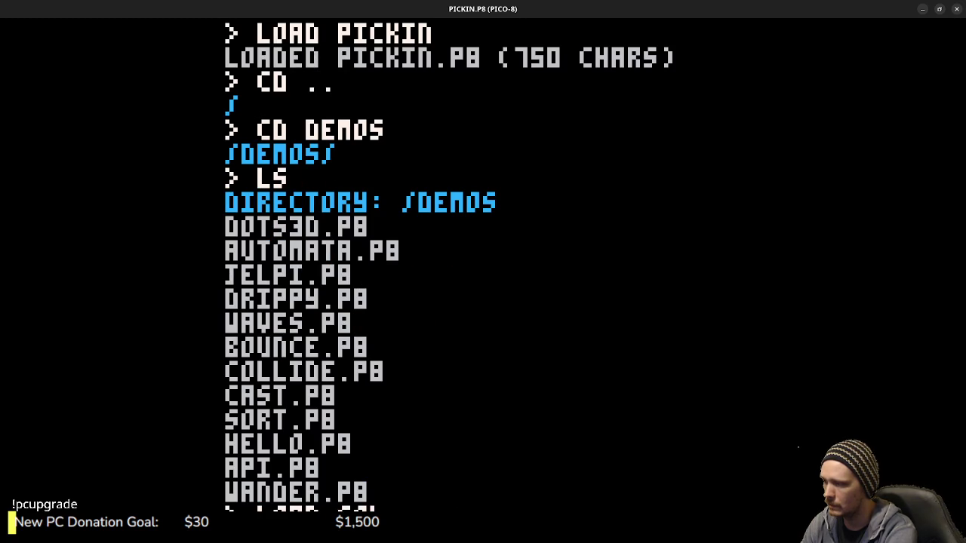
type("LIDE")
key("Return")
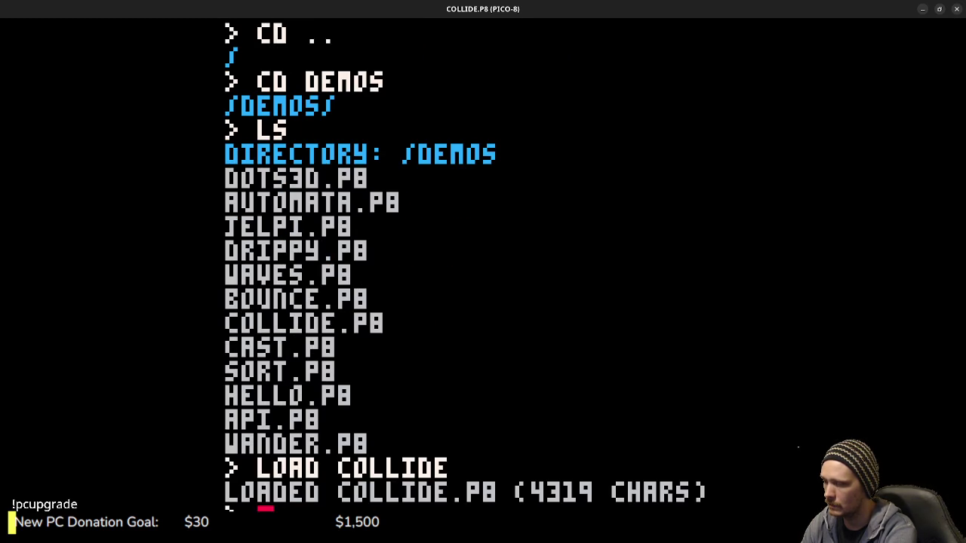
Scroll through the COLLIDE demo's code for reference.
key("Escape")
scroll(411, 329, "down", 2)
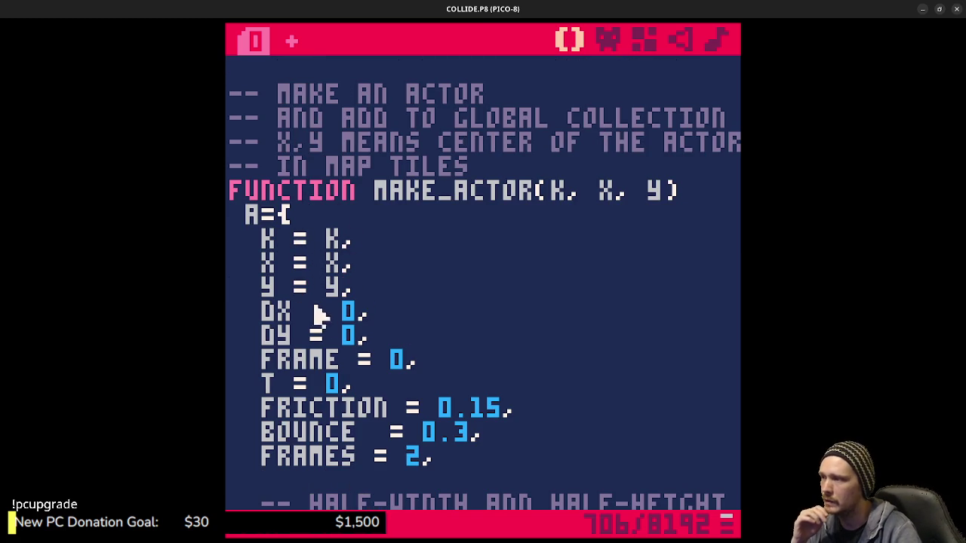
scroll(332, 392, "down", 1)
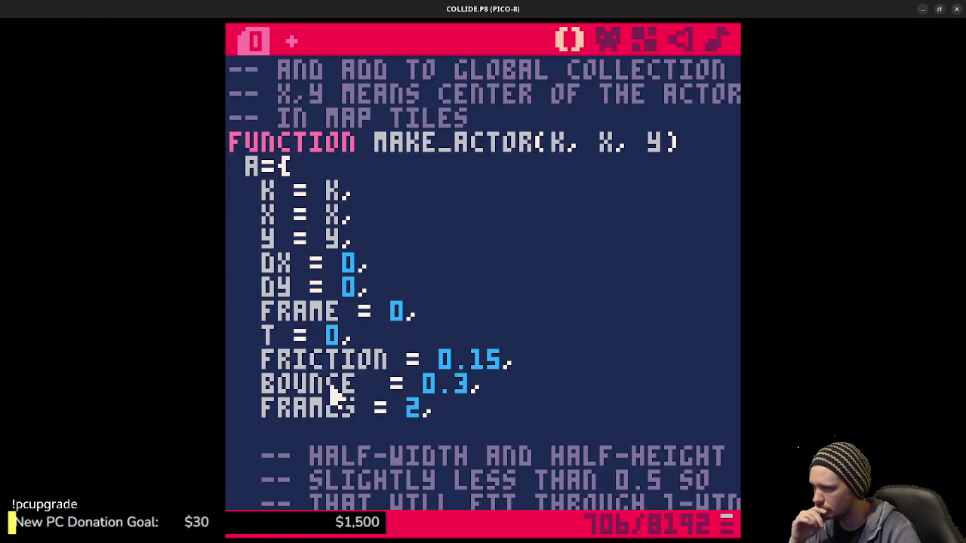
scroll(332, 393, "down", 2)
scroll(336, 391, "down", 2)
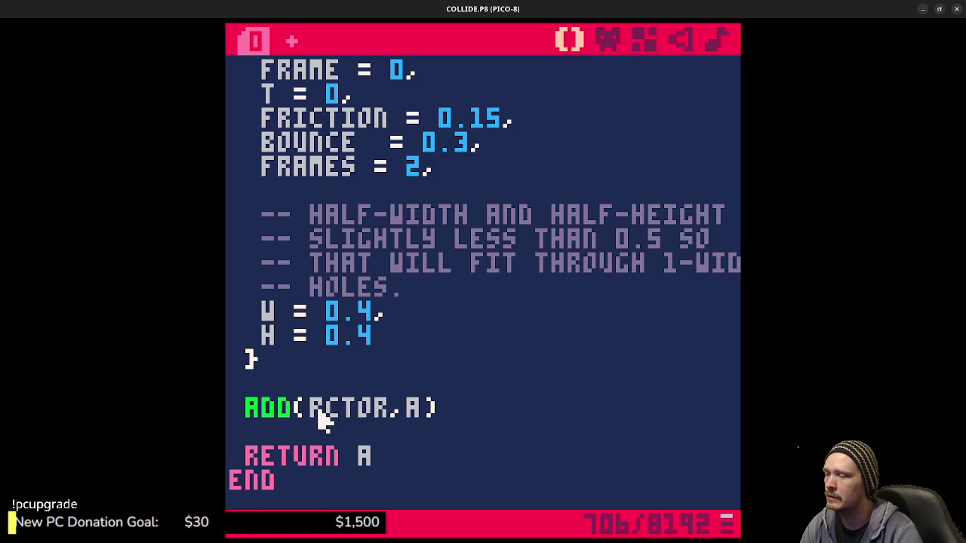
scroll(325, 411, "up", 4)
scroll(330, 405, "up", 4)
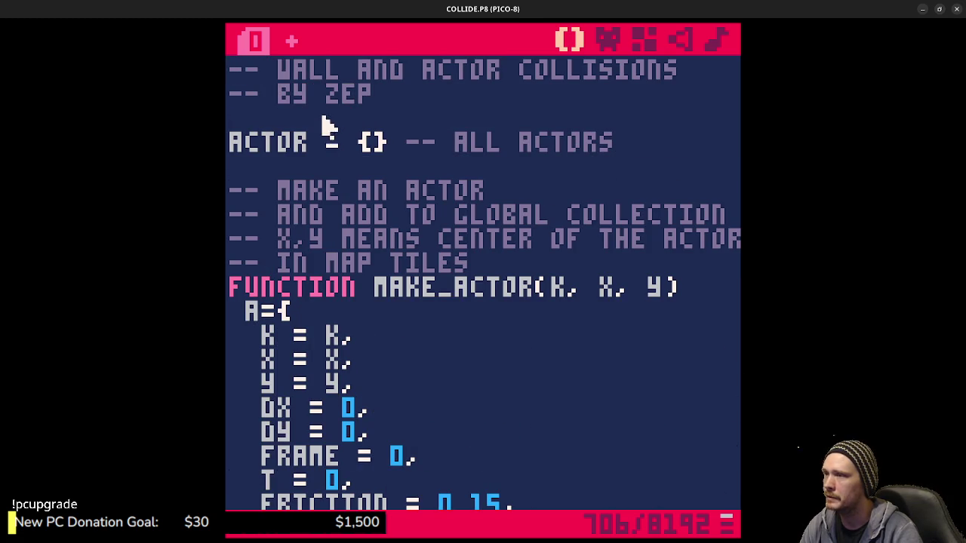
Return to the root, enter the proto folder, and load the PICKIN cart's code.
key("Escape")
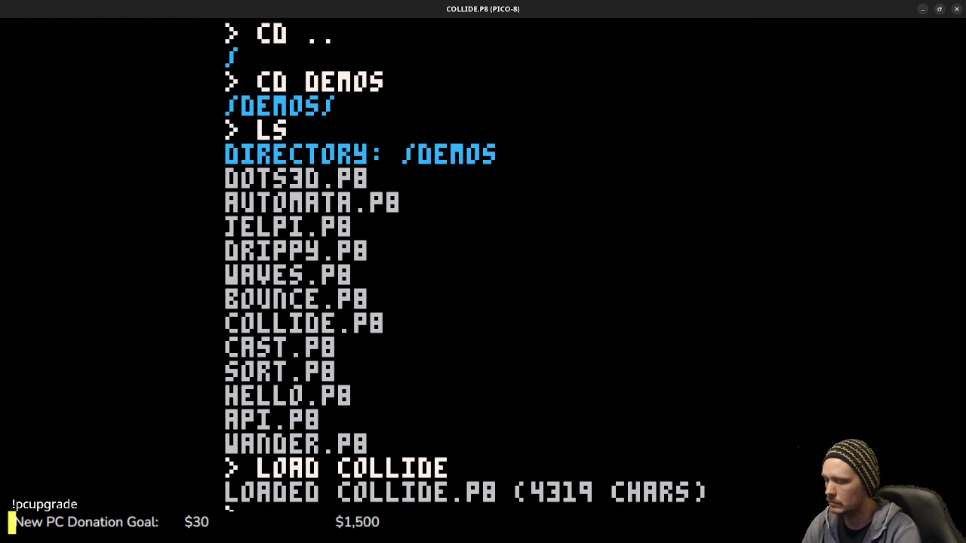
key("Return")
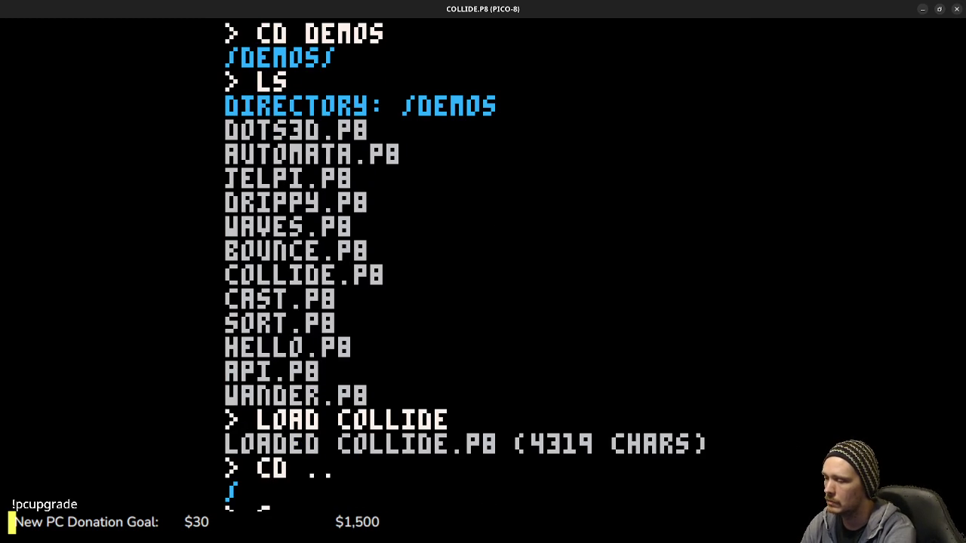
type("ROTO")
key("Return")
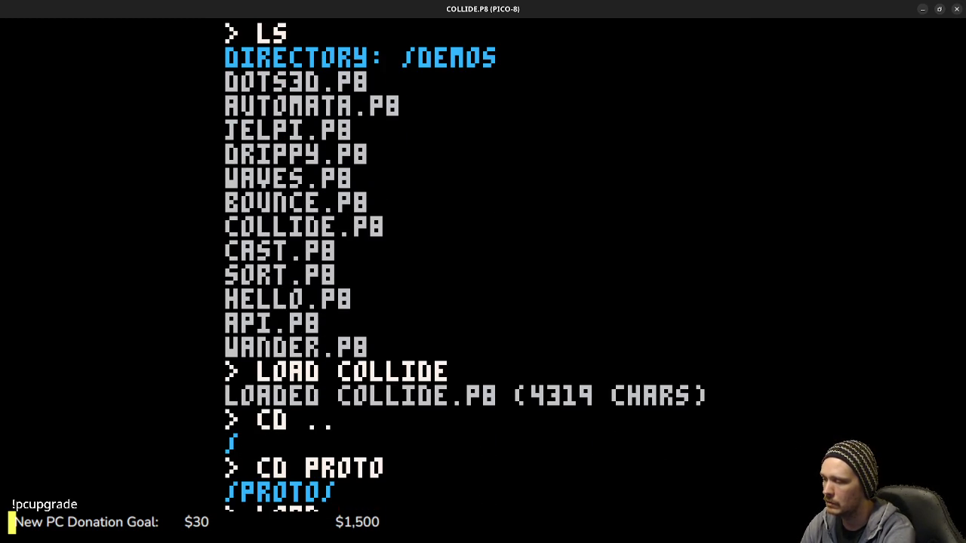
type("KIN")
key("Return")
key("Escape")
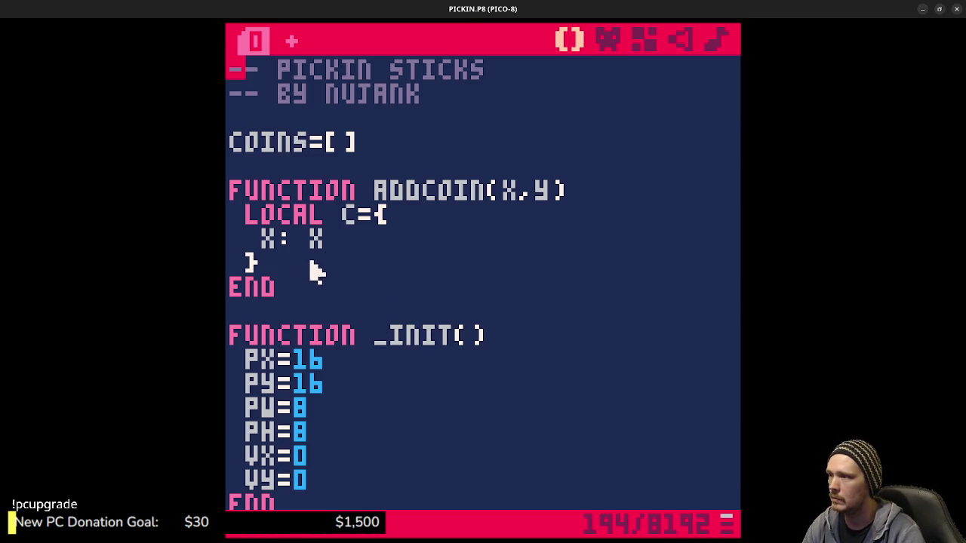
Rewrite the coin table fields in addcoin as x=x, y=y.
left_click(348, 248)
key("Return")
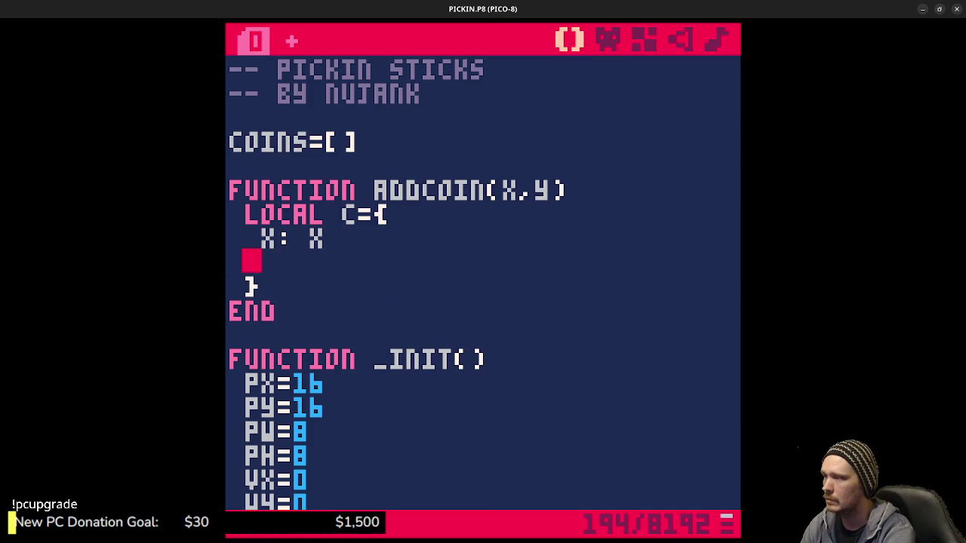
key("BackSpace")
key("BackSpace")
key("BackSpace")
key("BackSpace")
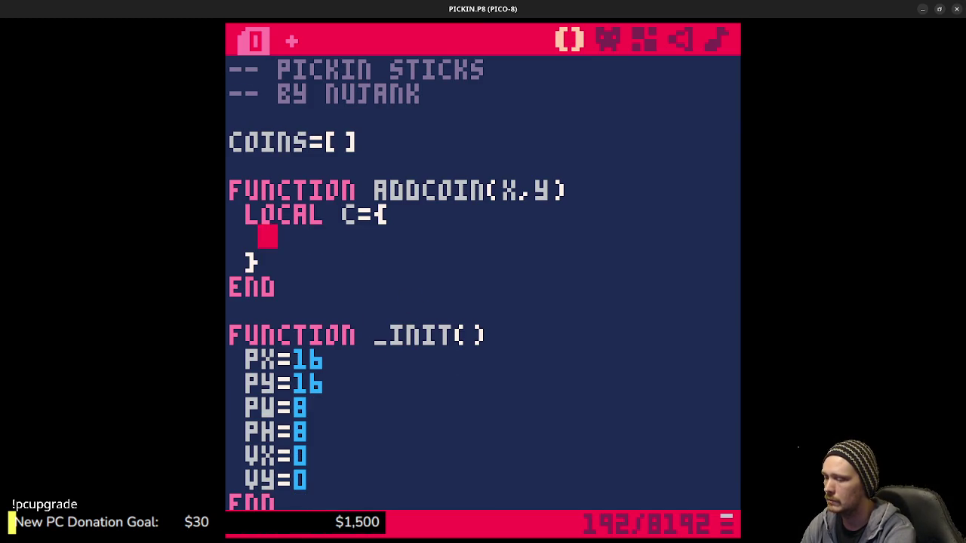
type("x=")
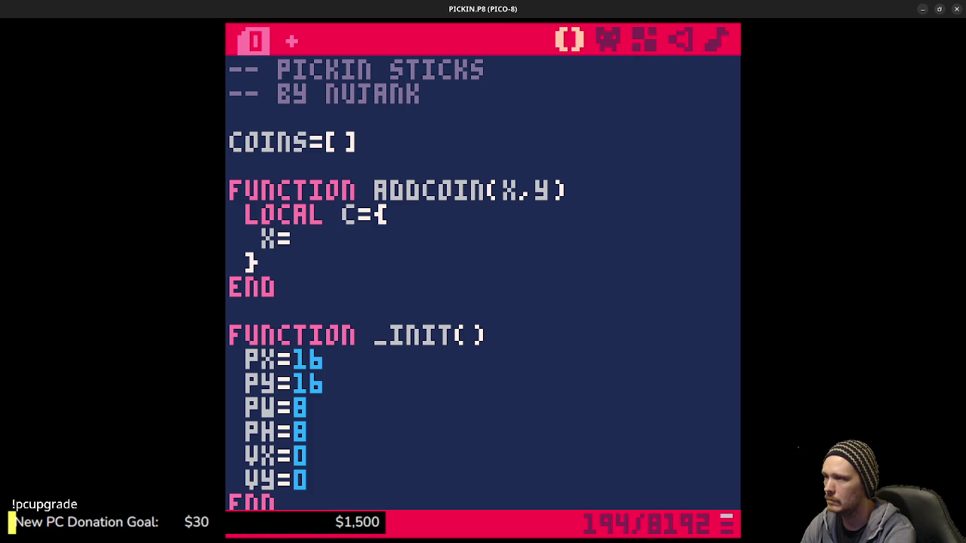
type("x")
key("Return")
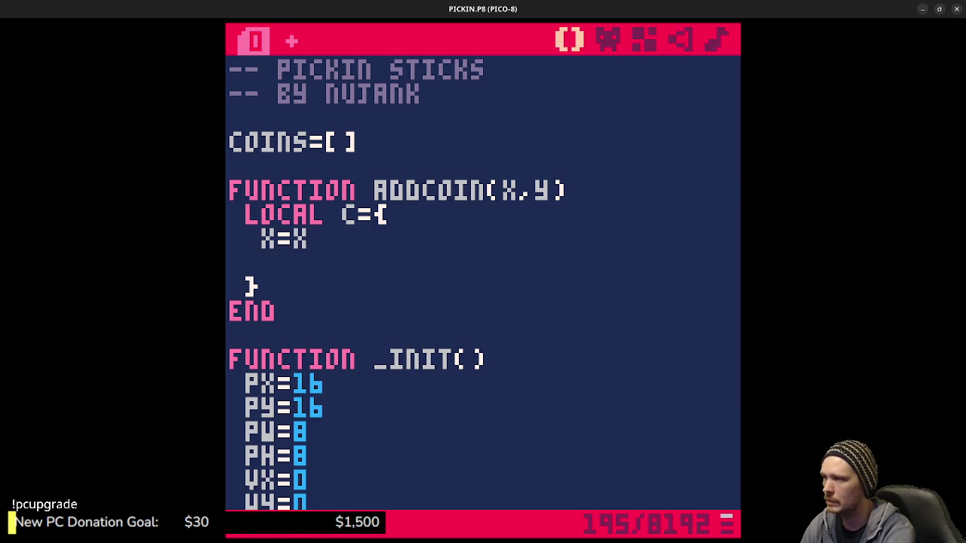
key("BackSpace")
type(",")
key("Return")
type("y=y")
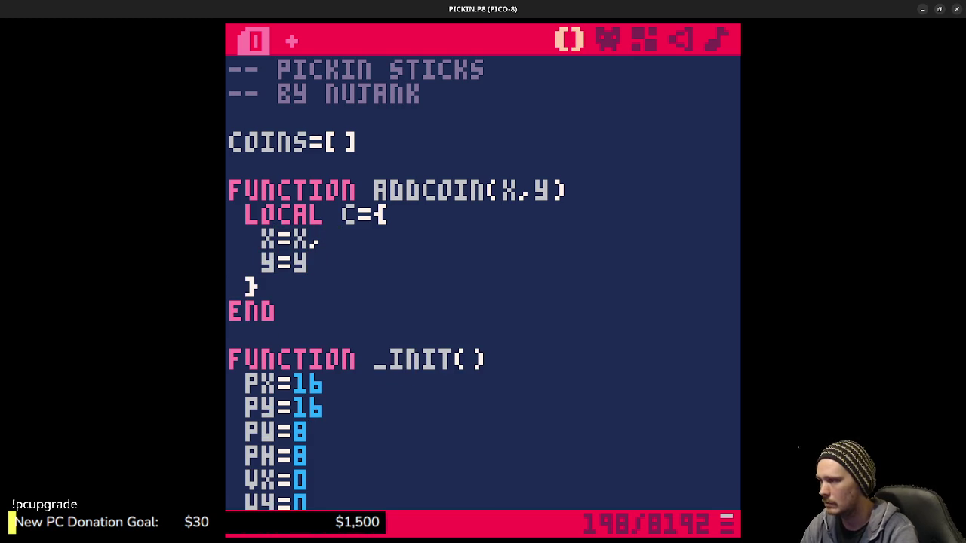
Append add(coins,c) and return c to addcoin, then save the cart.
key("Return")
type("add(")
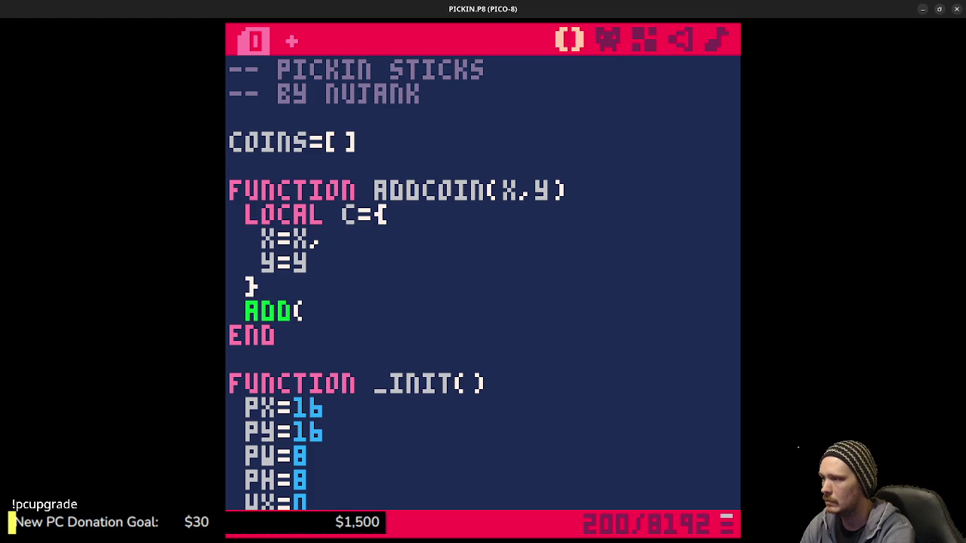
type("coins,c)")
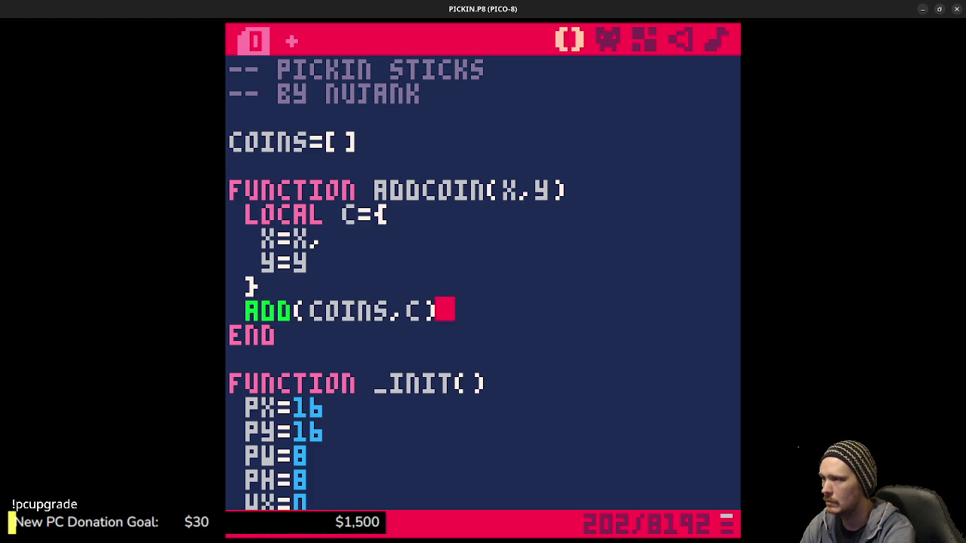
key("Return")
type("return c")
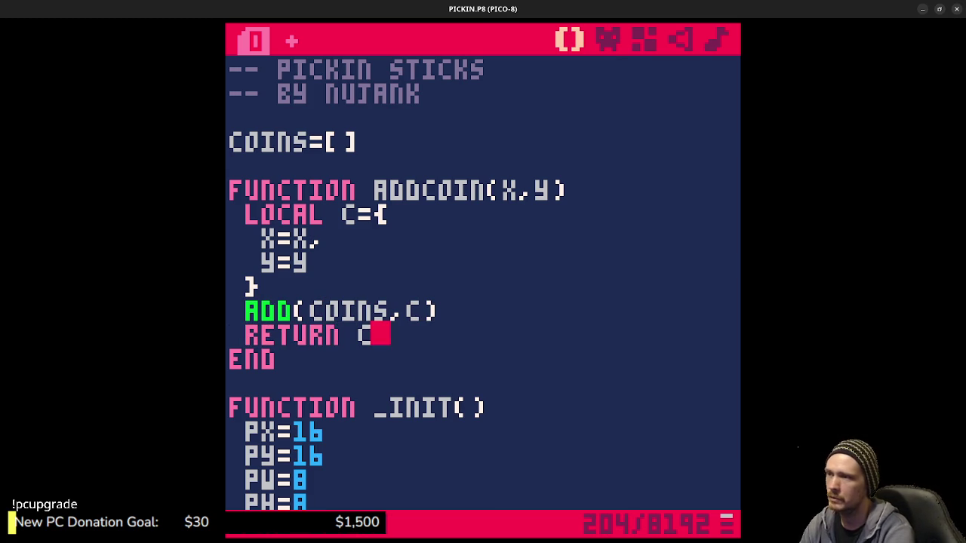
key("ctrl+s")
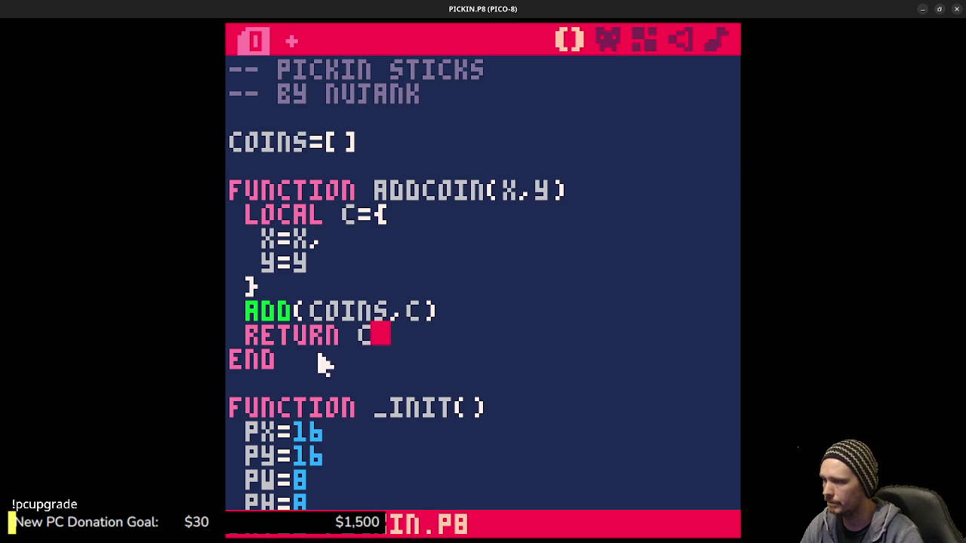
scroll(362, 393, "down", 3)
left_click(334, 362)
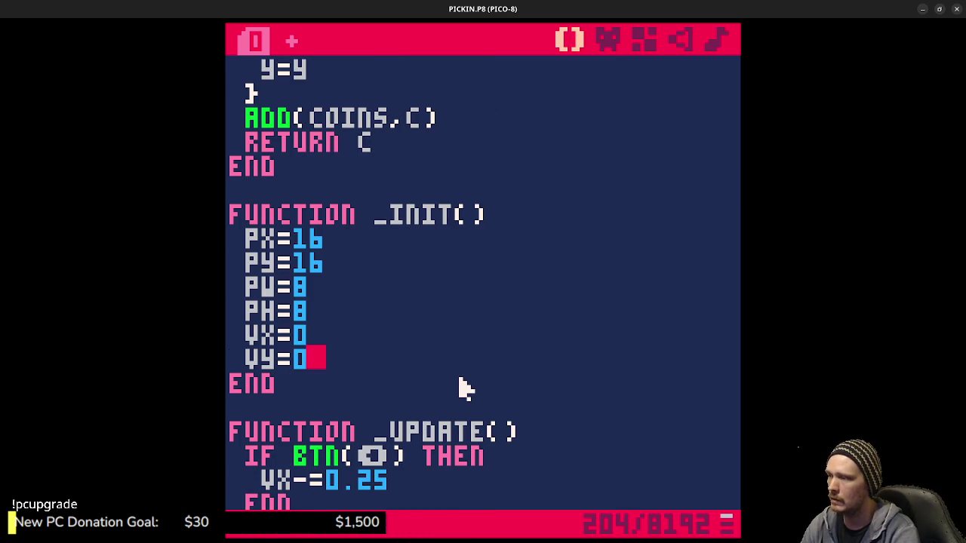
Add a local cx=rnd() line after vy=0 in _init(), save, and return to the console.
key("Return")
key("Return")
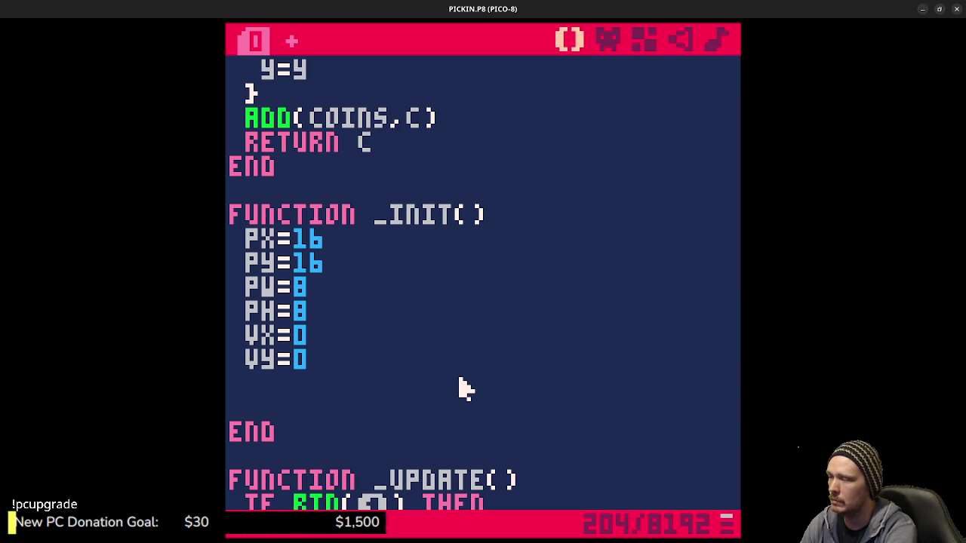
type("ifrnd")
key("BackSpace")
key("BackSpace")
key("BackSpace")
key("BackSpace")
key("BackSpace")
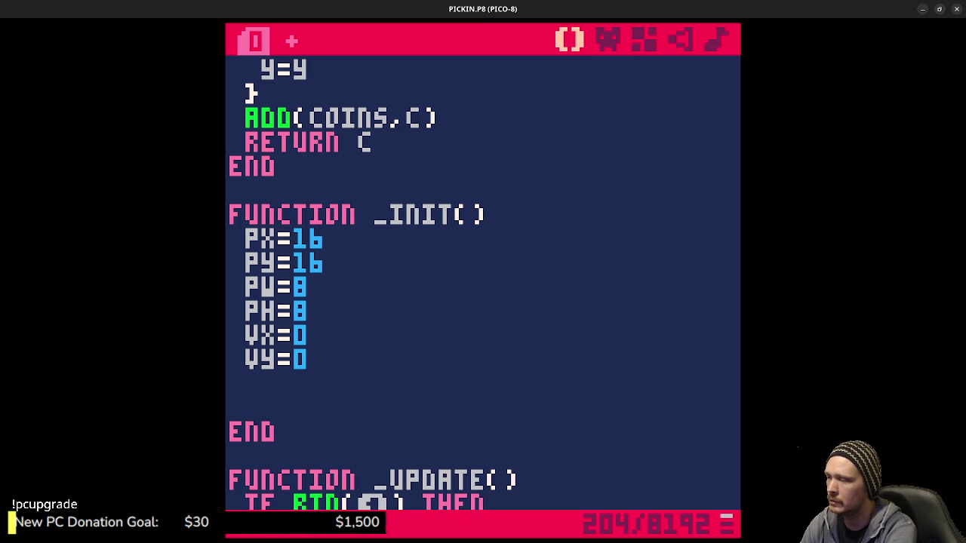
type("c")
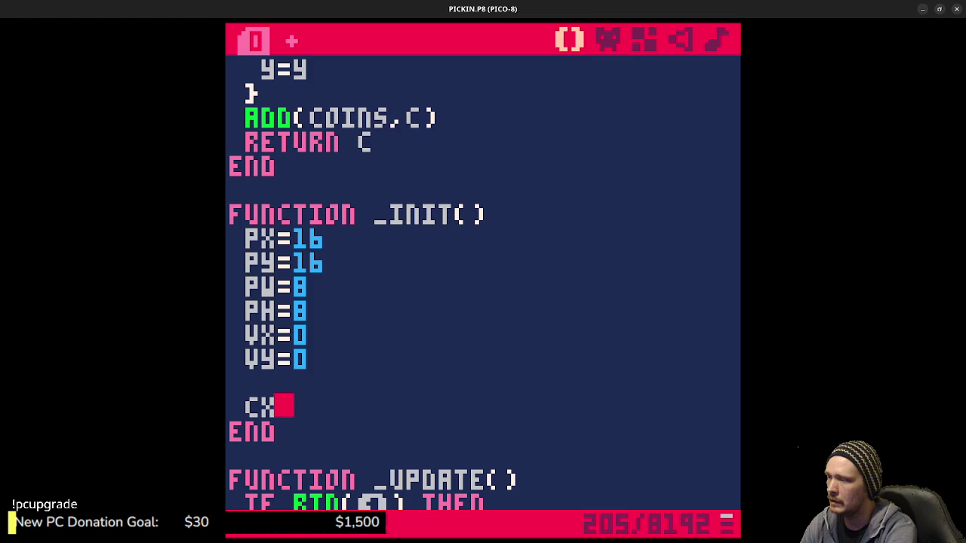
key("BackSpace")
key("BackSpace")
type("local c")
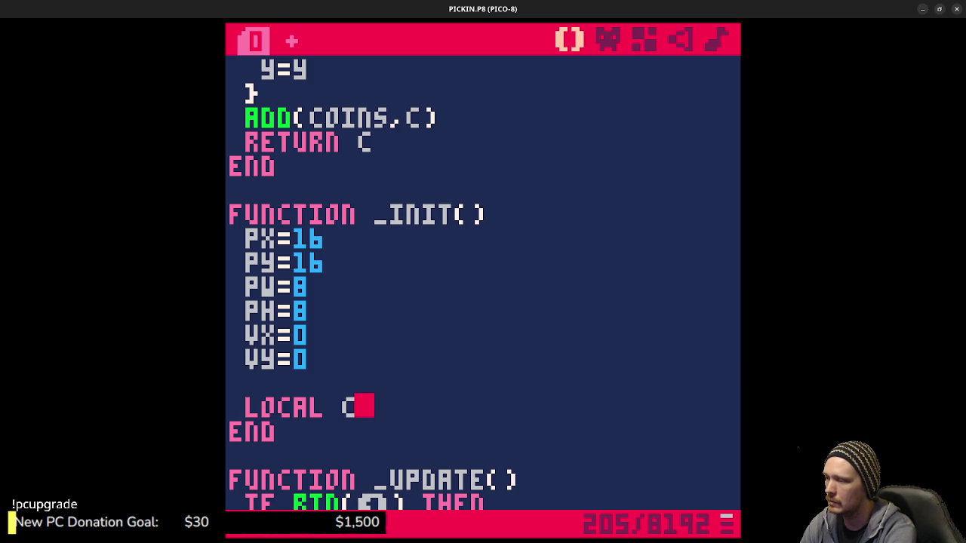
type("x=ra")
key("BackSpace")
type("nd(")
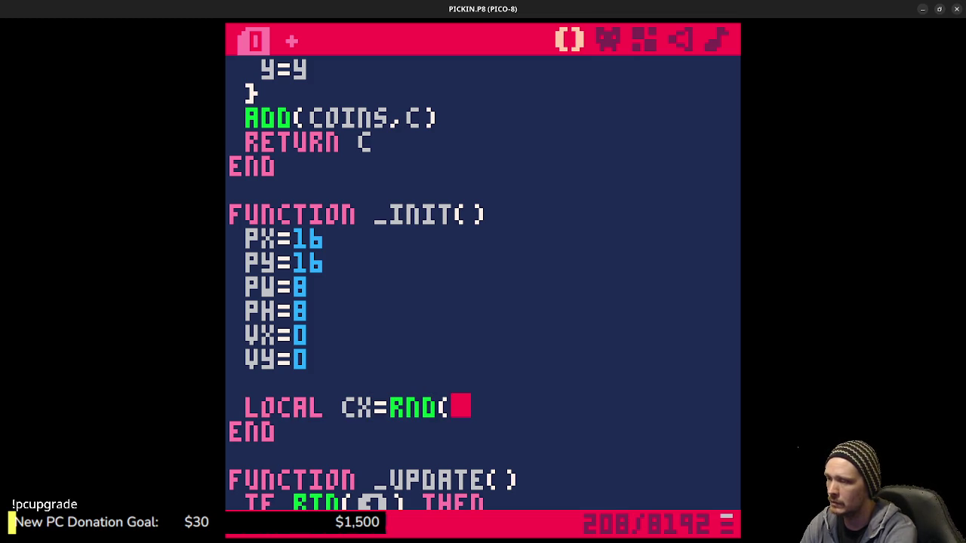
type(")")
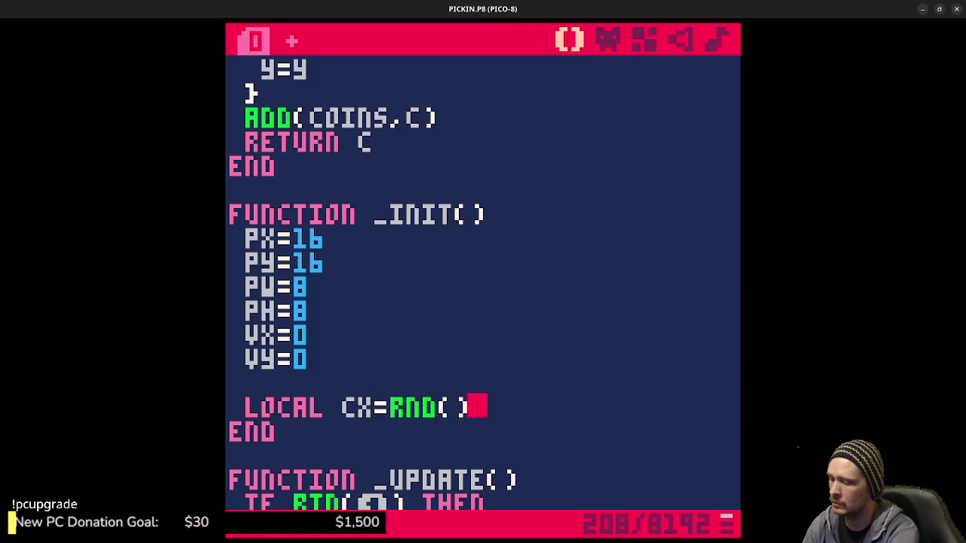
key("ctrl+s")
key("Escape")
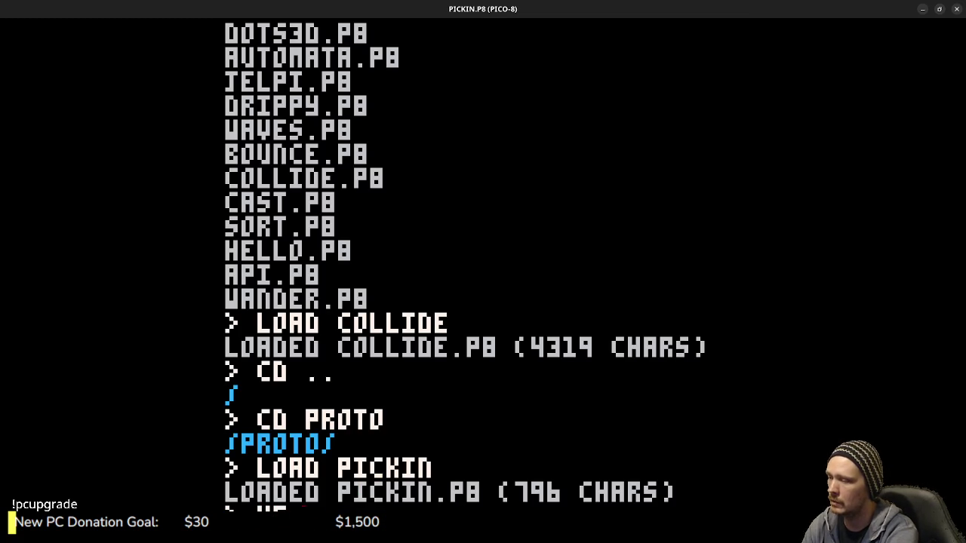
type("LP RND")
Read the console HELP RND output, then go back to the code editor.
key("Return")
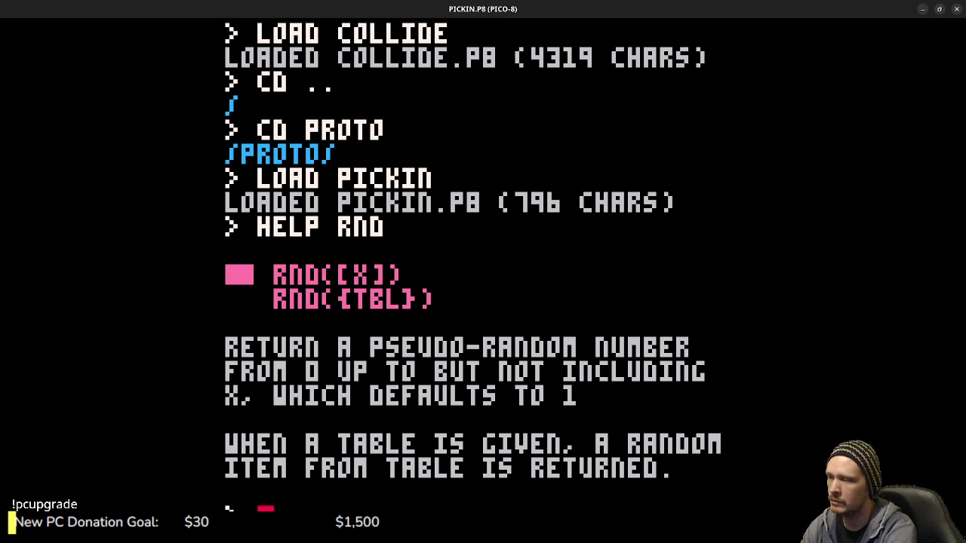
key("Escape")
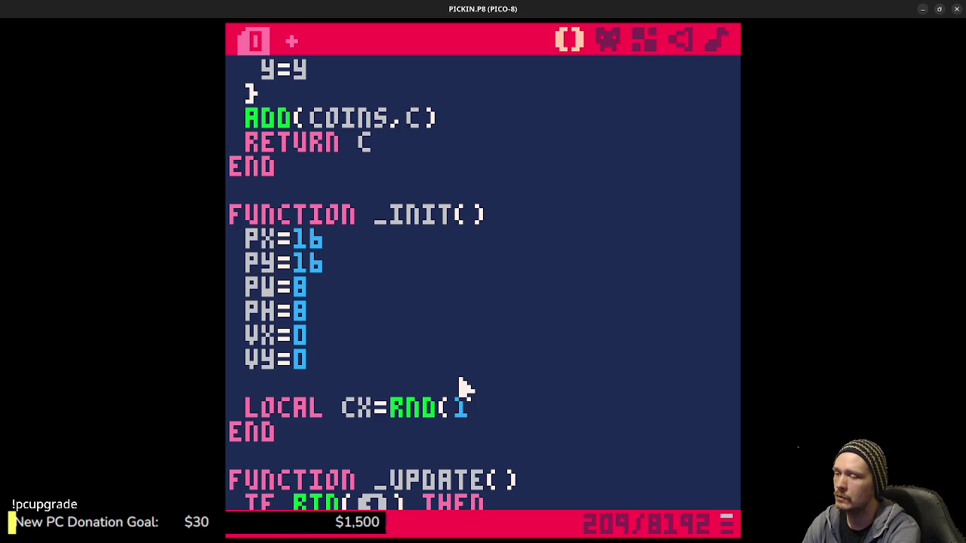
Set local cx=rnd(128-16)+8 and add local cy=rnd(128-16)+8 below it in _init().
type("28")
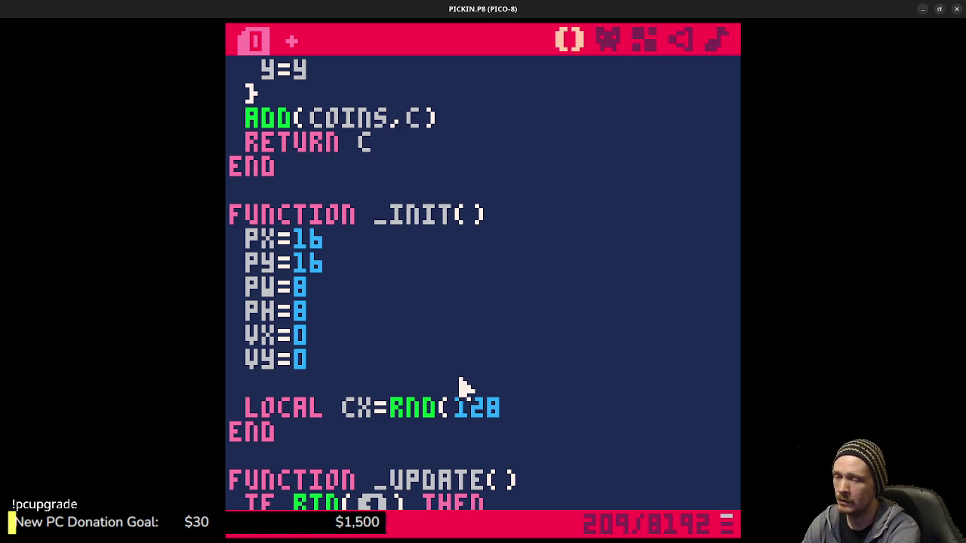
type("-8")
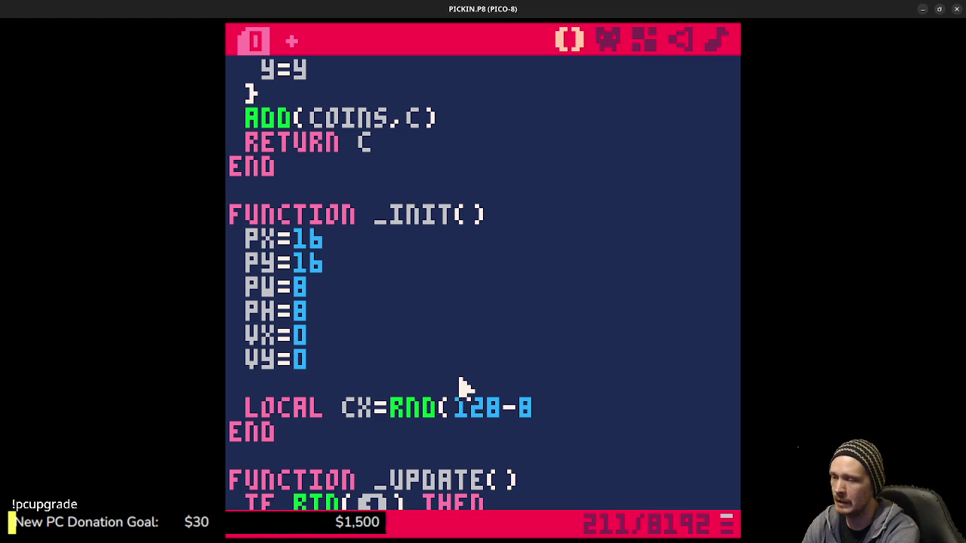
type(")+8")
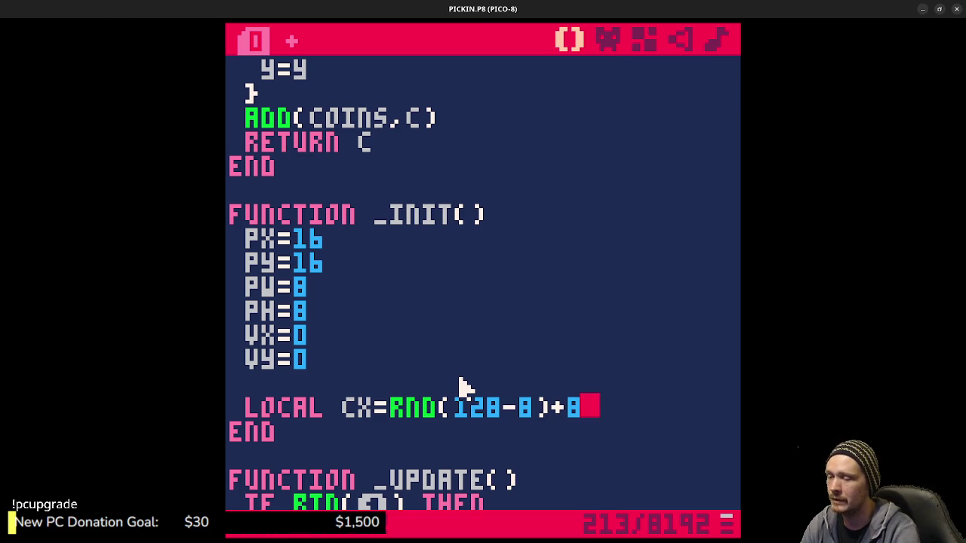
key("BackSpace")
type("16")
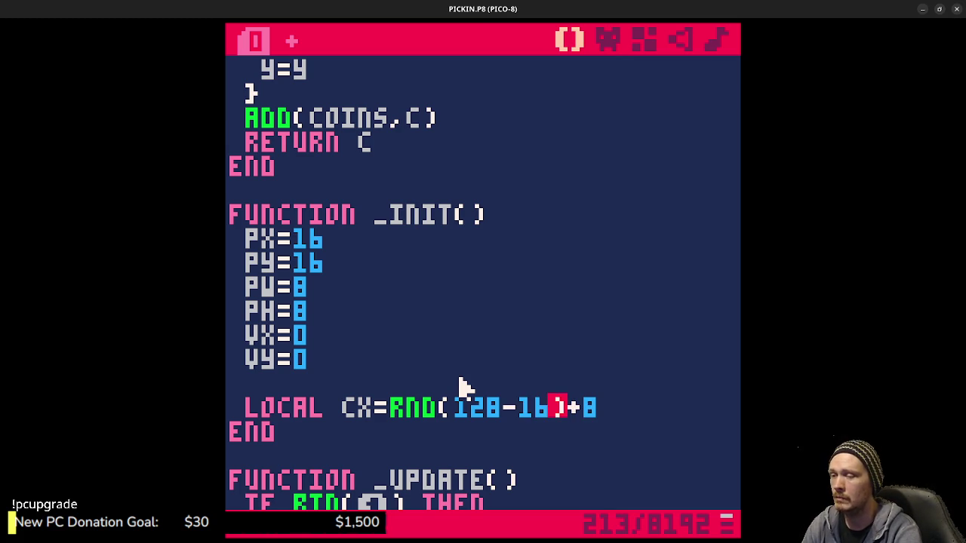
key("End")
key("Return")
type("L")
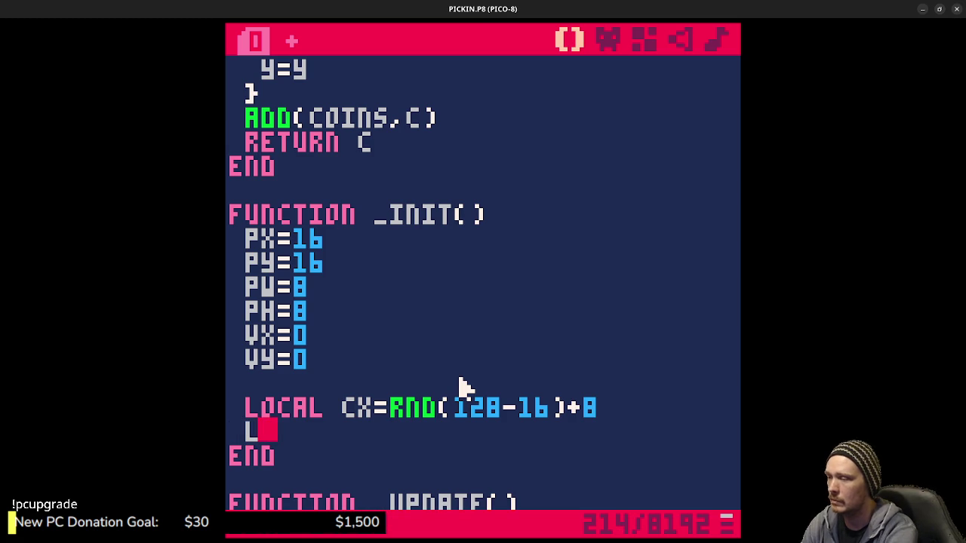
type("OCAL CY=")
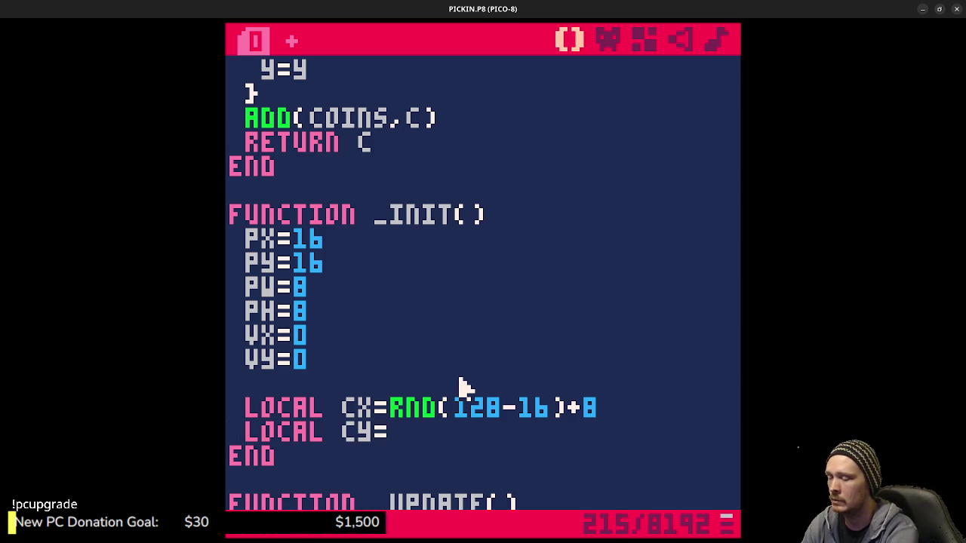
type("RND(128-16)+8")
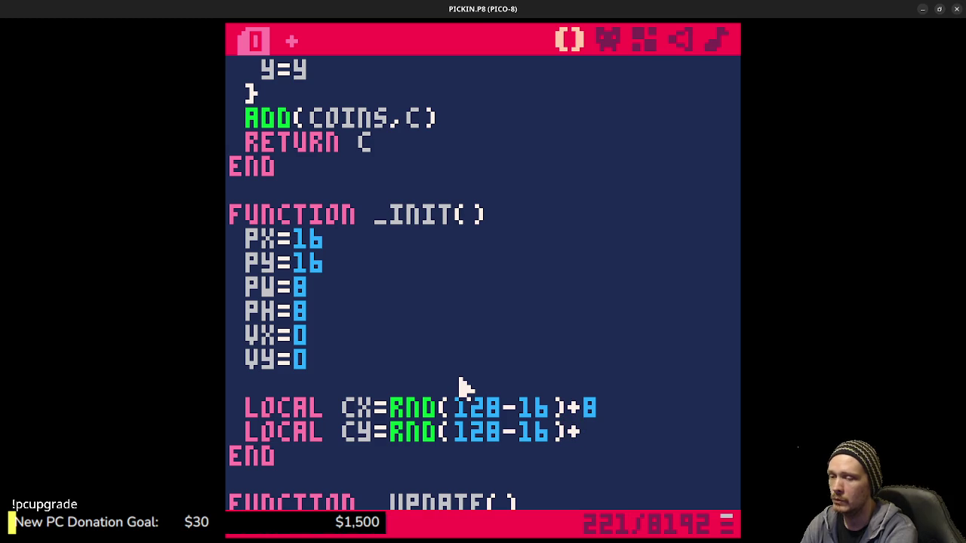
key("Escape")
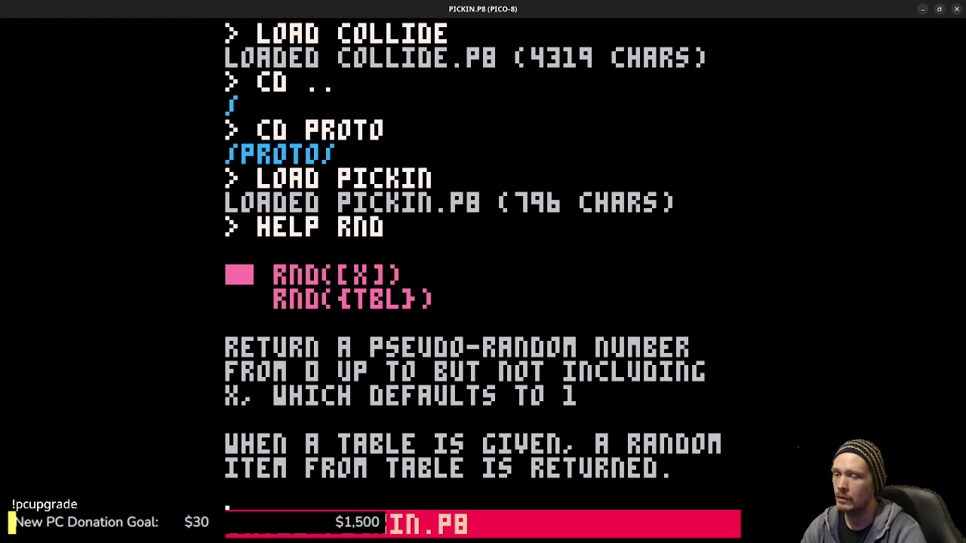
Change coins=[] to coins={} to fix the syntax error, then run the cart to verify.
key("ctrl+r")
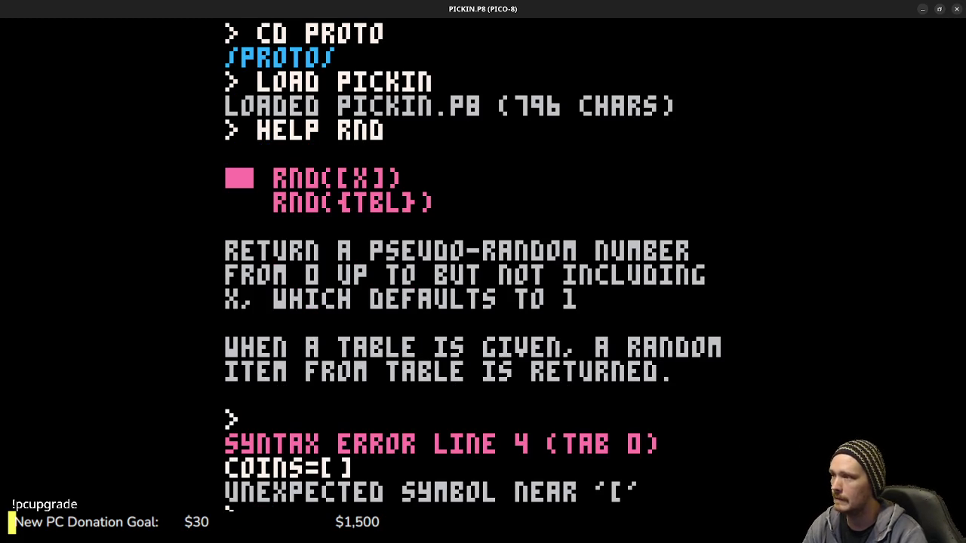
key("ctrl+r")
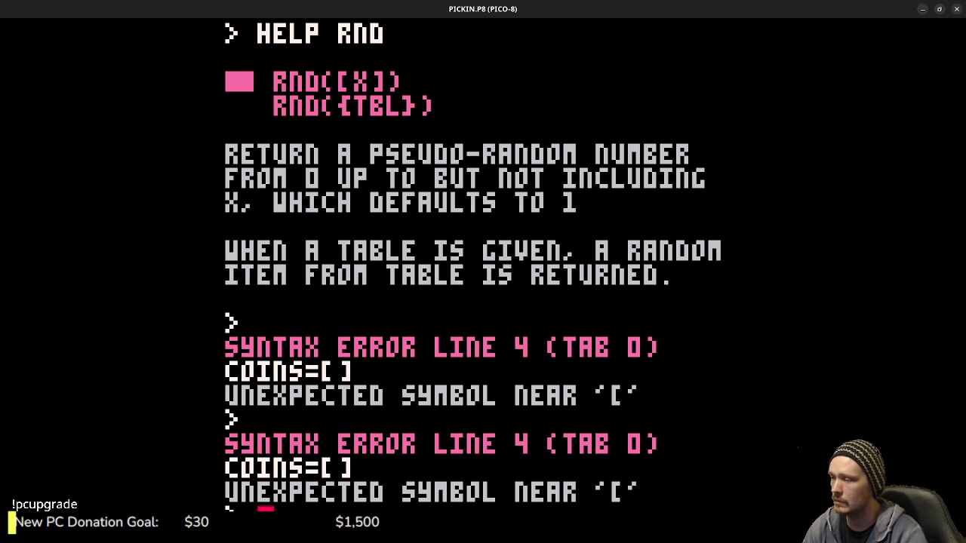
key("Escape")
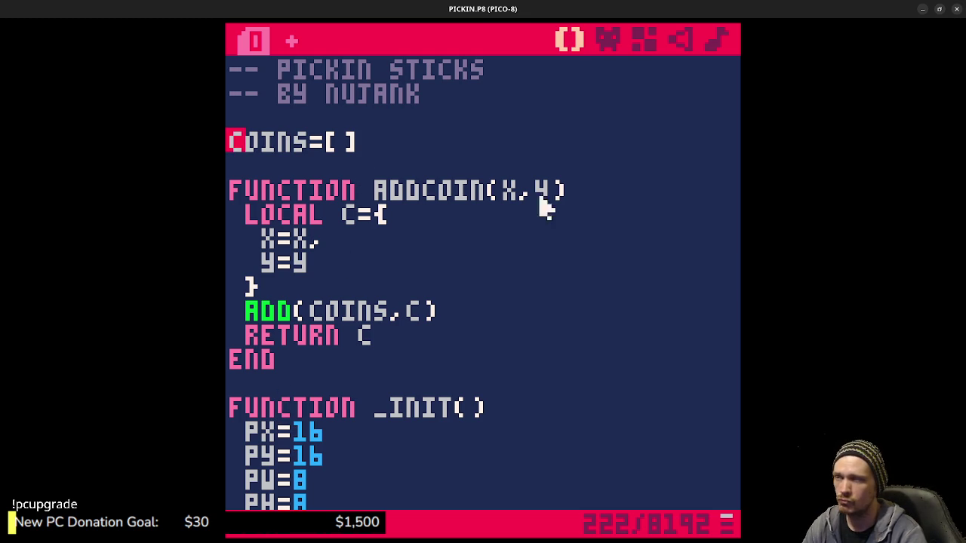
left_click(371, 148)
key("BackSpace")
key("BackSpace")
type("{")
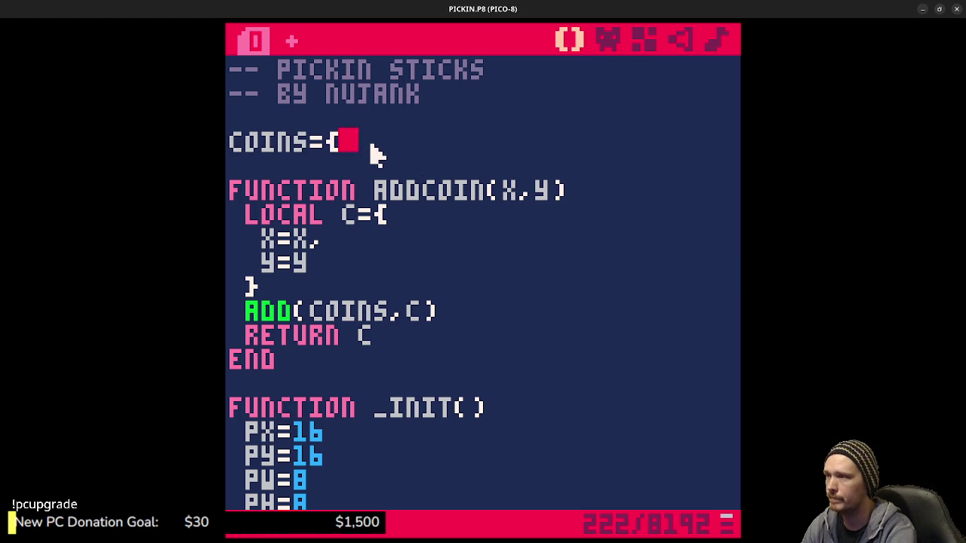
key("ctrl+r")
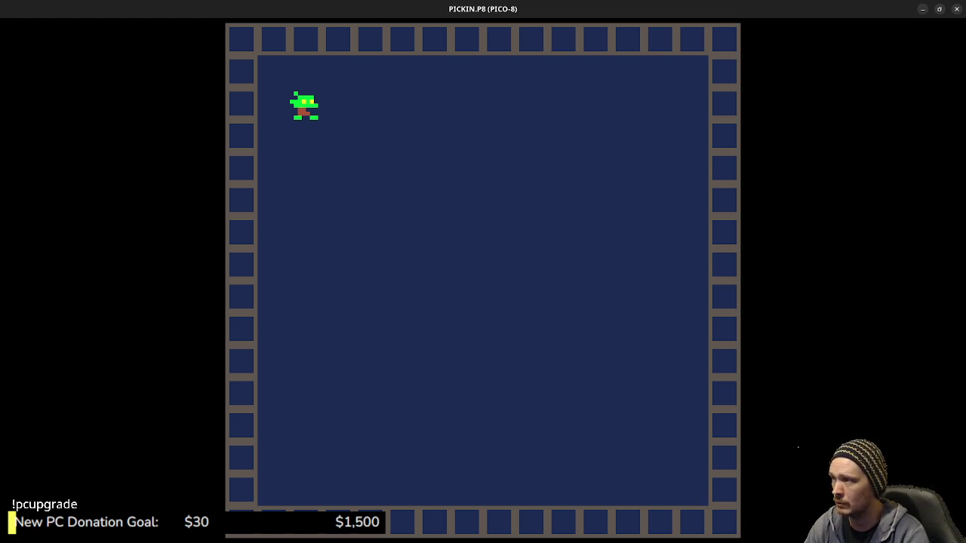
key("Escape")
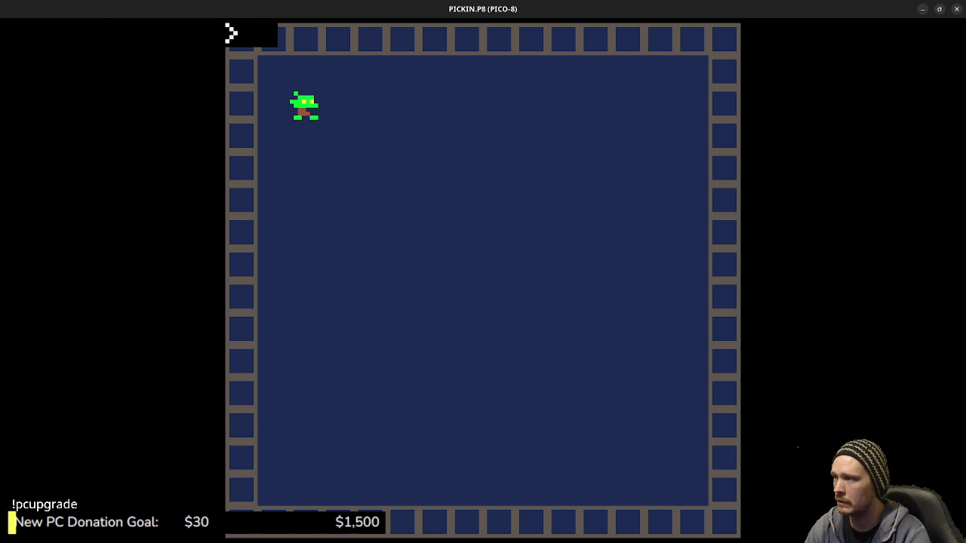
Add addcoin(cx,cy) after the local cy line in _init() and save the cart.
key("Escape")
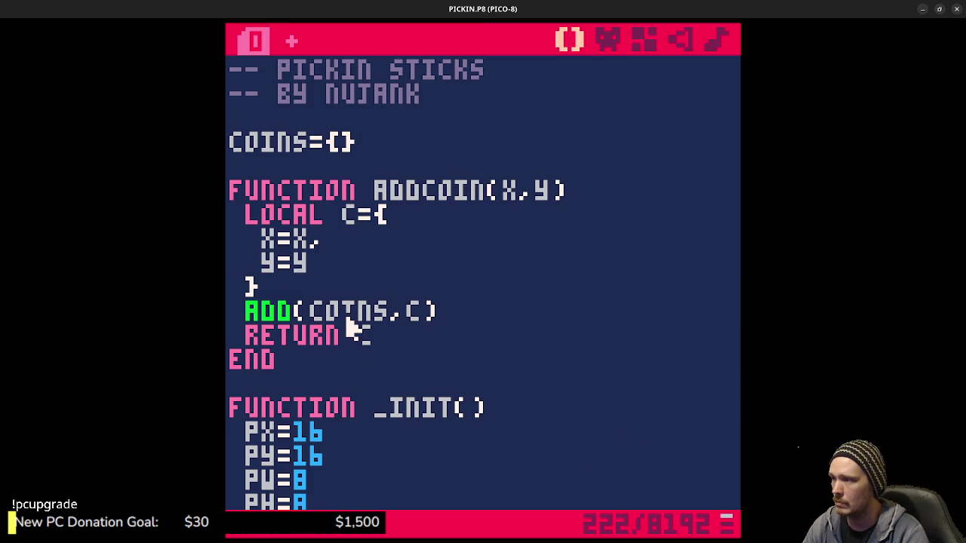
scroll(385, 392, "down", 5)
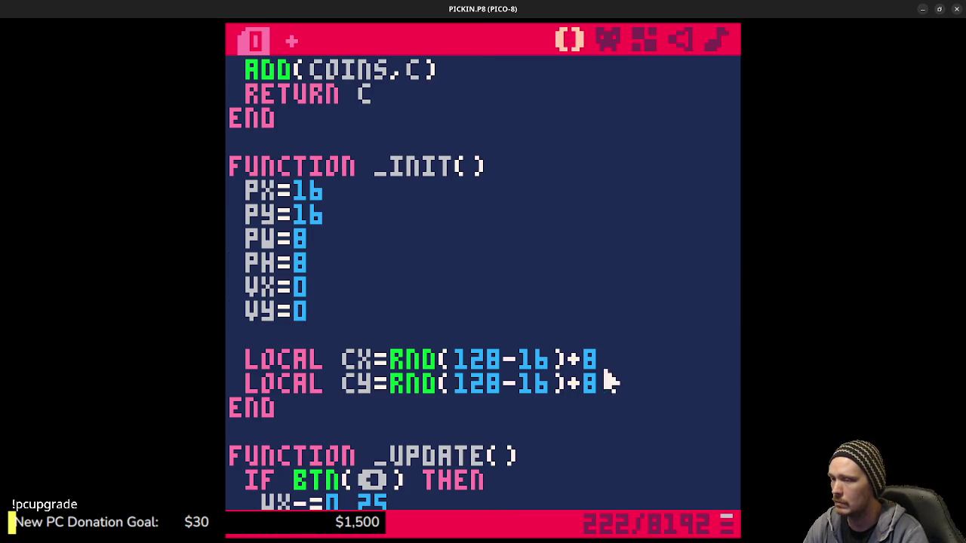
key("Return")
type("addcoin(cx,cy")
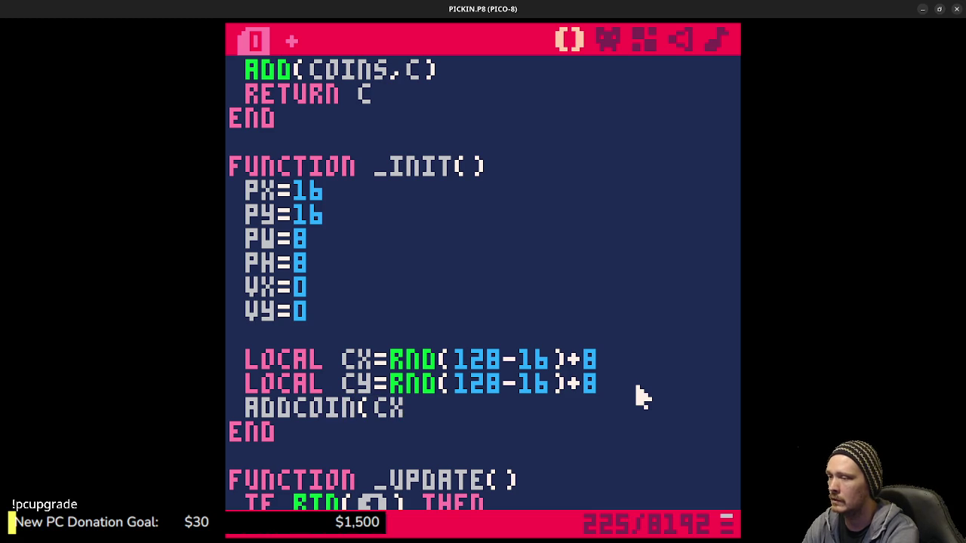
type(")")
key("ctrl+s")
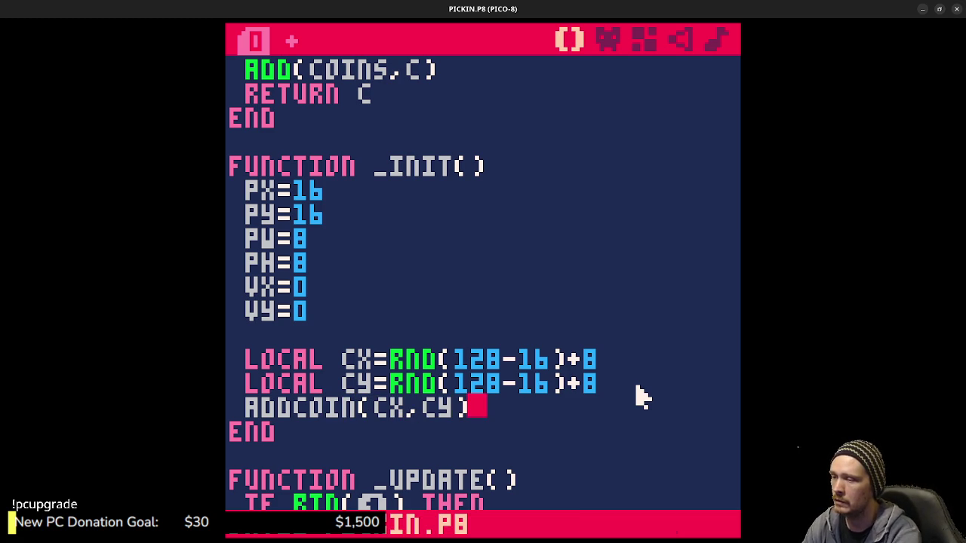
scroll(528, 372, "down", 4)
scroll(528, 372, "down", 20)
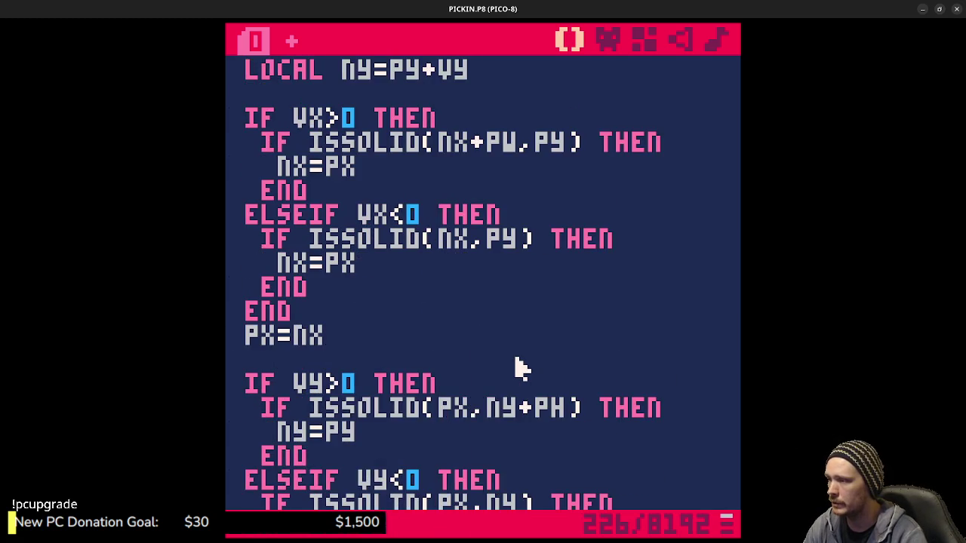
scroll(512, 354, "down", 3)
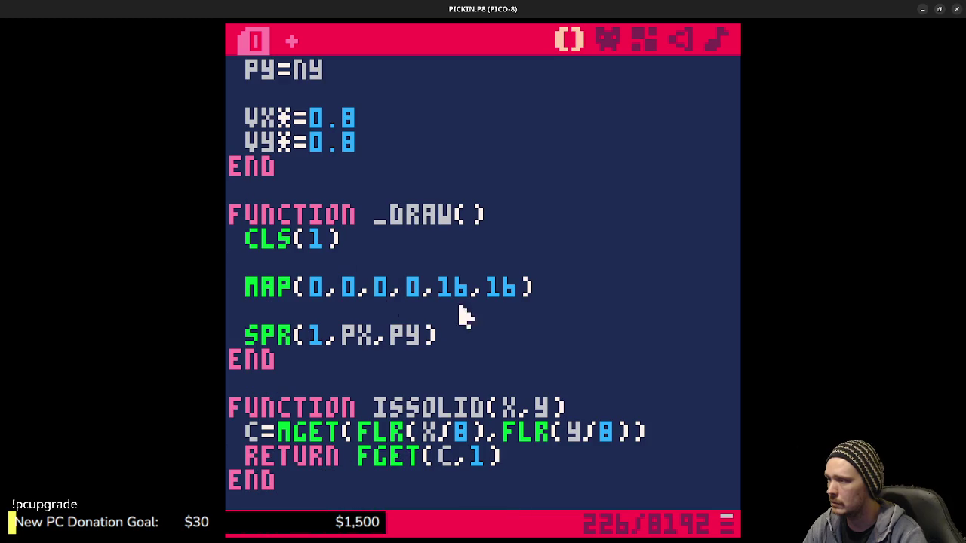
left_click(552, 287)
After the map call in _draw(), add a for c in all(coins) do … end loop.
key("Return")
key("Return")
type("for c in ")
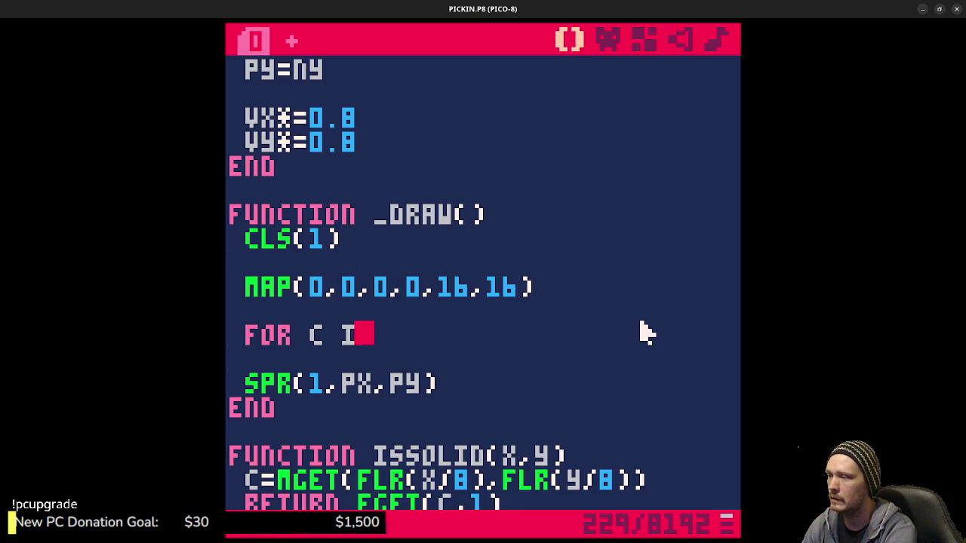
type("coi")
key("BackSpace")
key("BackSpace")
key("BackSpace")
type("all(coins)")
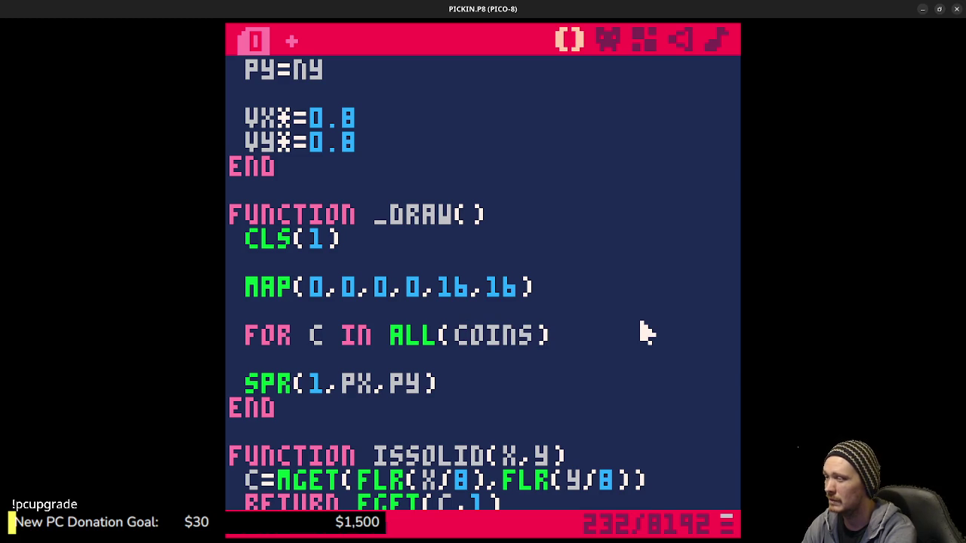
type(" do")
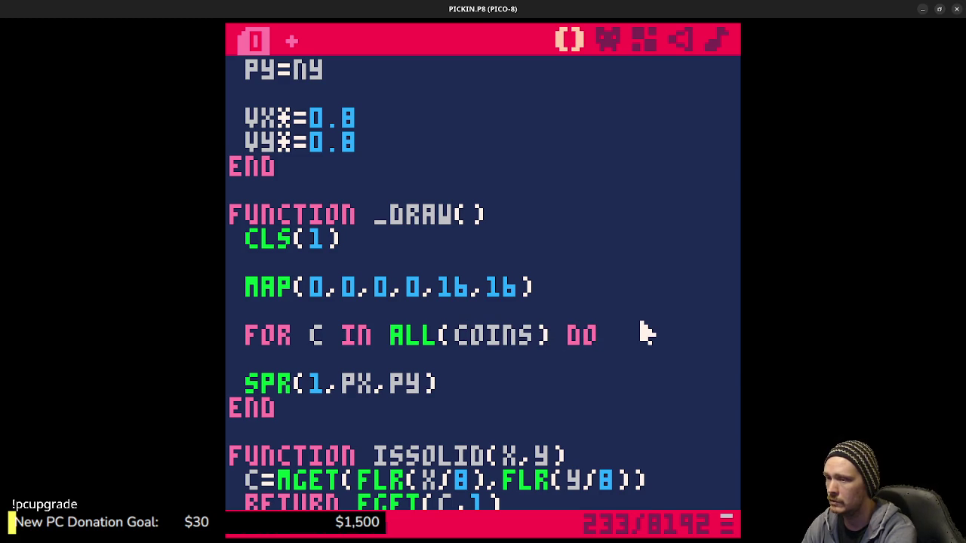
key("ctrl+v")
key("BackSpace")
key("BackSpace")
key("BackSpace")
key("BackSpace")
key("BackSpace")
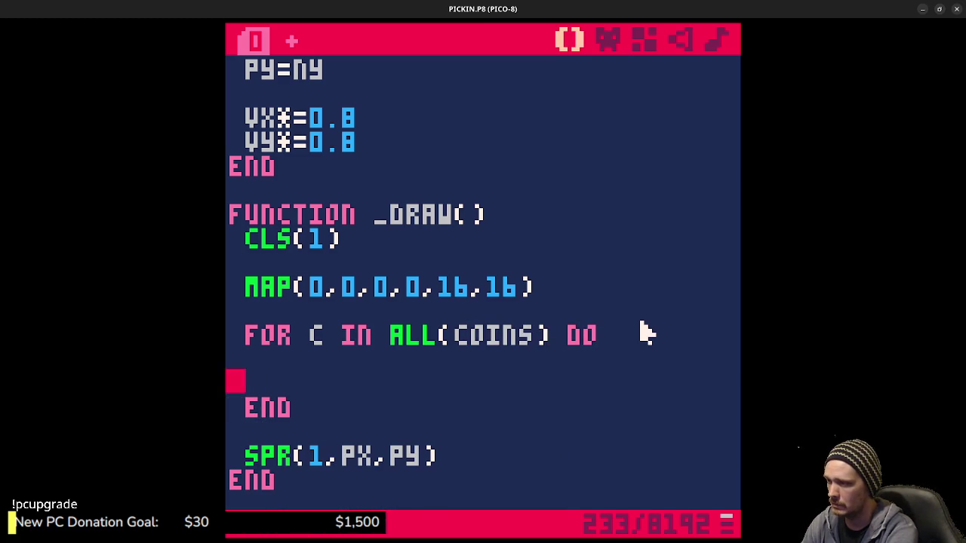
key("BackSpace")
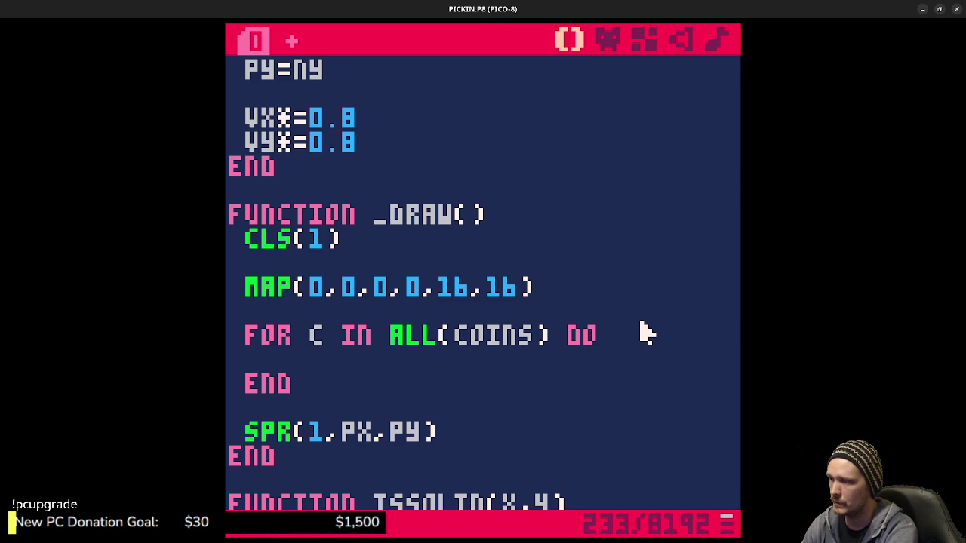
Draw sprite 3 at each coin's position inside the loop, save, and run the game.
type("spr(2")
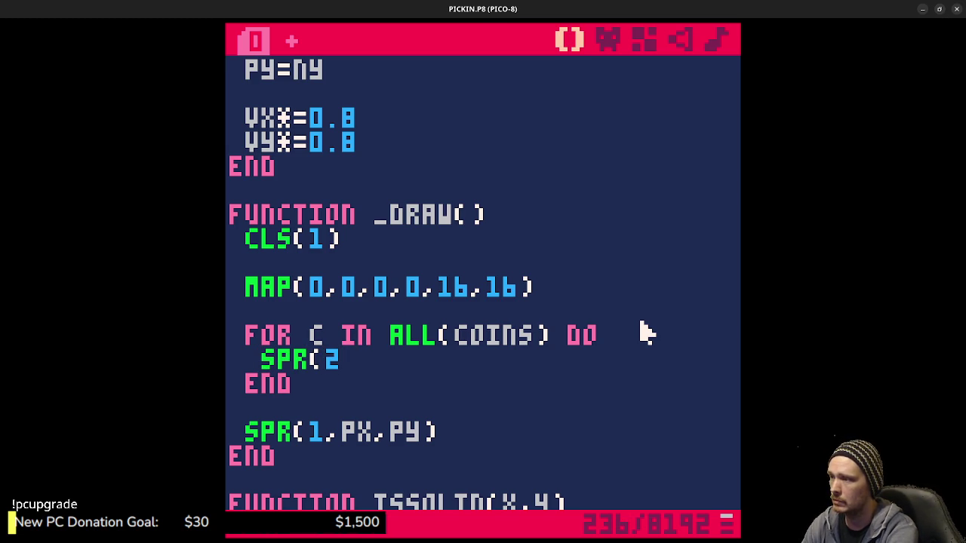
key("BackSpace")
type("3")
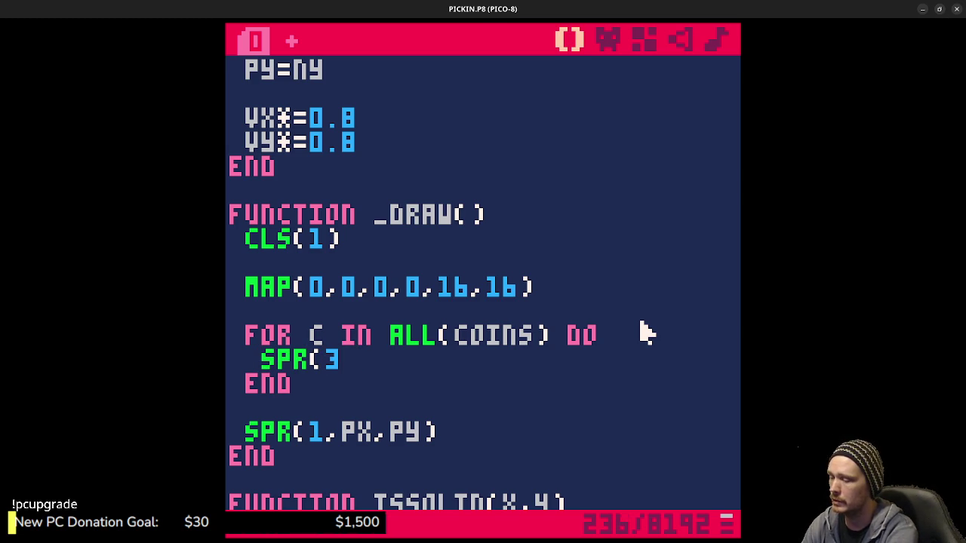
type(",")
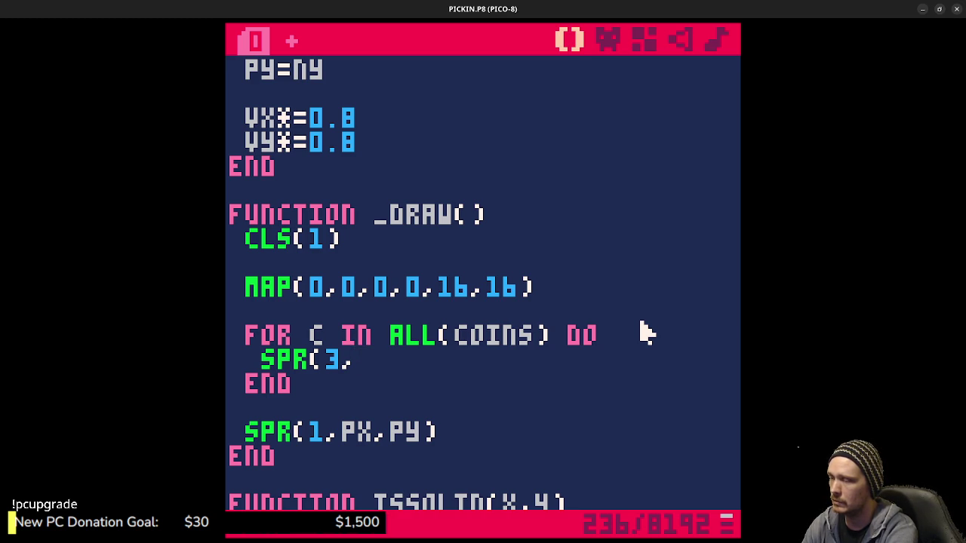
type("C,X")
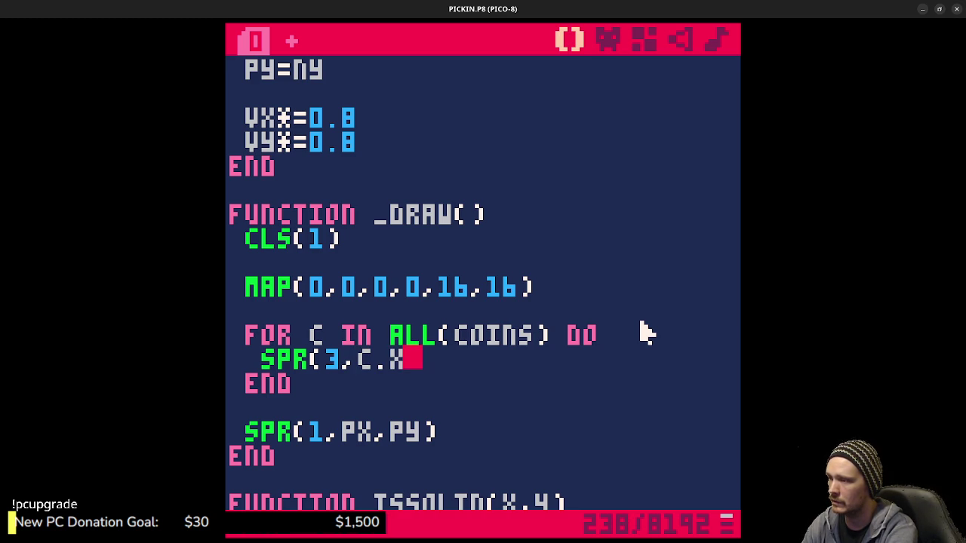
type(",C.Y)")
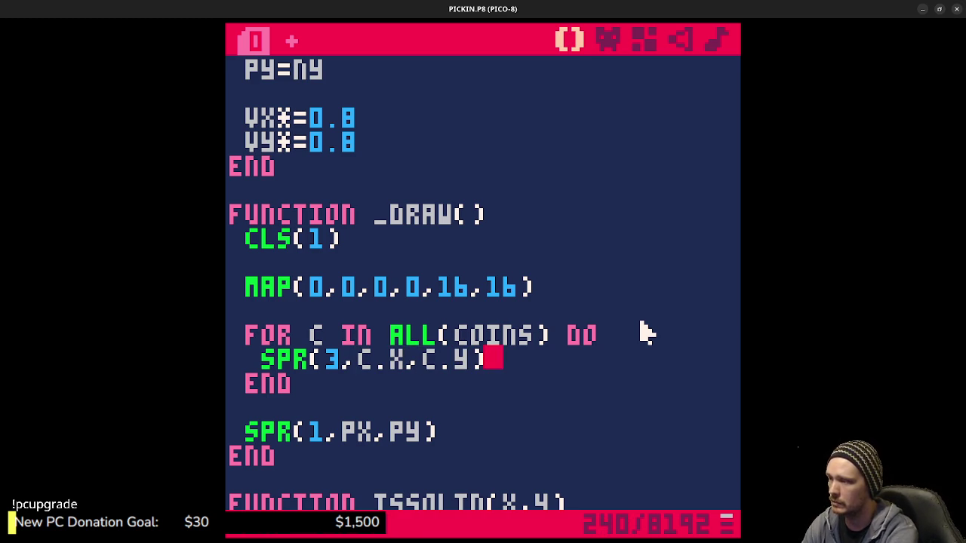
key("ctrl+s")
key("ctrl+r")
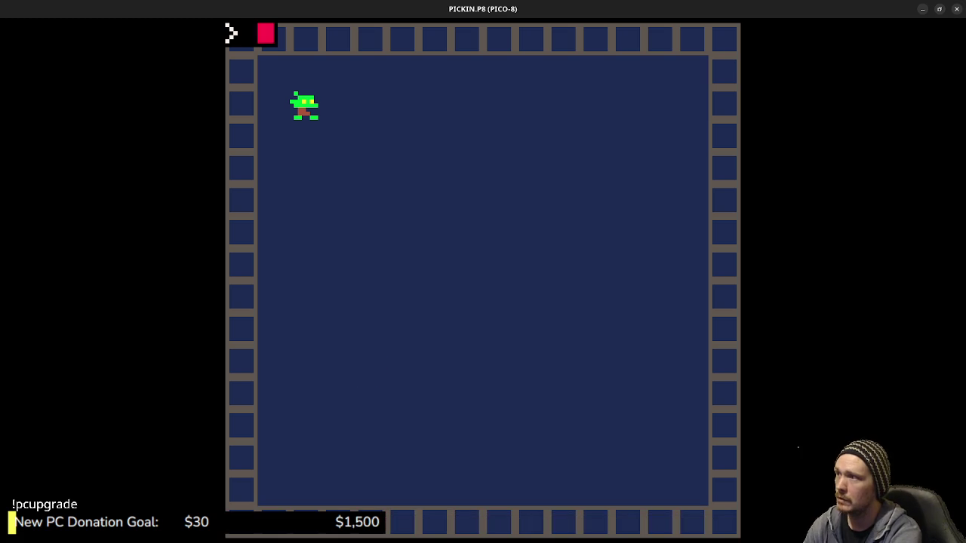
Steer the player right and down onto the coin, then stop the game.
key("Right")
key("Down")
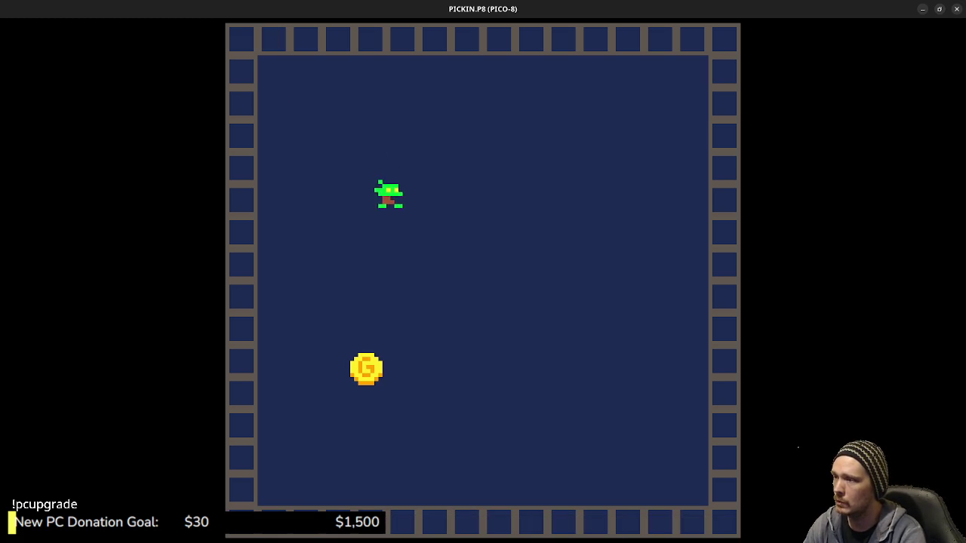
key("Down")
key("Up")
key("Down")
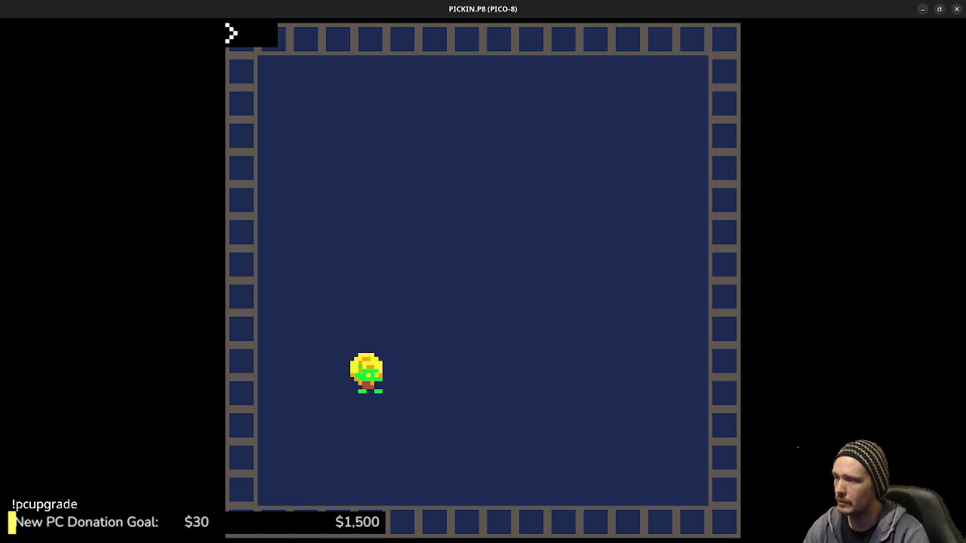
key("Escape")
left_click(610, 39)
Outline coin sprite 003's edges in black and repaint its upper orange pixels yellow.
left_click(338, 392)
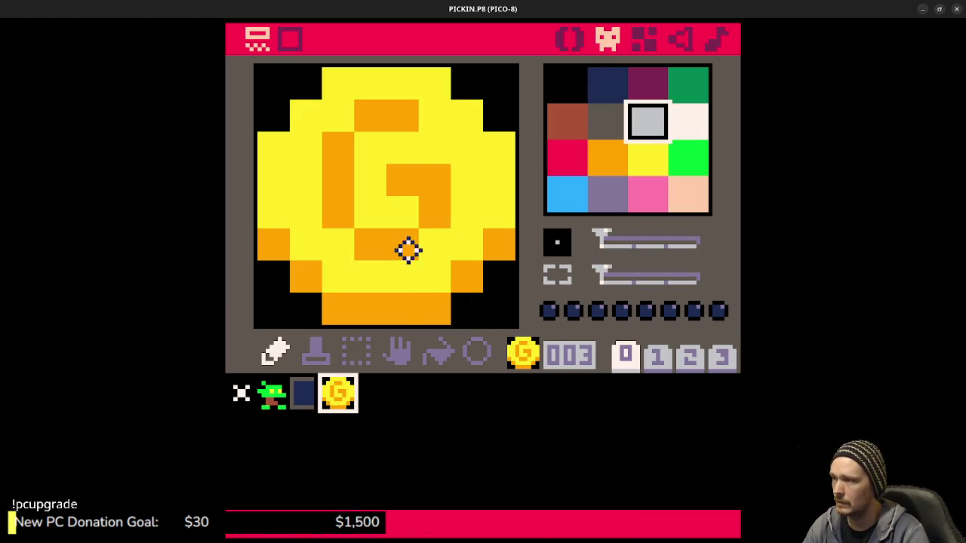
left_click(563, 92)
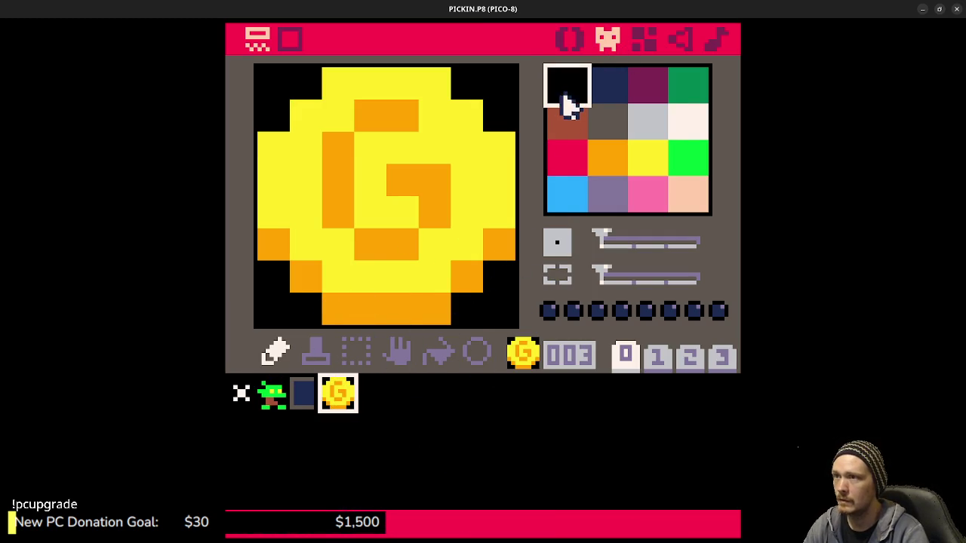
mouse_move(312, 302)
left_mouse_down()
mouse_move(436, 300)
mouse_move(504, 259)
mouse_move(491, 121)
mouse_move(400, 82)
mouse_move(275, 101)
mouse_move(278, 244)
mouse_move(300, 284)
left_mouse_up()
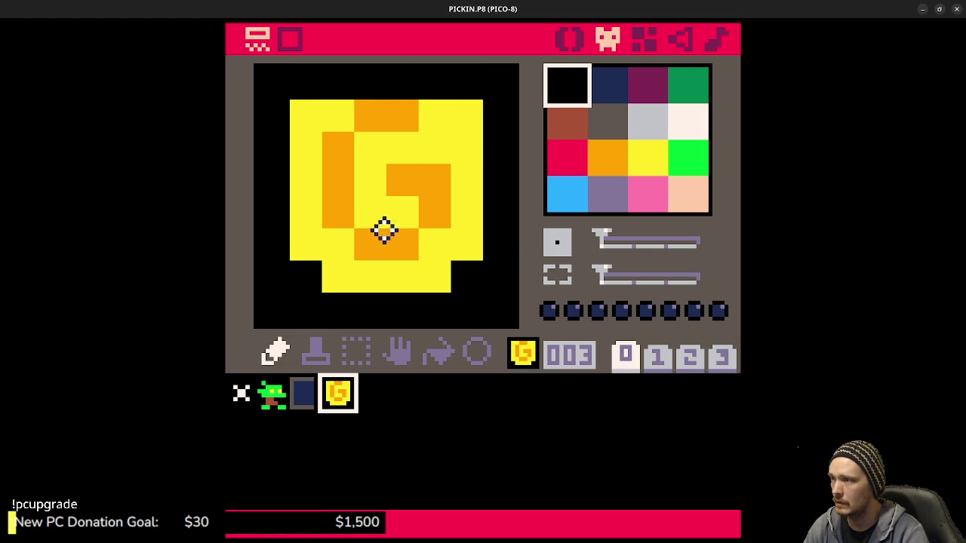
left_click(460, 121)
left_click(307, 116)
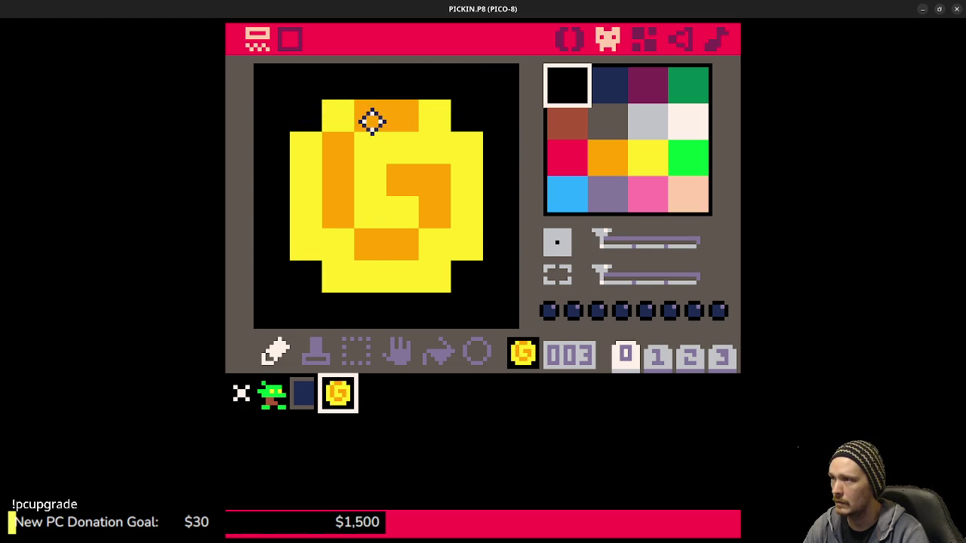
right_click(425, 147)
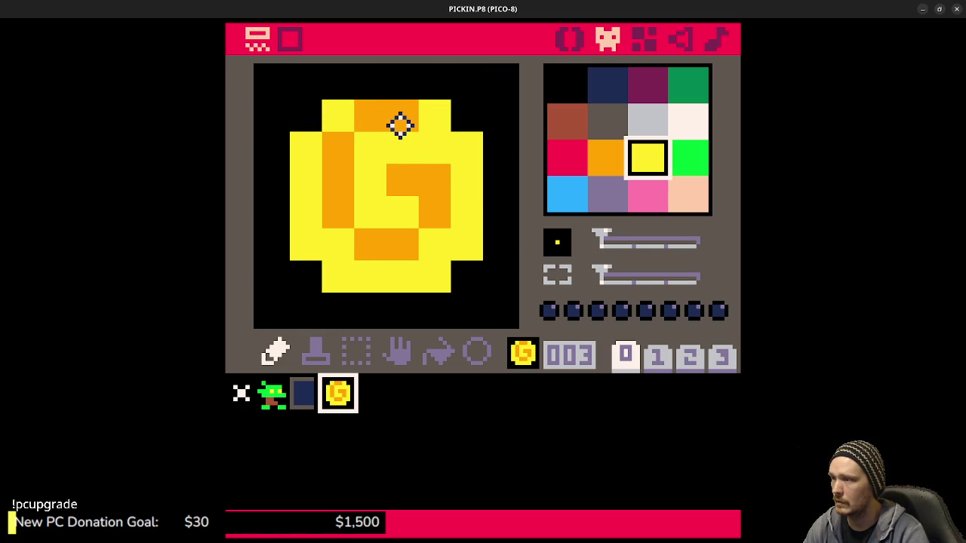
left_click_drag(400, 125, 378, 121)
mouse_move(340, 151)
left_mouse_down()
mouse_move(350, 151)
mouse_move(339, 195)
mouse_move(422, 185)
mouse_move(403, 181)
left_mouse_up()
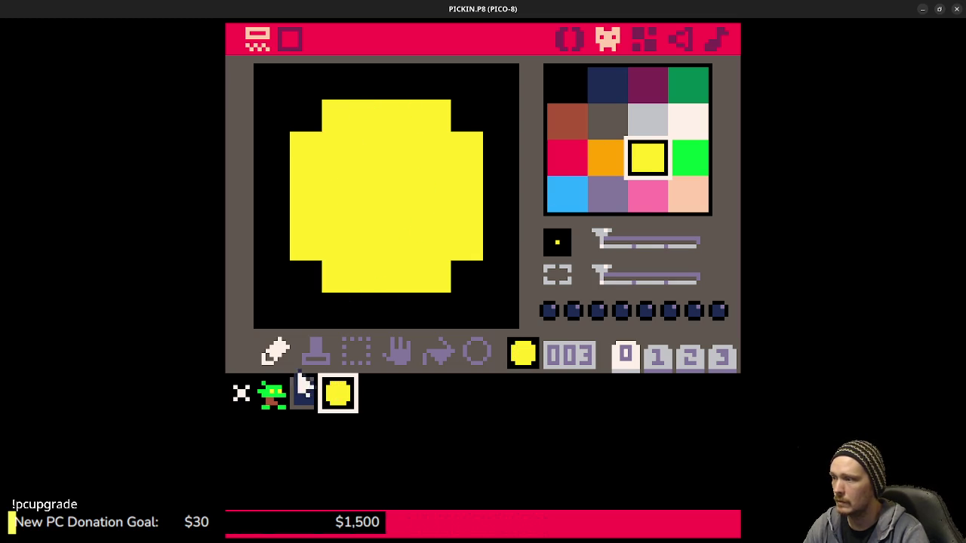
Paint an orange ring inside the coin's yellow disc.
left_click(608, 157)
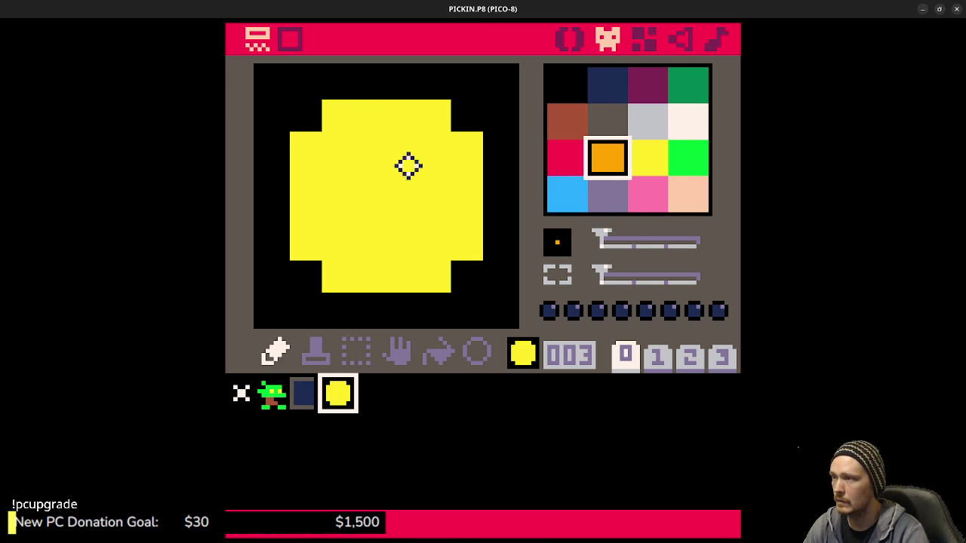
mouse_move(341, 155)
left_mouse_down()
mouse_move(425, 156)
mouse_move(435, 229)
mouse_move(339, 242)
mouse_move(341, 173)
mouse_move(341, 196)
mouse_move(401, 244)
mouse_move(429, 214)
mouse_move(434, 179)
left_mouse_up()
key("ctrl+z")
left_click_drag(370, 150, 404, 149)
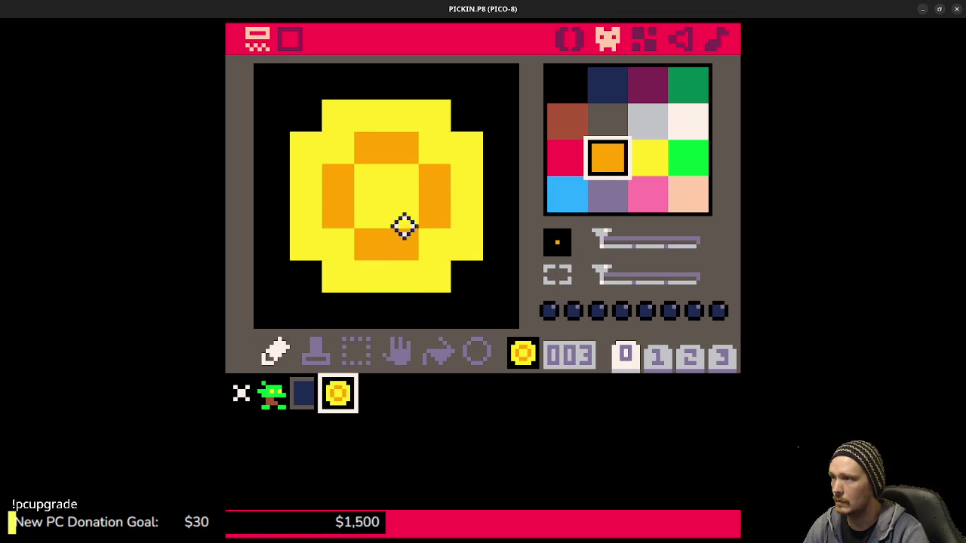
Save the cart, run it, and walk the player back and forth over the coin.
key("ctrl+s")
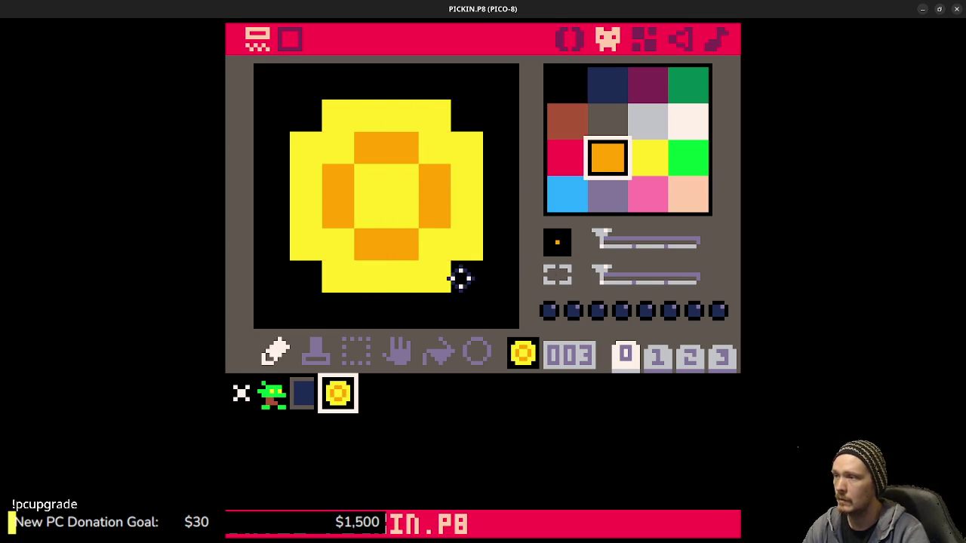
key("ctrl+r")
key("Right")
key("Down")
key("Up")
key("Left")
key("Down")
key("Up")
key("Down")
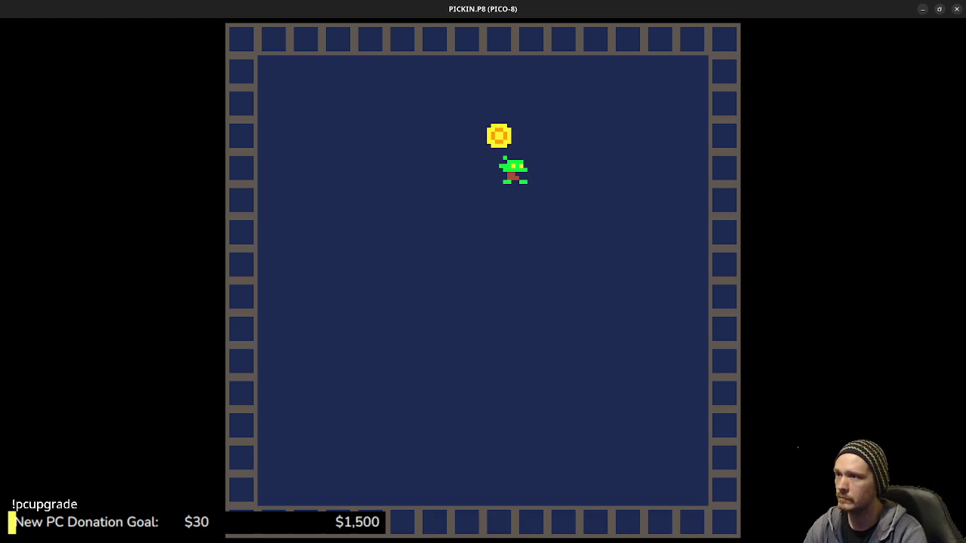
Shade the coin sprite's lower edges orange.
mouse_move(230, 32)
left_click(265, 34)
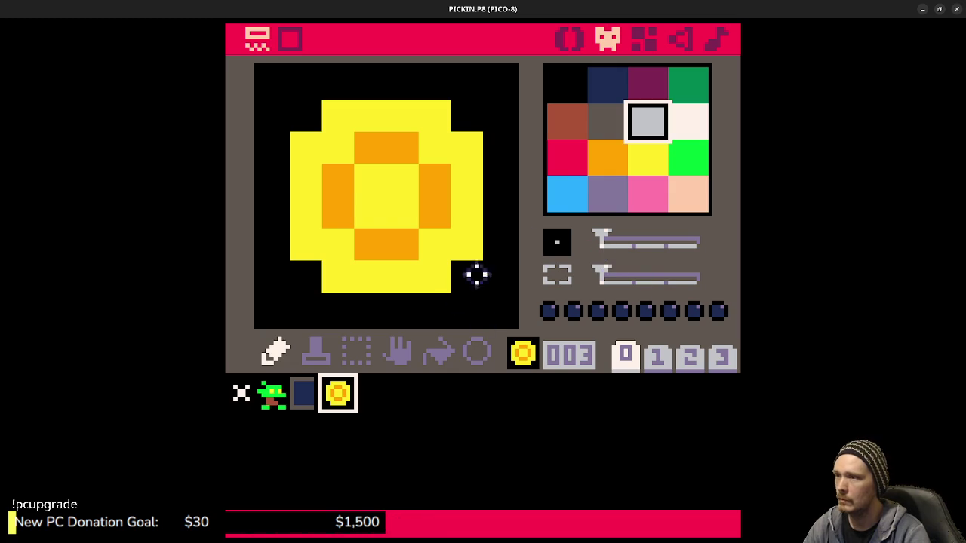
left_click(601, 155)
mouse_move(323, 258)
left_mouse_down()
mouse_move(356, 295)
mouse_move(378, 302)
mouse_move(466, 273)
left_mouse_up()
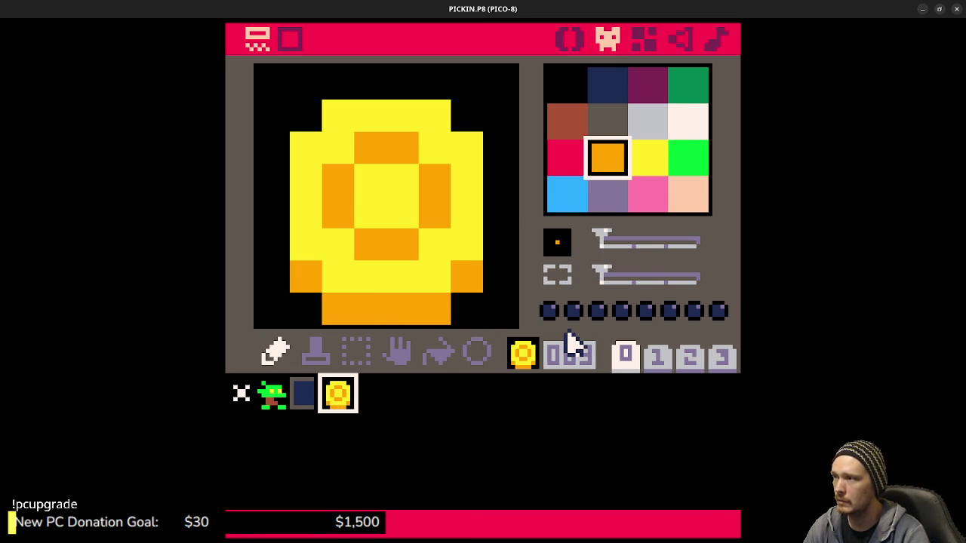
Run the cart to check the shaded coin, then stop it and return to the code.
key("ctrl+r")
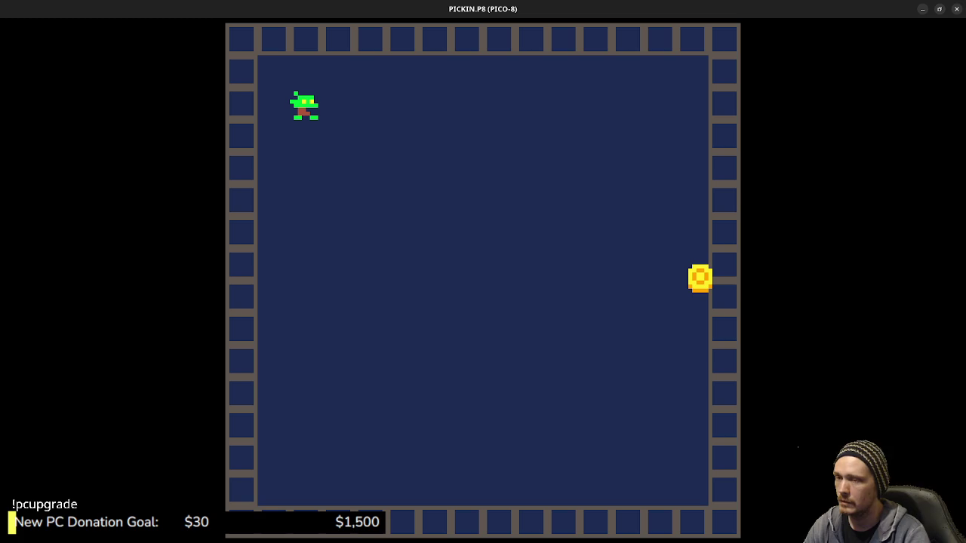
key("Escape")
key("Escape")
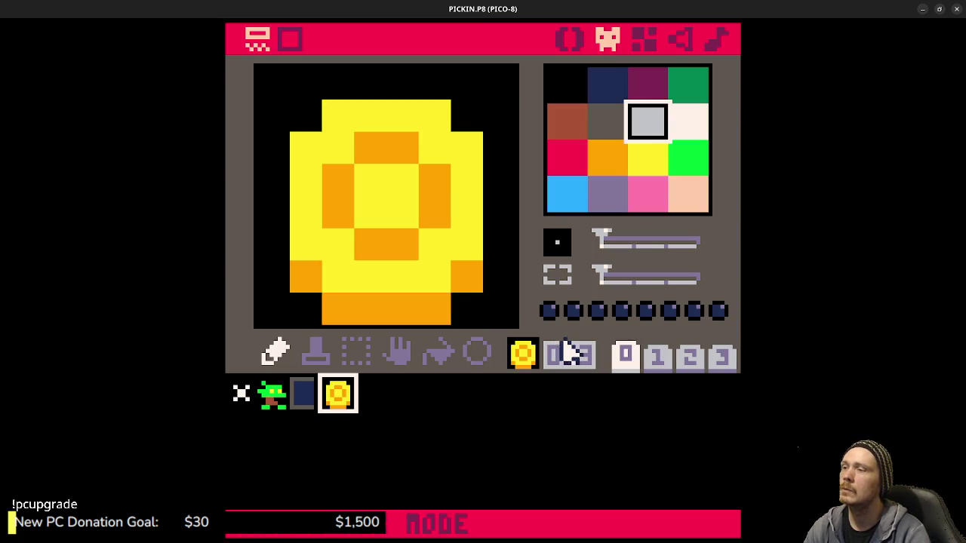
key("ctrl+r")
key("Escape")
key("Escape")
left_click(569, 40)
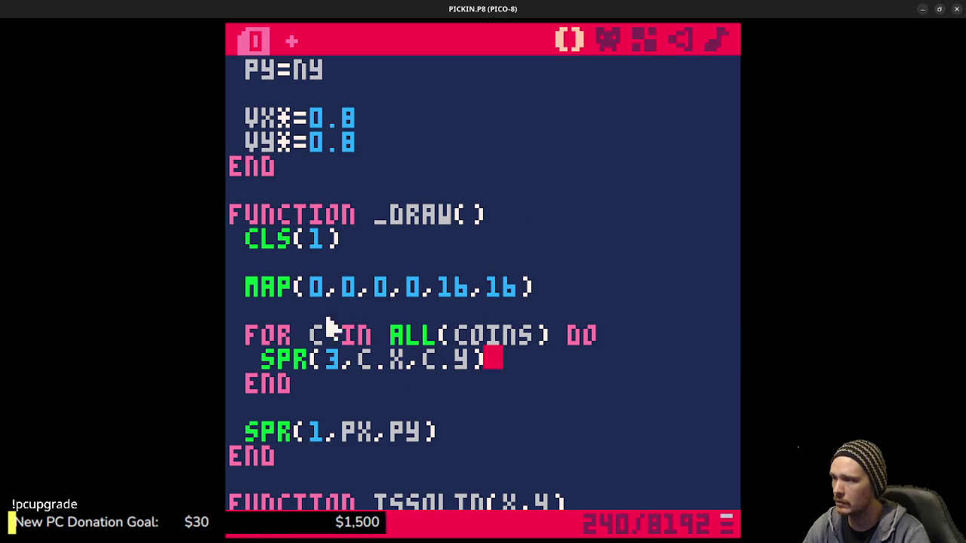
Change the coin's X and Y spawn lines to RND(128-24)+8, then save and run.
scroll(399, 335, "down", 2)
scroll(417, 323, "up", 5)
scroll(418, 323, "up", 15)
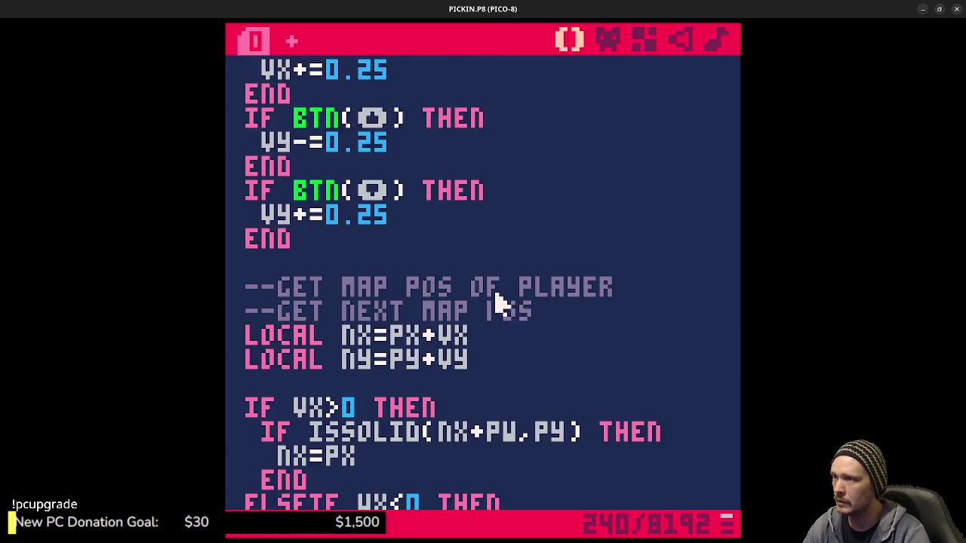
left_click(622, 427)
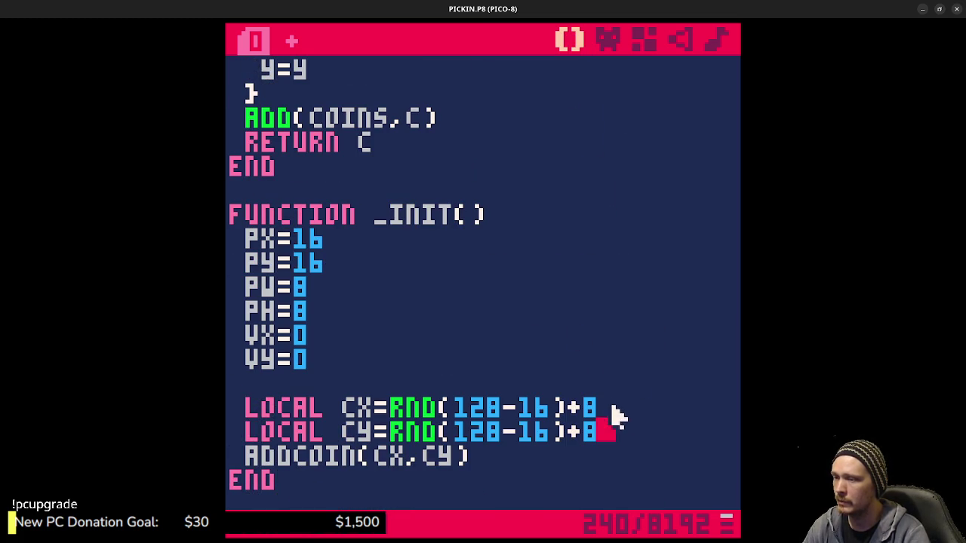
left_click(634, 409)
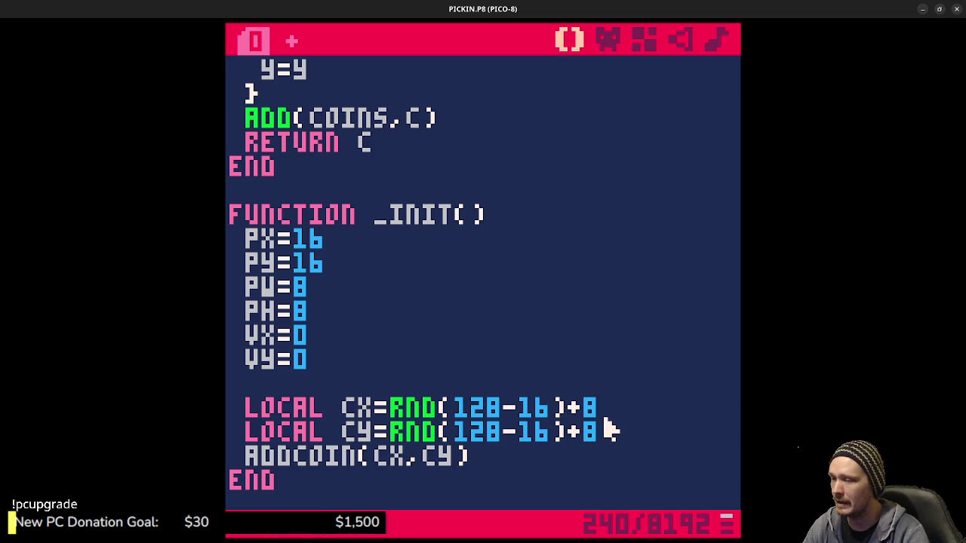
type("-8")
type("-8")
key("shift+Left")
key("shift+Left")
key("shift+Left")
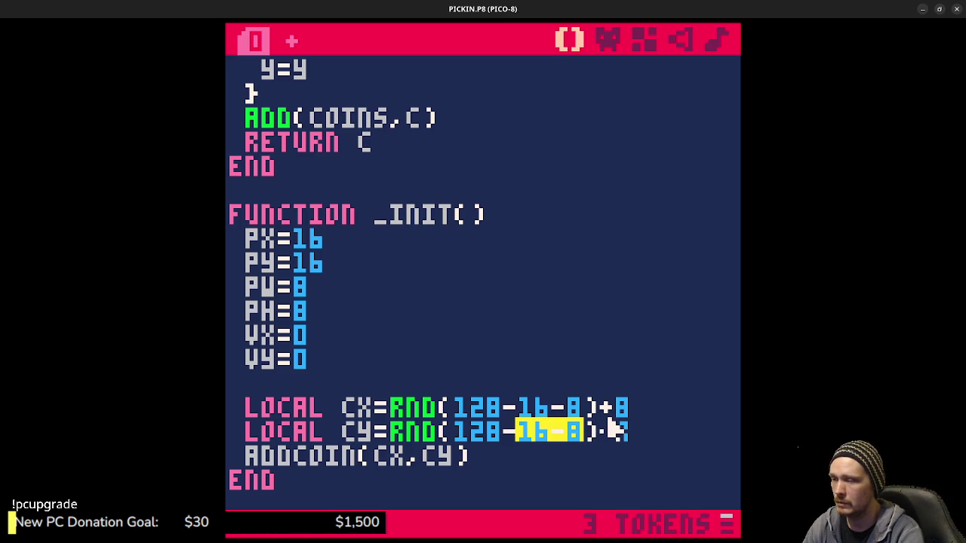
type("24")
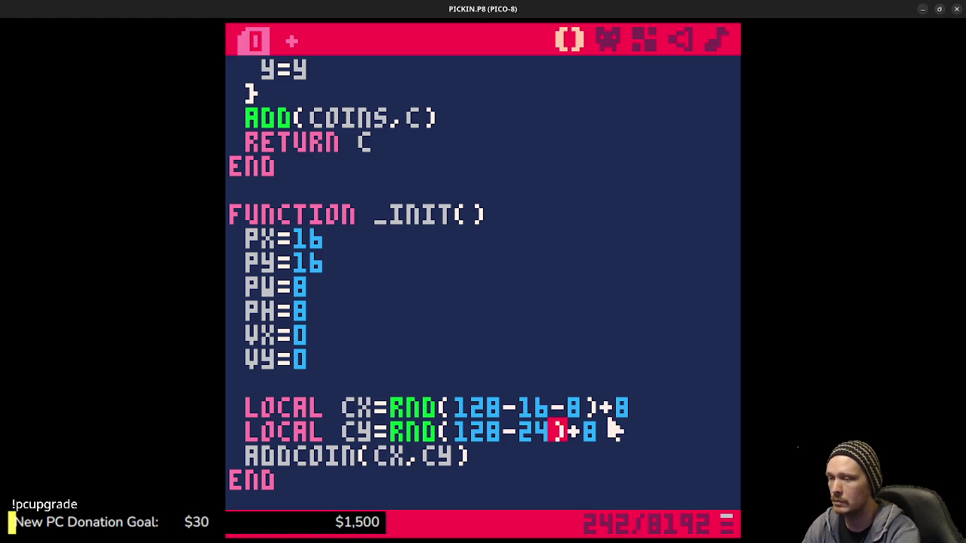
key("shift+Left")
key("shift+Left")
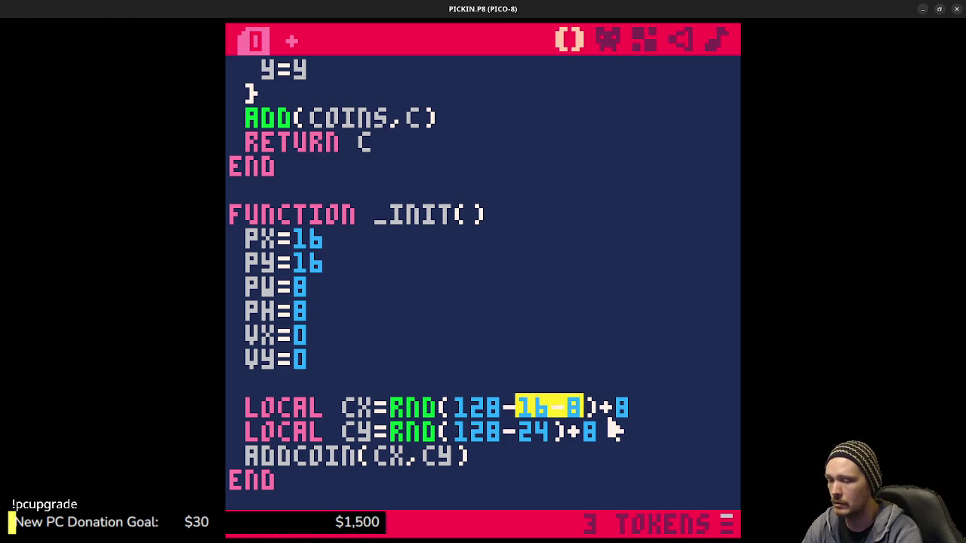
type("24")
key("ctrl+s")
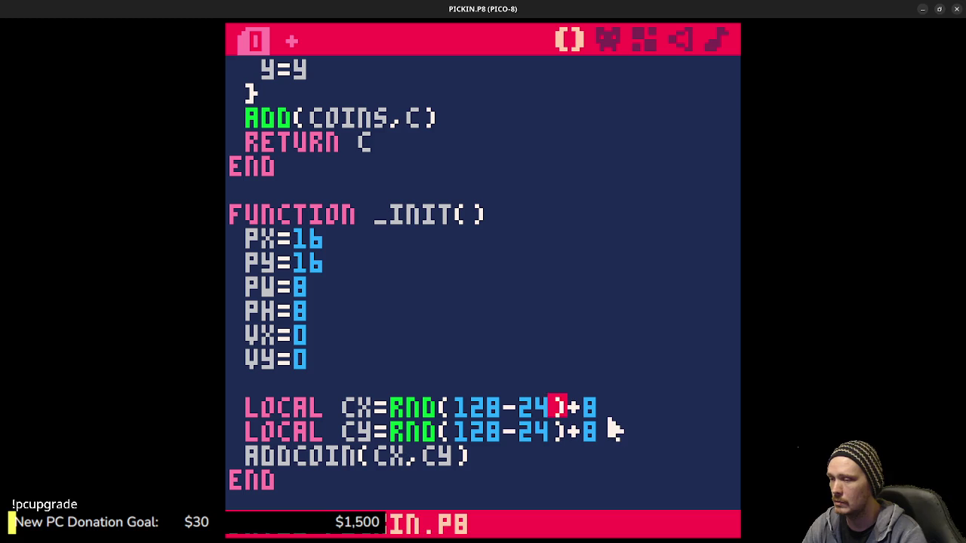
key("ctrl+r")
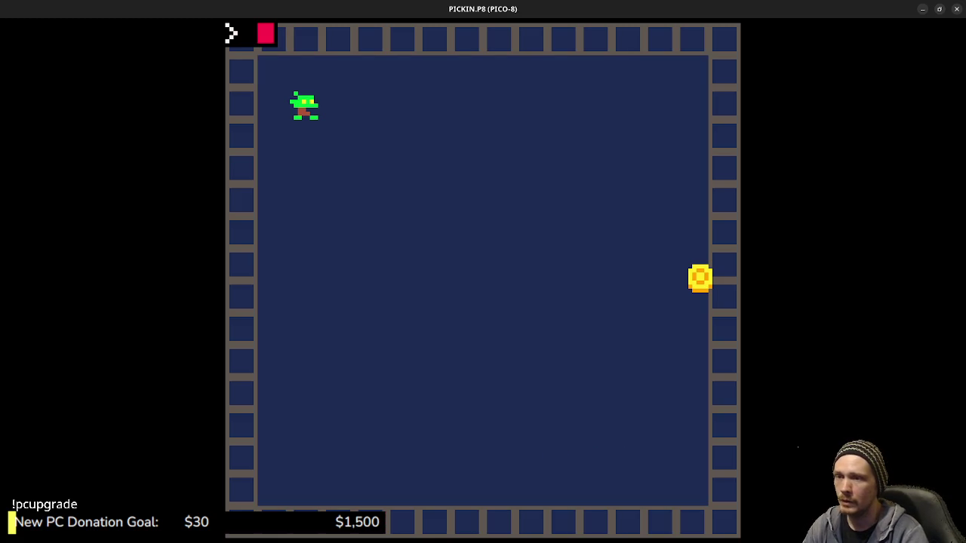
Restart the game four times to see coin spawn spots, then return to _init().
key("ctrl+r")
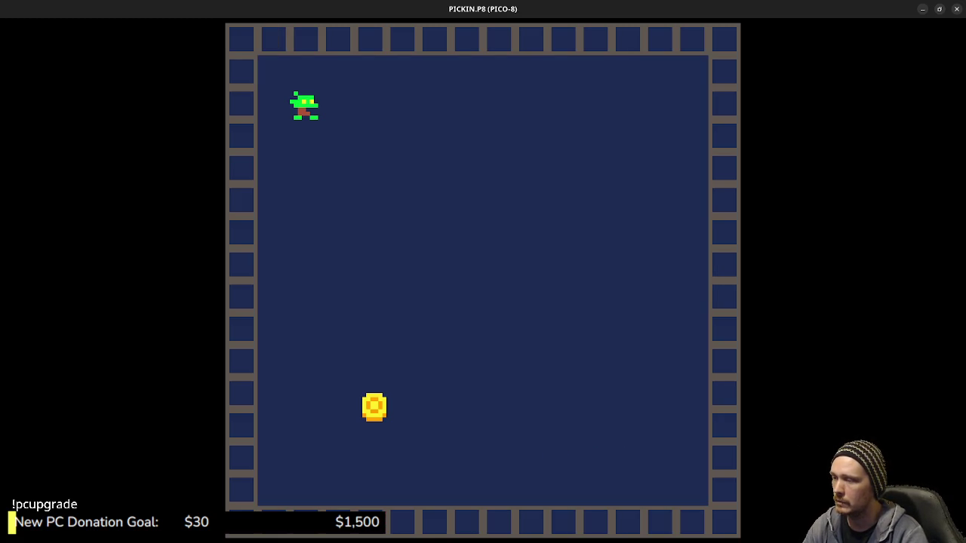
key("ctrl+r")
key("ctrl+r")
key("ctrl+r")
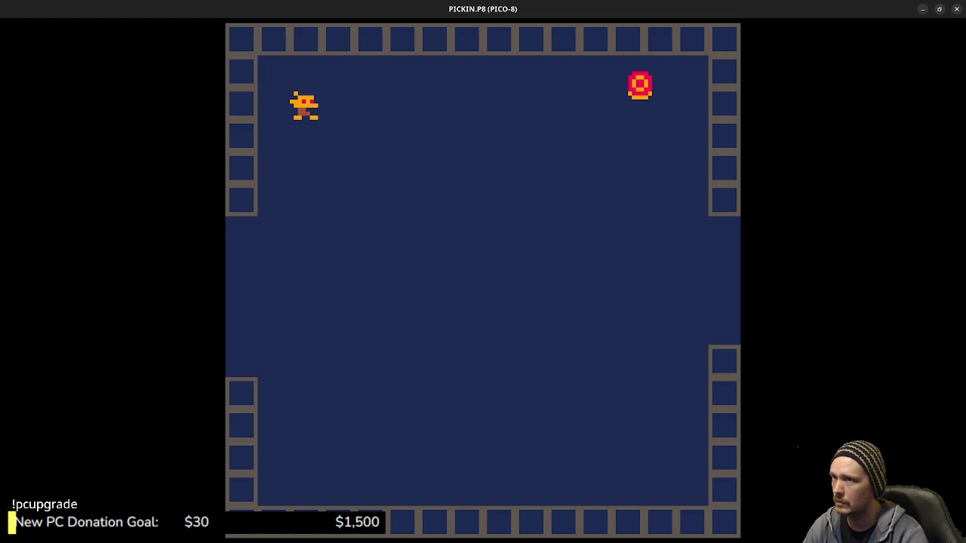
key("ctrl+r")
key("ctrl+r")
key("ctrl+r")
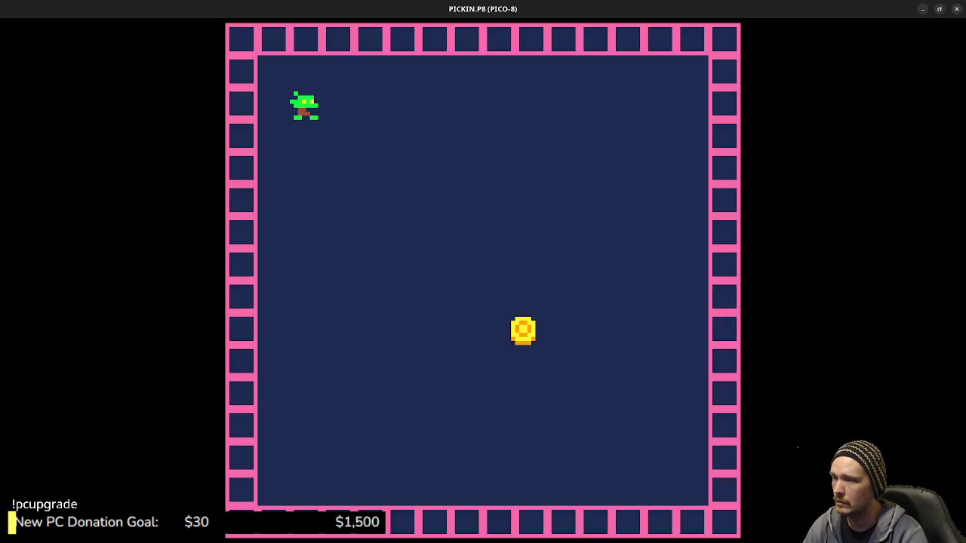
key("ctrl+r")
key("ctrl+r")
key("ctrl+r")
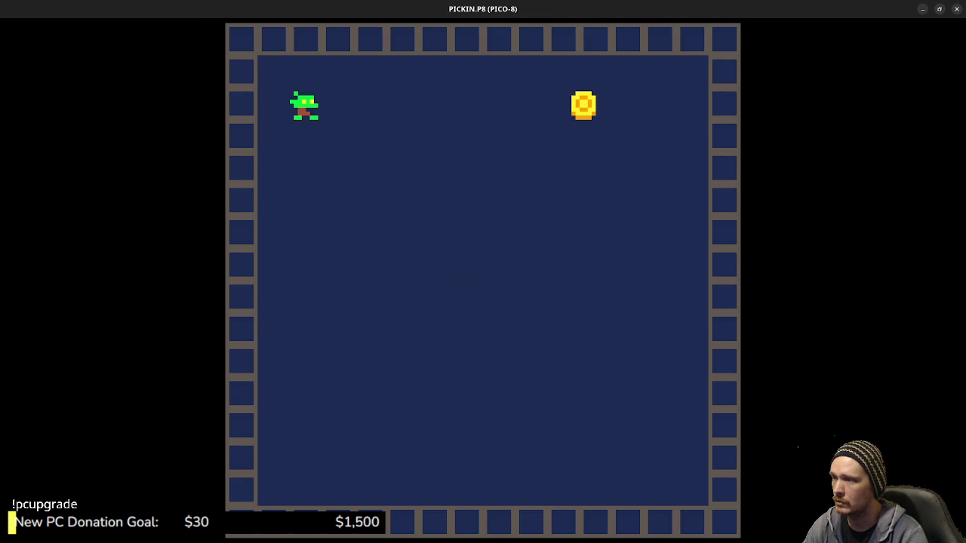
key("Escape")
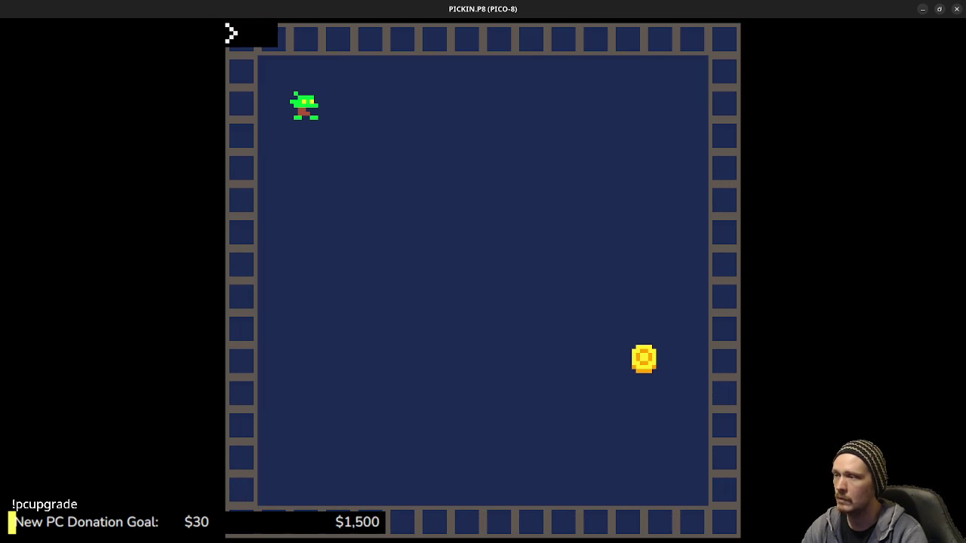
key("Escape")
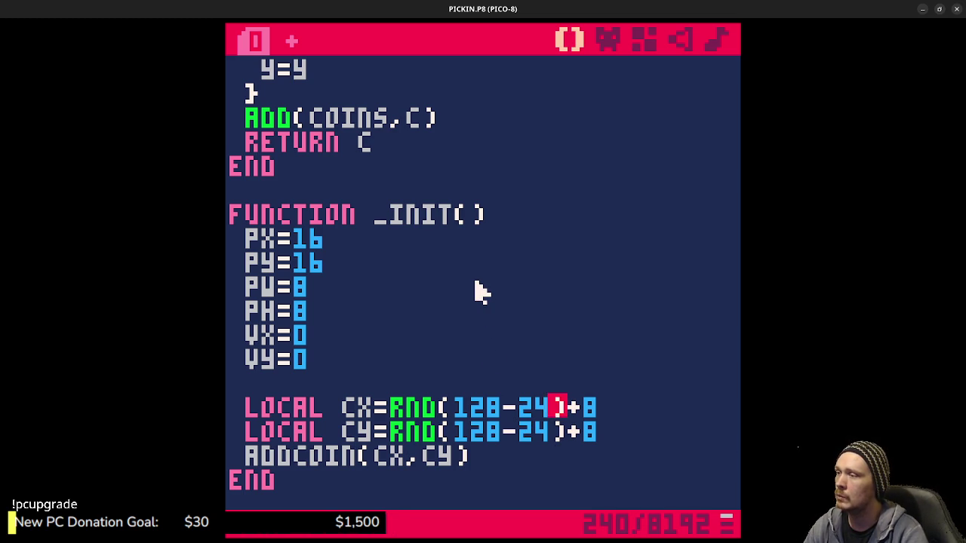
Add a W=8 width field after Y in the ADDCOIN coin table.
scroll(476, 291, "up", 4)
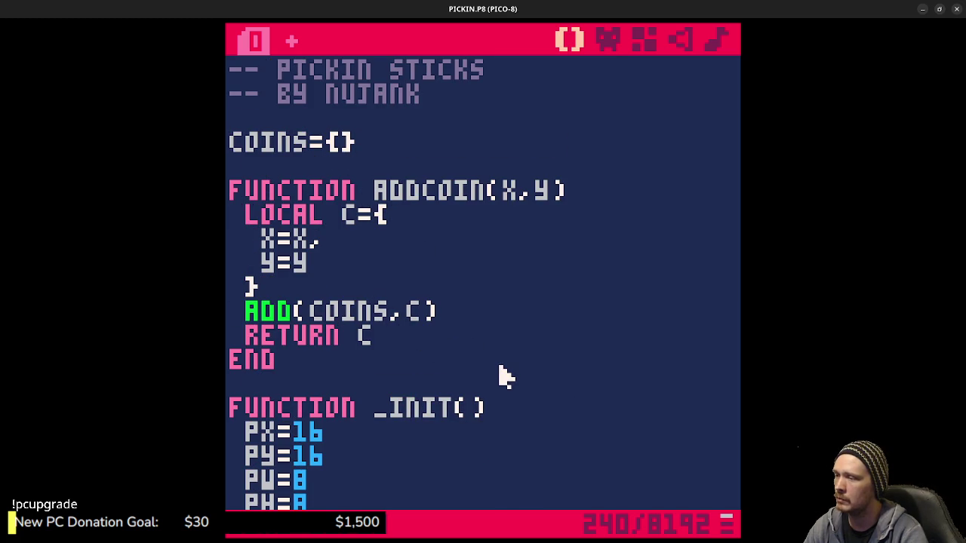
scroll(496, 370, "down", 3)
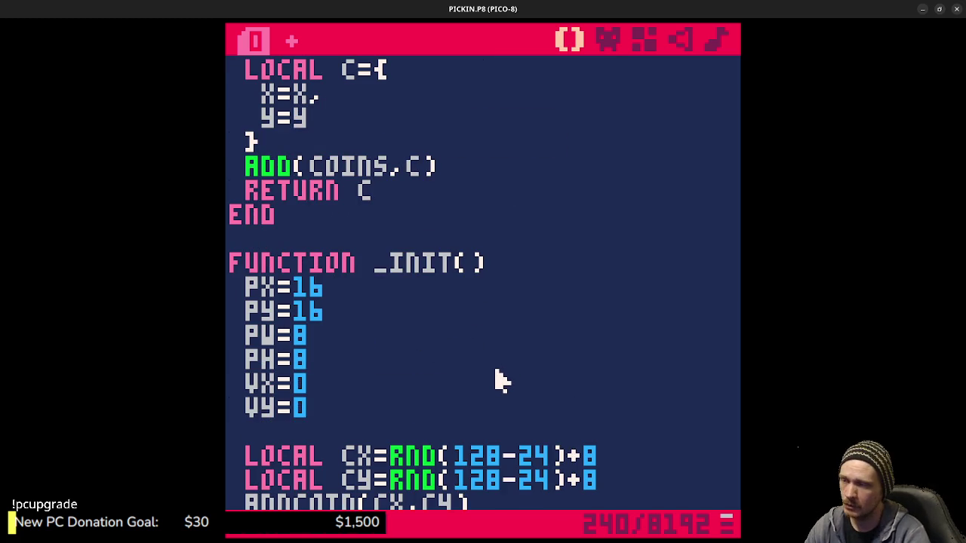
scroll(499, 362, "down", 2)
scroll(505, 367, "down", 1)
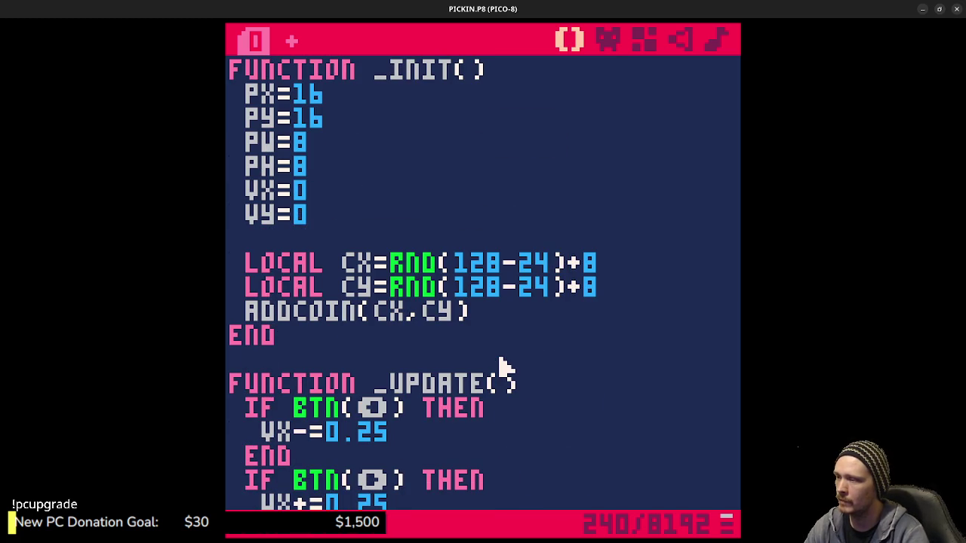
scroll(506, 368, "down", 6)
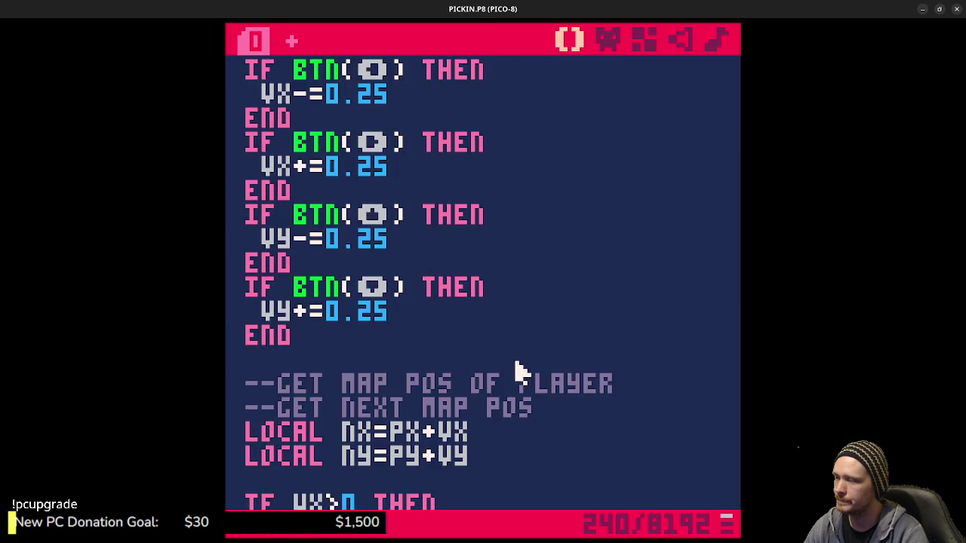
scroll(516, 370, "down", 10)
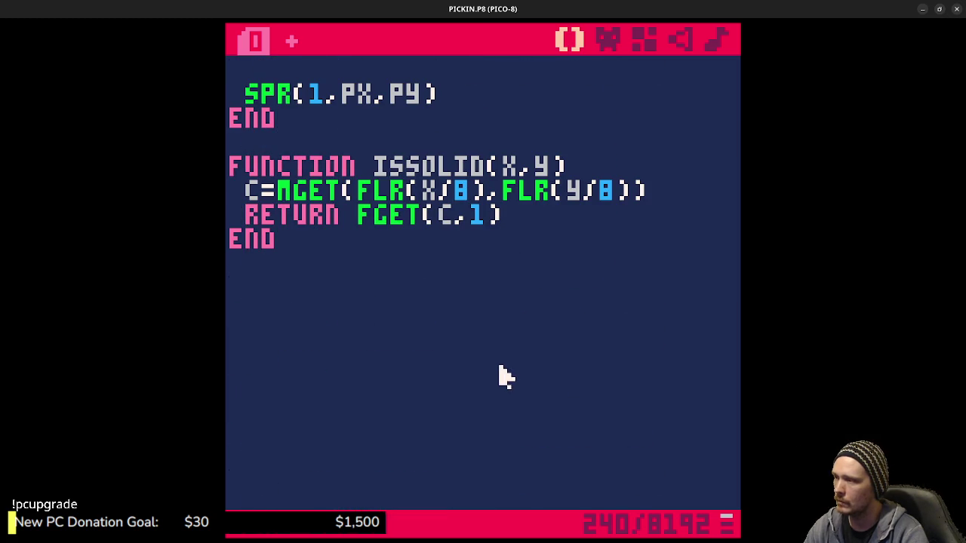
scroll(468, 358, "up", 15)
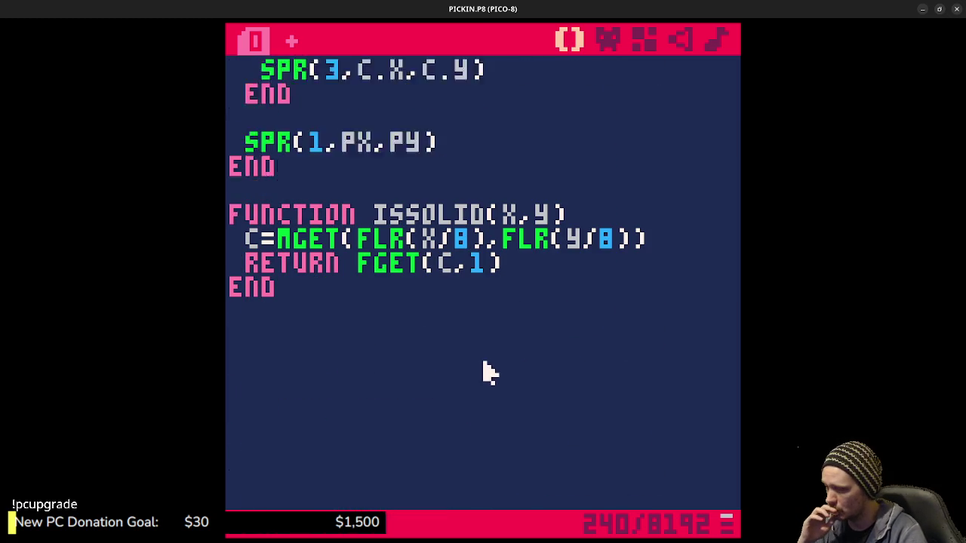
scroll(504, 343, "up", 6)
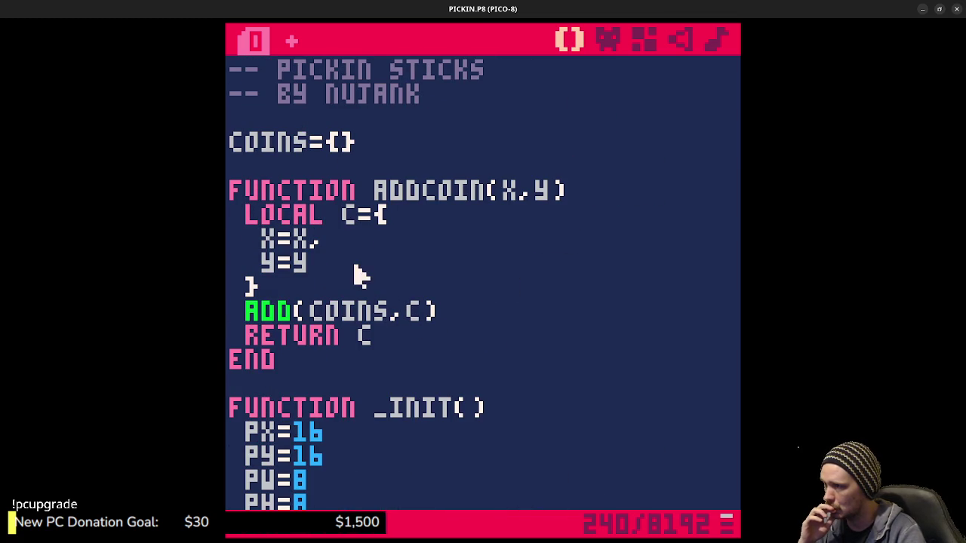
left_click(353, 264)
type(",")
key("Return")
type("v=6")
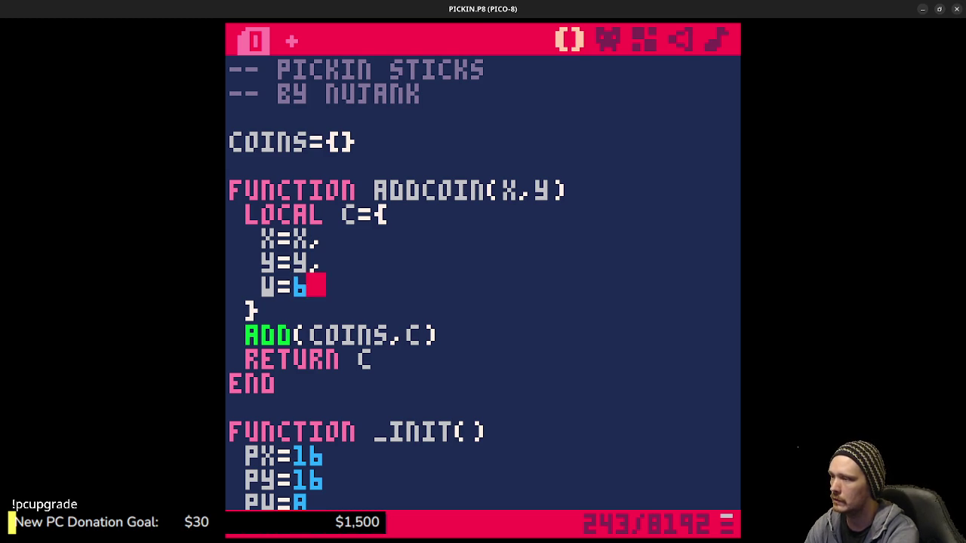
key("BackSpace")
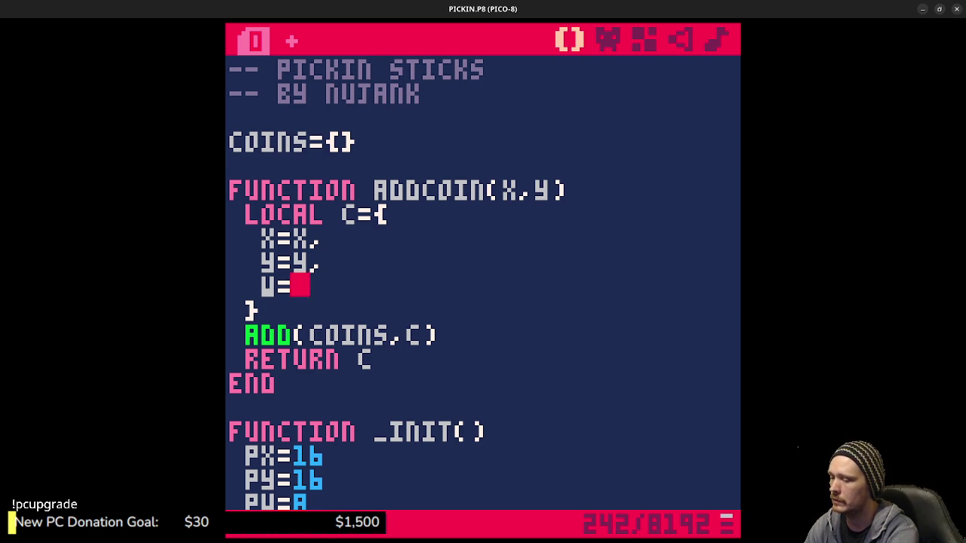
type("0,")
Add an H=8 height field to the coin table and save the cart.
key("Return")
type("h=")
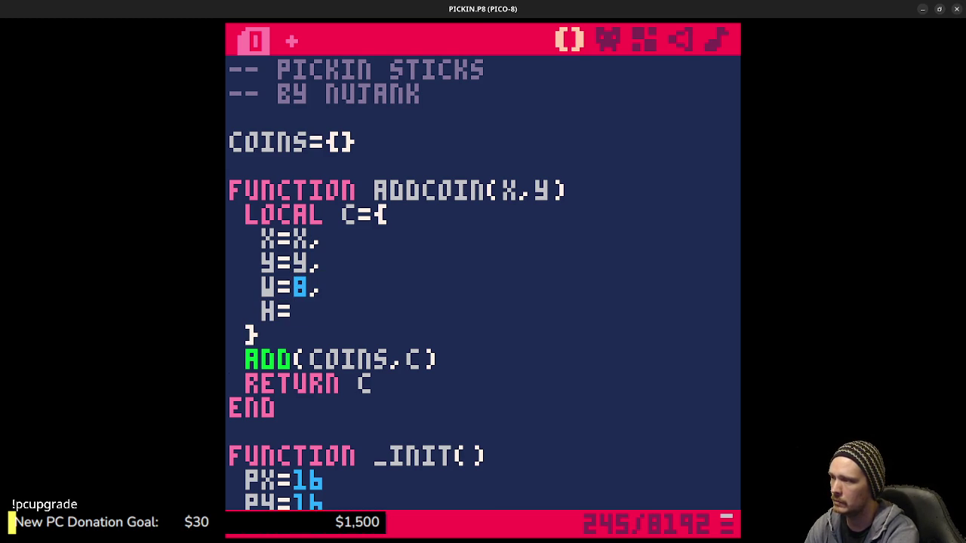
type("8")
key("ctrl+s")
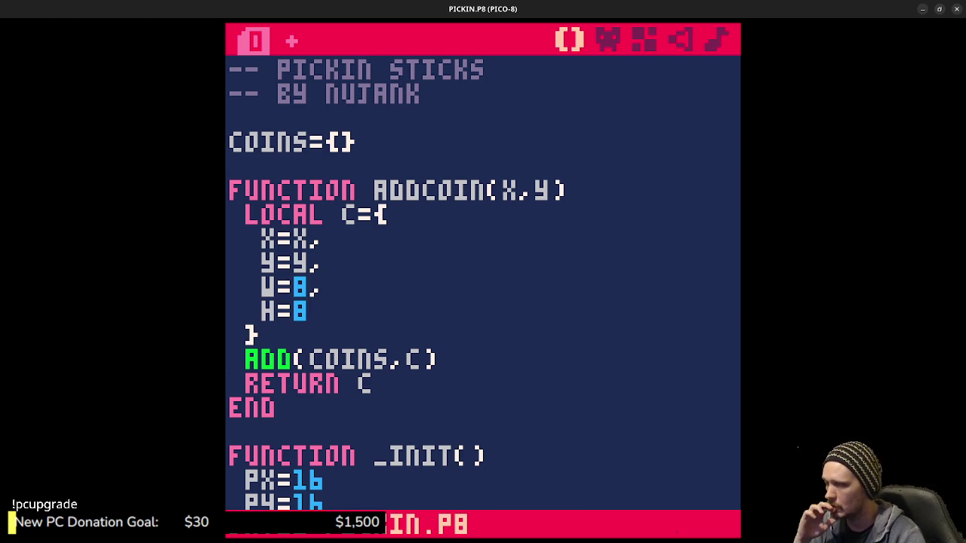
scroll(521, 344, "down", 2)
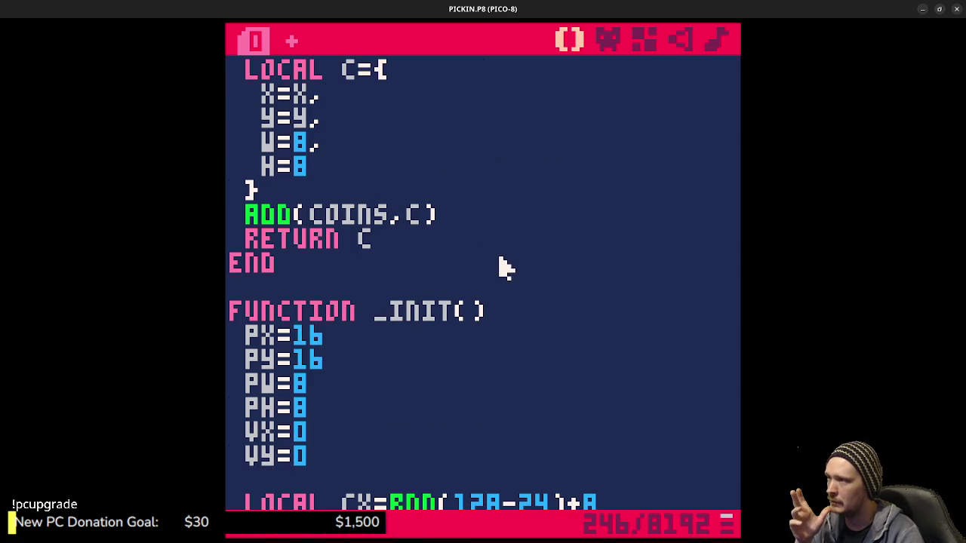
scroll(517, 312, "down", 2)
scroll(517, 312, "up", 4)
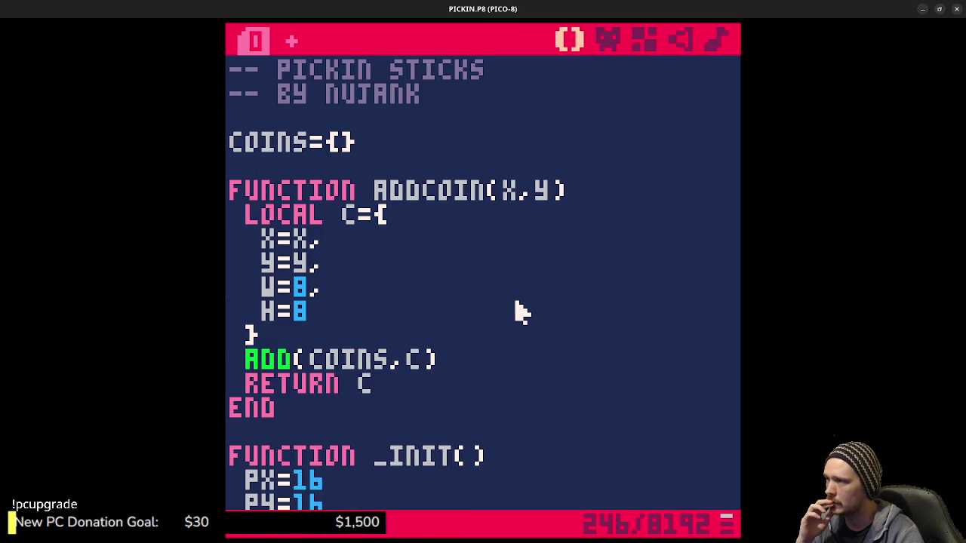
Start a player table P={ } under _INIT() with X=16 and Y=16.
scroll(520, 312, "down", 3)
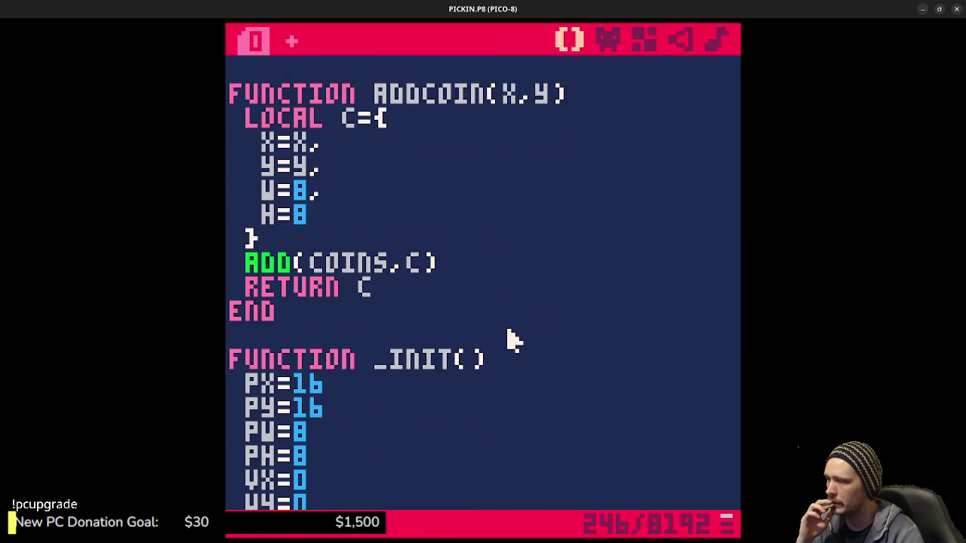
left_click(517, 311)
key("Return")
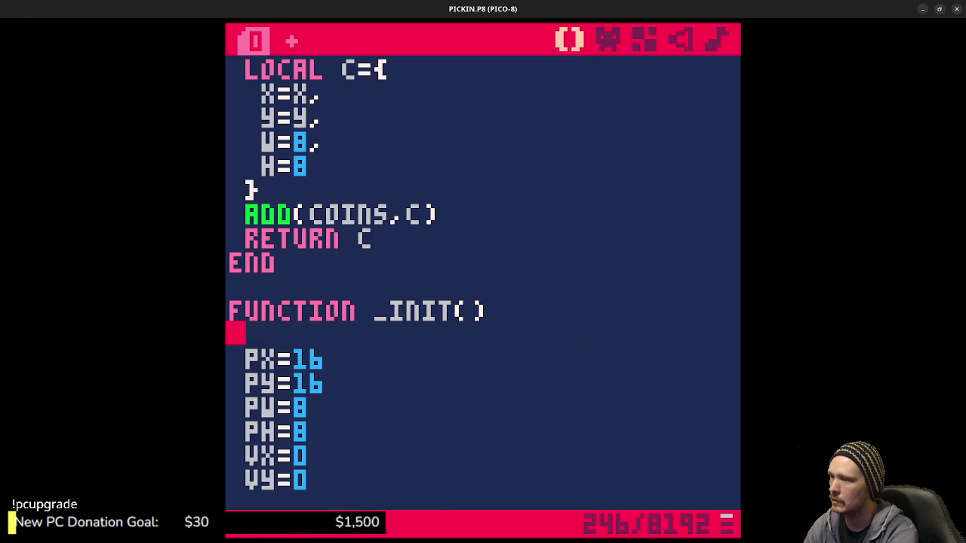
type("P")
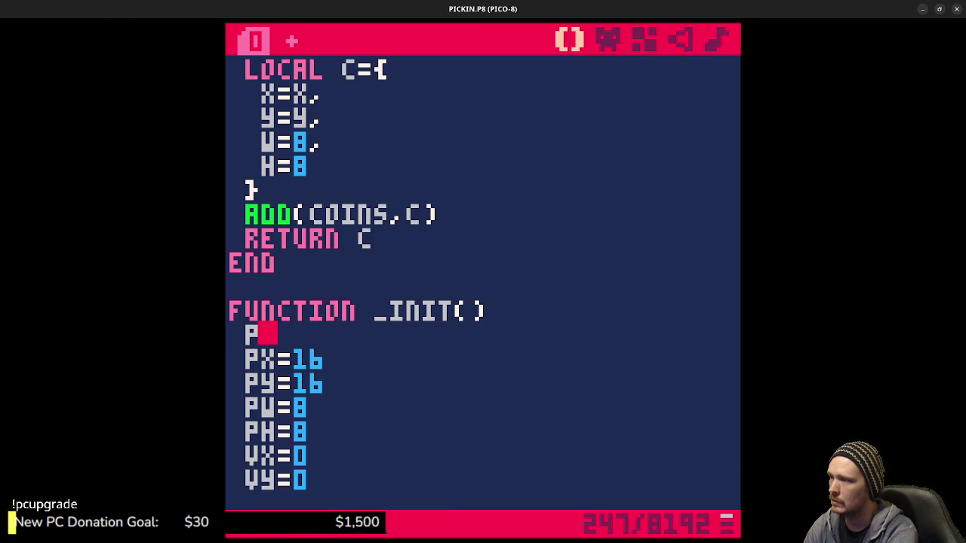
type("={")
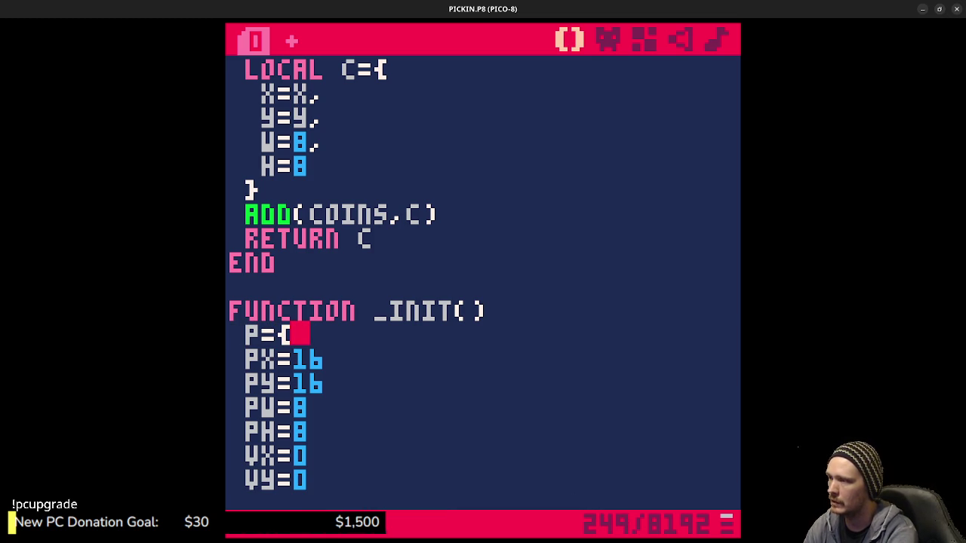
key("Return")
type("}")
key("End")
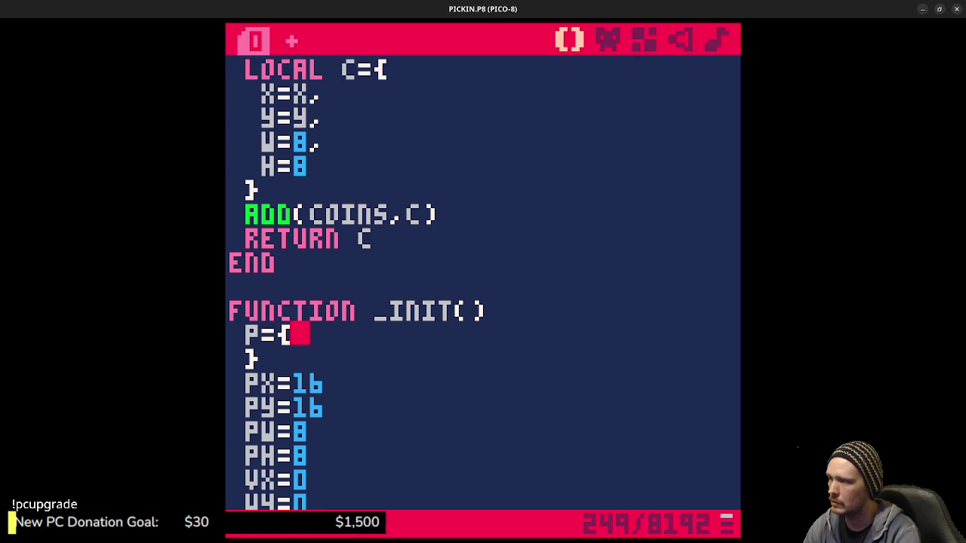
key("Return")
type("x")
key("BackSpace")
type("x=16")
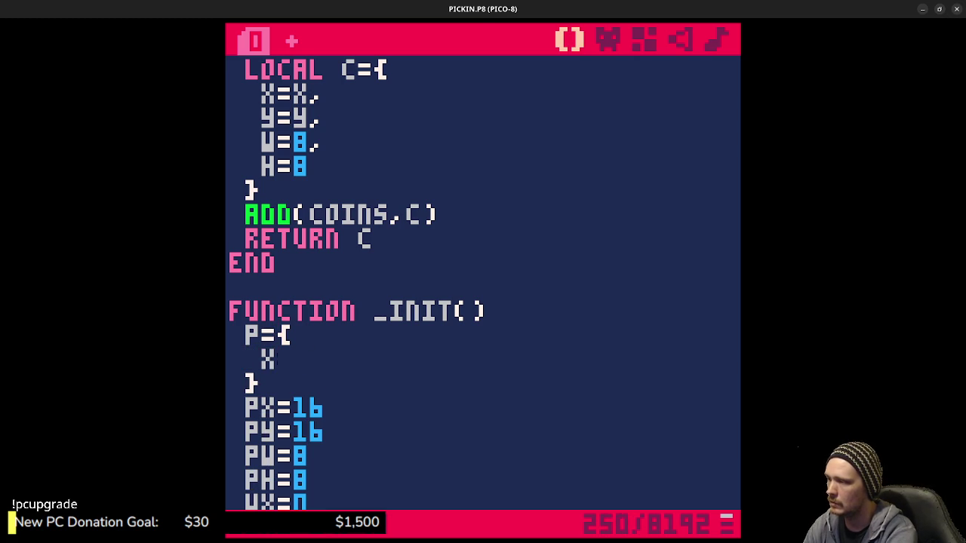
type(",")
key("Return")
type("y")
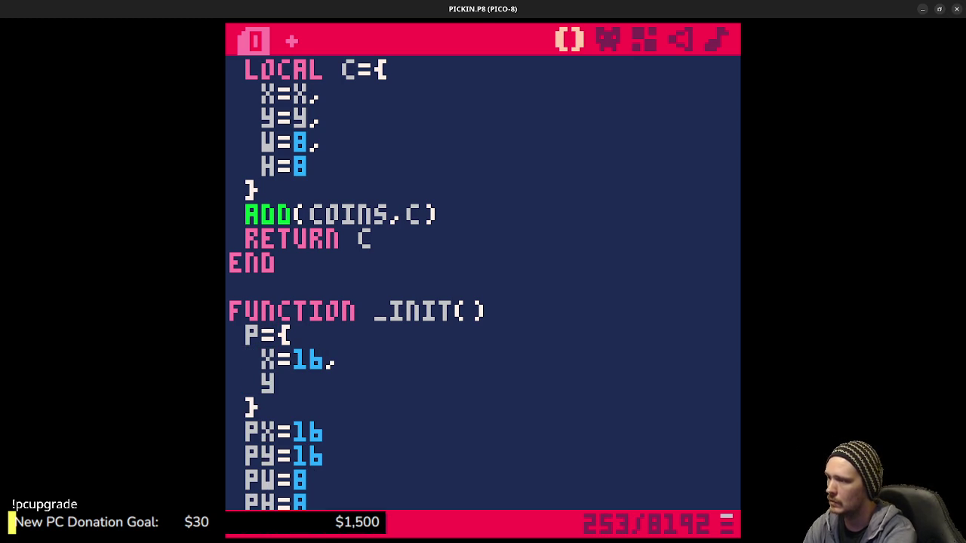
type("=16,")
Add width, height, VX=0 and VY=0 fields to the player table.
key("Return")
type("w")
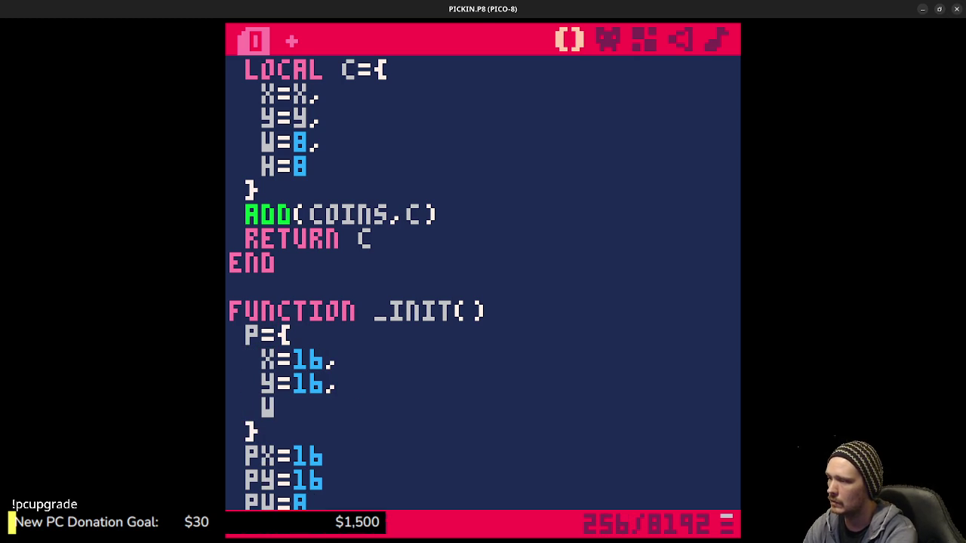
type("=16,")
key("Return")
type("h=16")
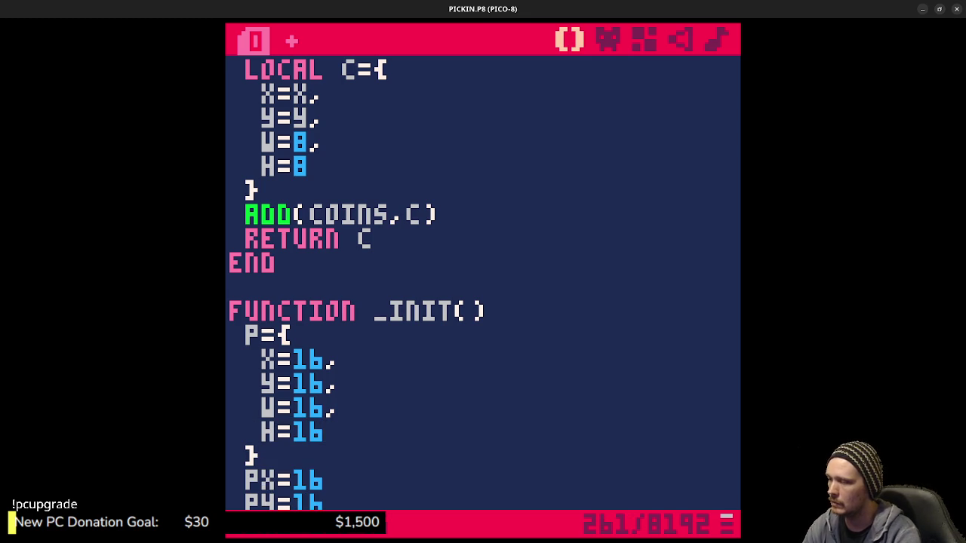
key("Down")
key("Down")
key("Down")
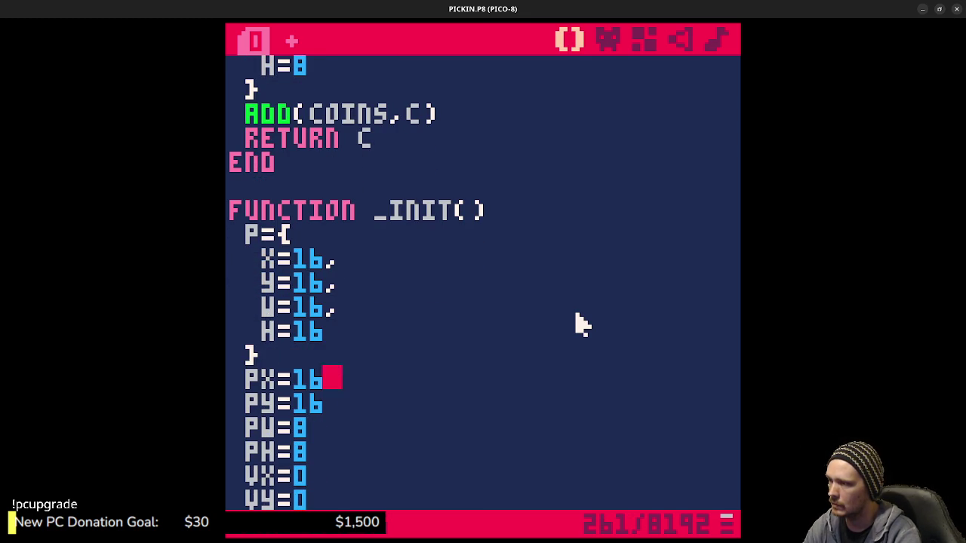
type(",")
key("Return")
type("vx=")
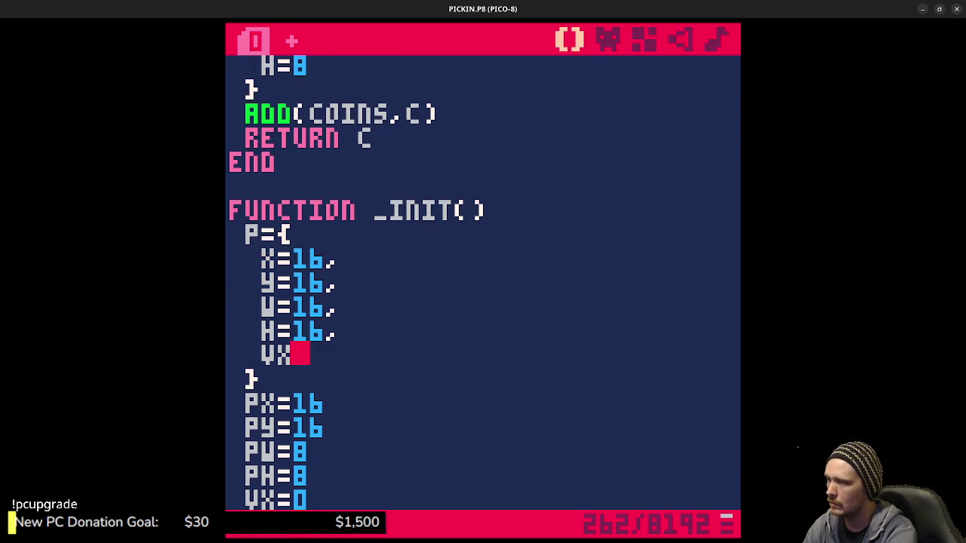
type("0,")
key("Return")
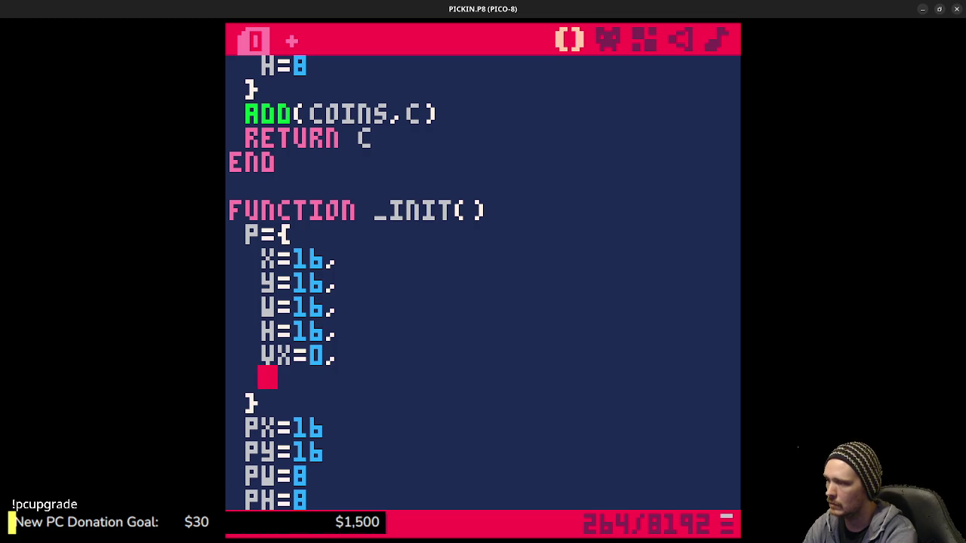
type("vy=9")
key("BackSpace")
type("0")
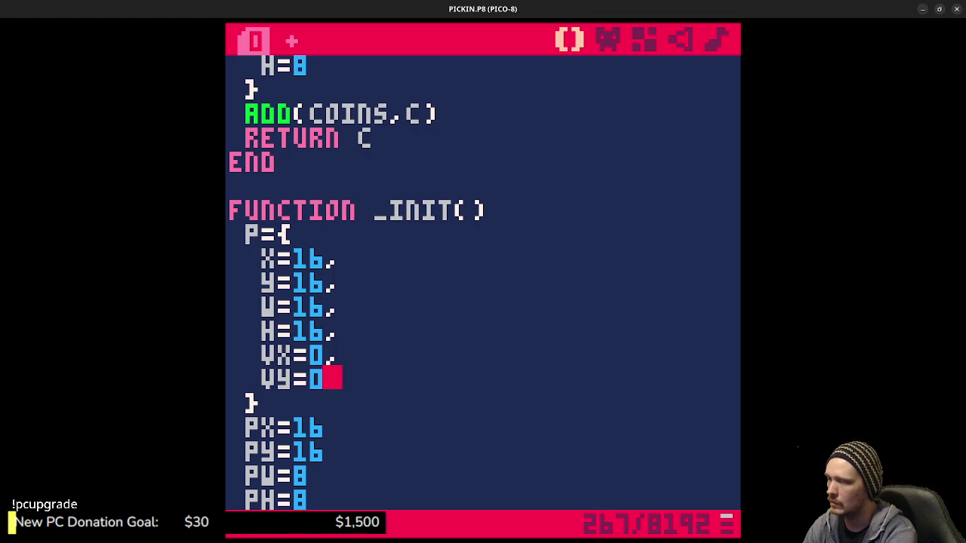
Change the player's W and H to 8, then select the old PX–VY variable lines.
scroll(572, 371, "down", 4)
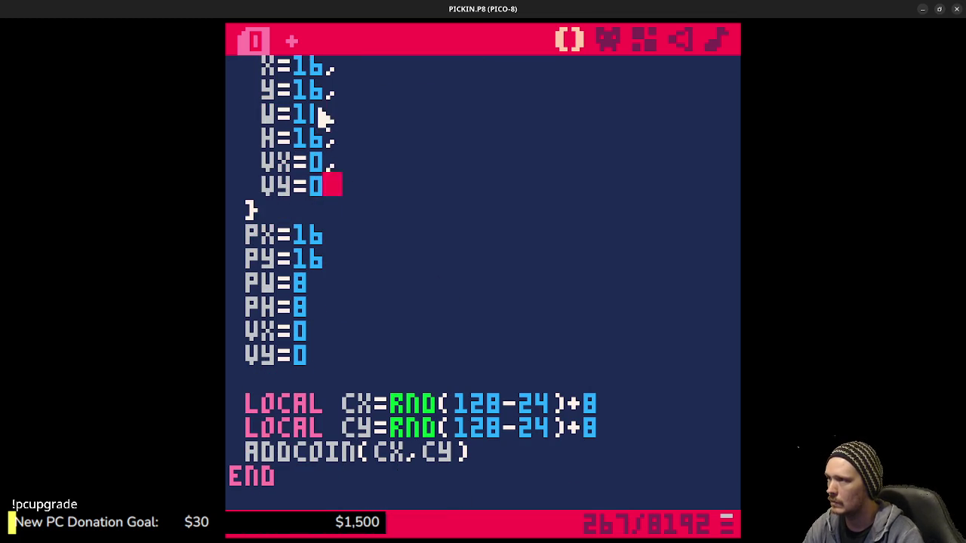
key("Up")
key("Up")
key("Up")
key("BackSpace")
key("BackSpace")
type("8")
key("Down")
key("BackSpace")
key("BackSpace")
type("8")
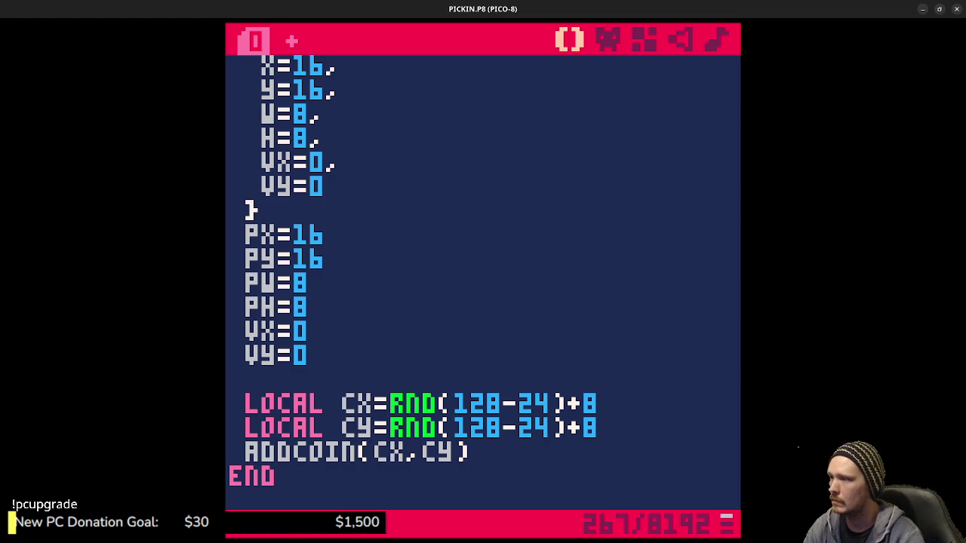
left_click_drag(330, 360, 336, 222)
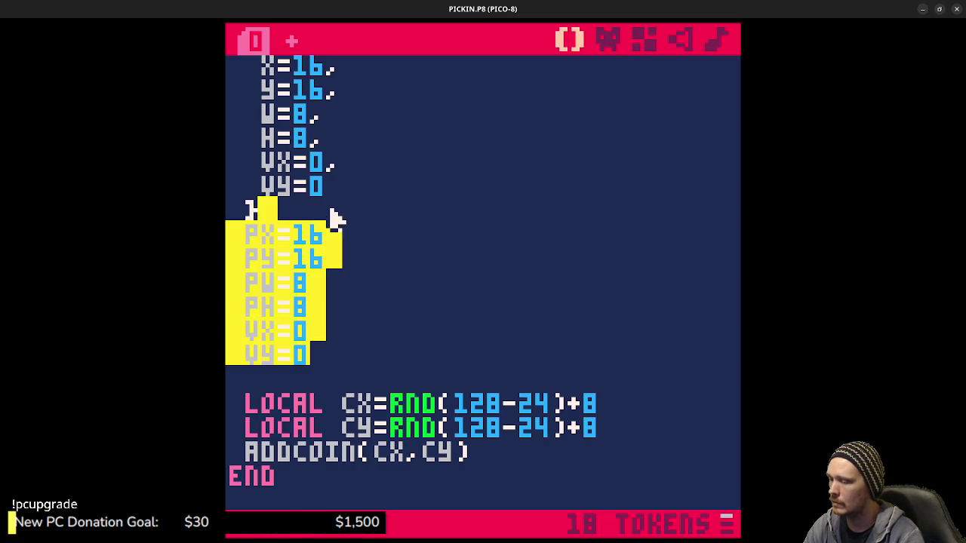
Delete the old separate player variables and save the cart.
key("BackSpace")
key("ctrl+s")
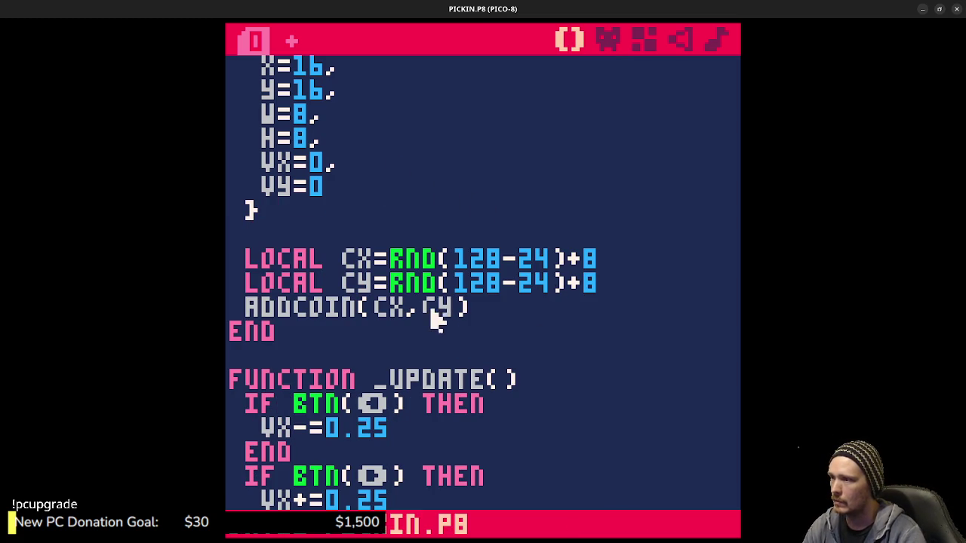
scroll(436, 321, "up", 6)
scroll(420, 259, "down", 4)
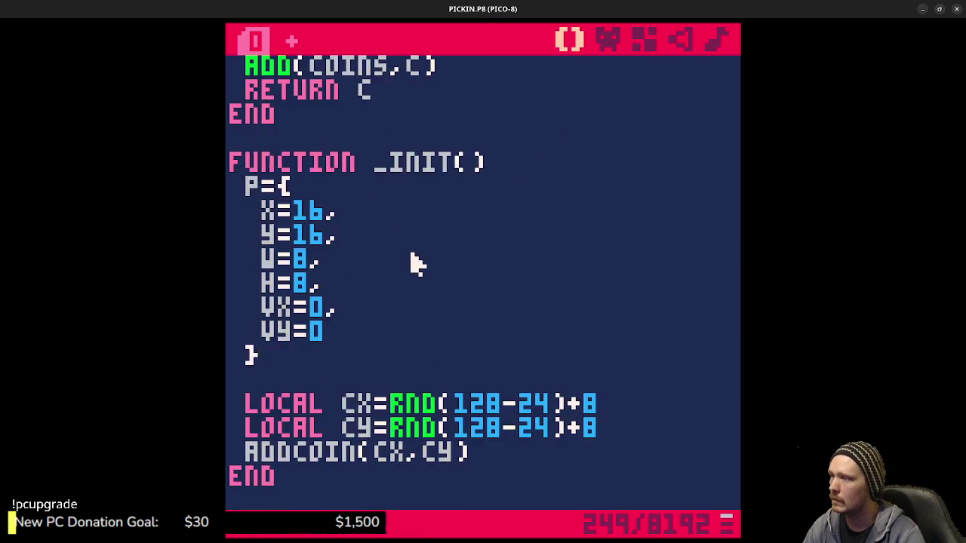
scroll(419, 260, "down", 3)
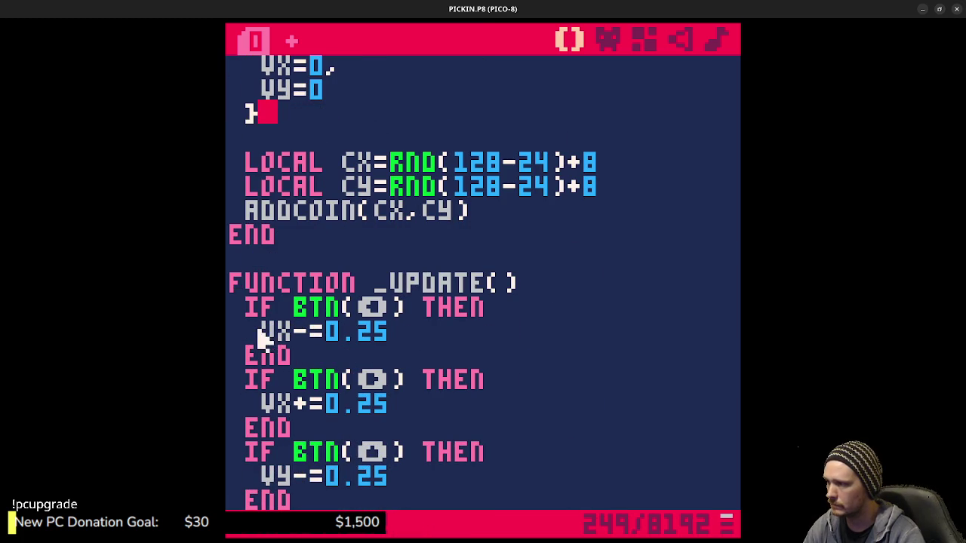
Prefix the VX and VY button-check lines in _update with P. to use the player table.
left_click(258, 331)
type("px")
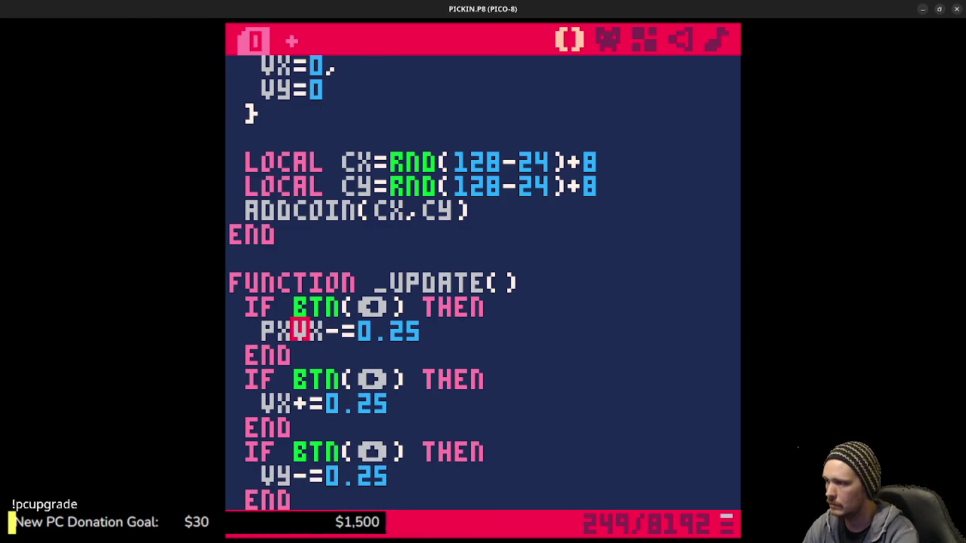
key("BackSpace")
type(".")
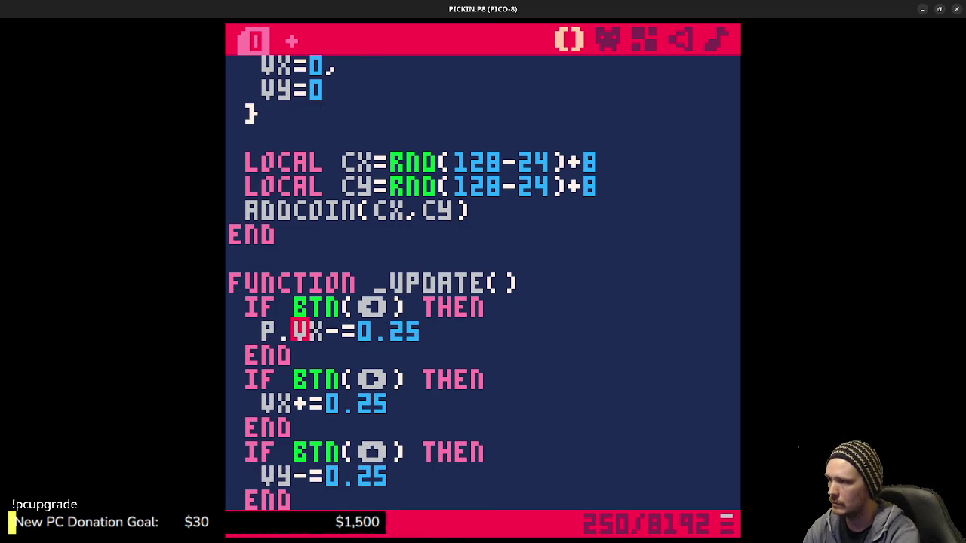
type("p")
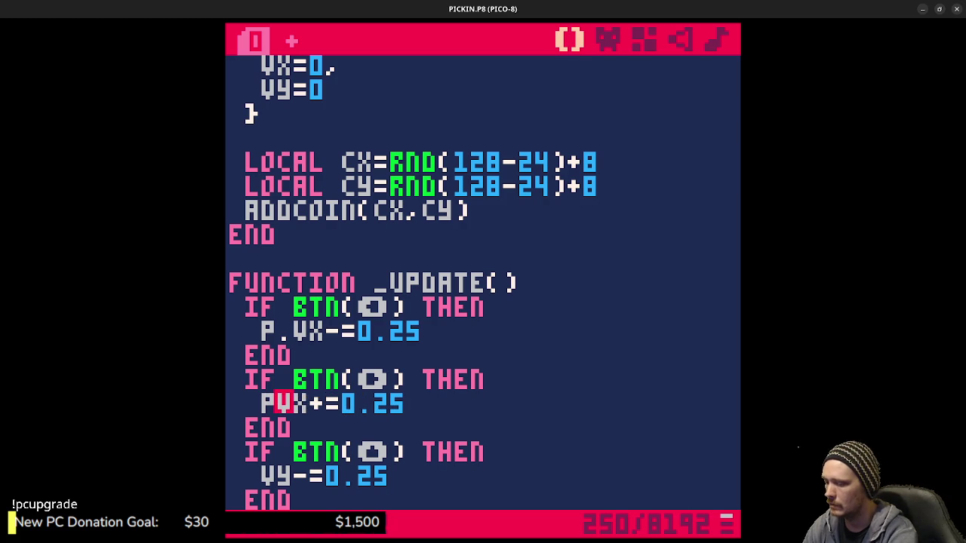
type(".")
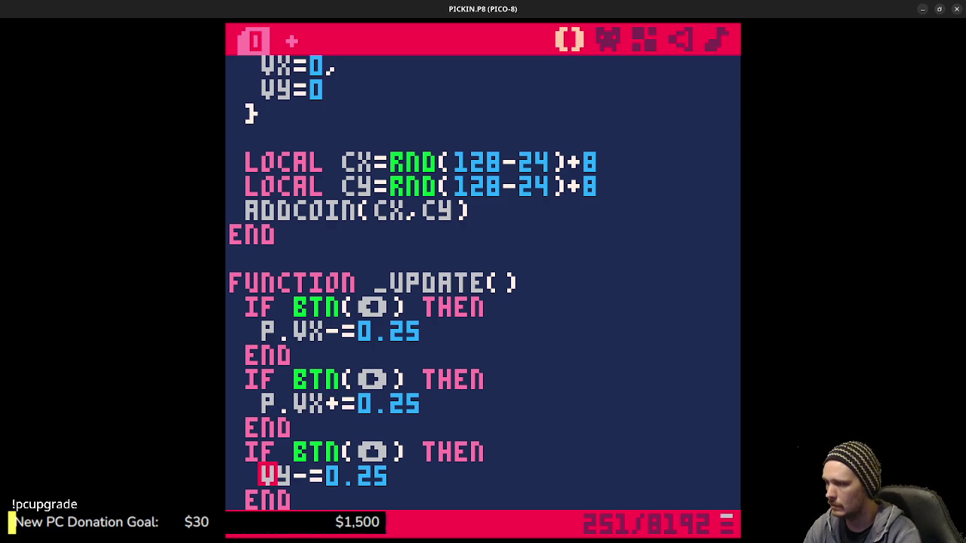
type("p.")
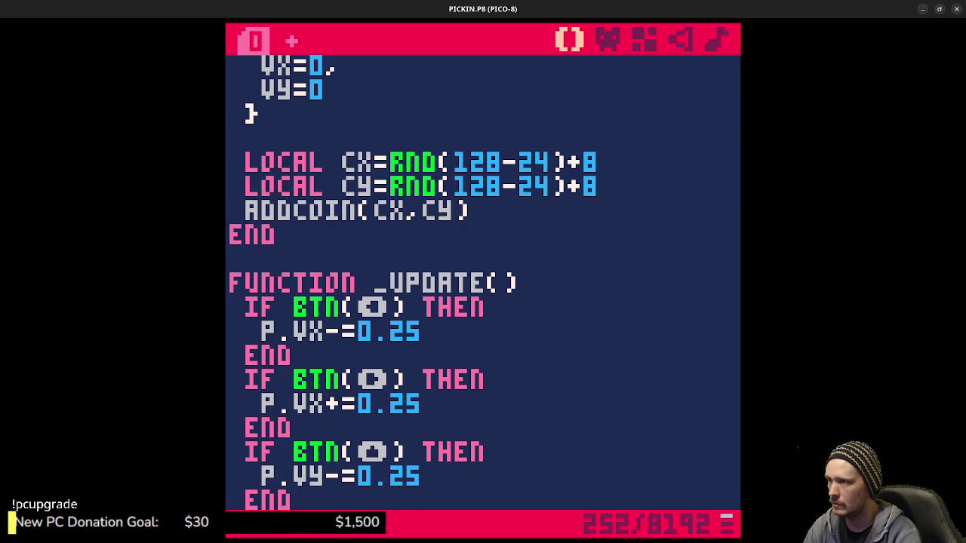
key("Down")
key("Down")
key("Down")
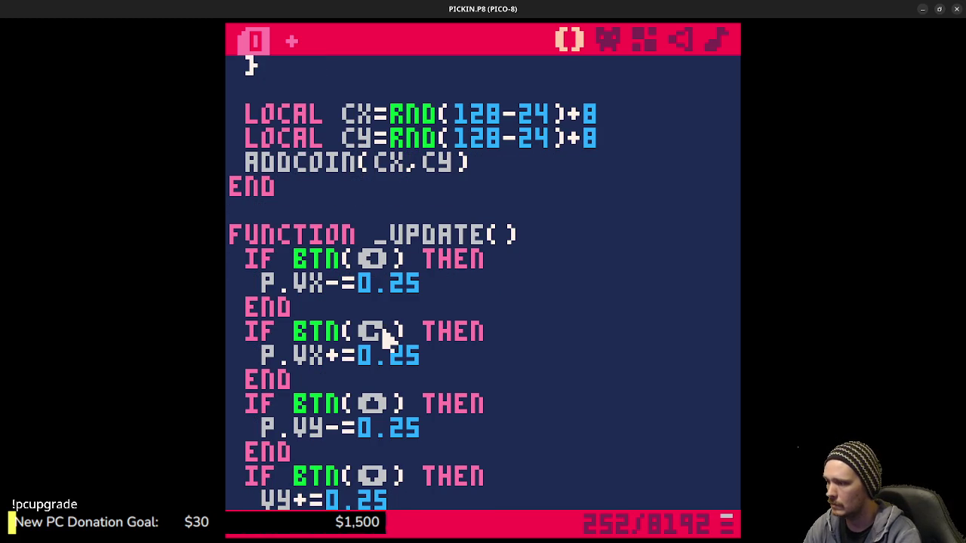
type("p.")
key("Down")
key("Down")
key("Down")
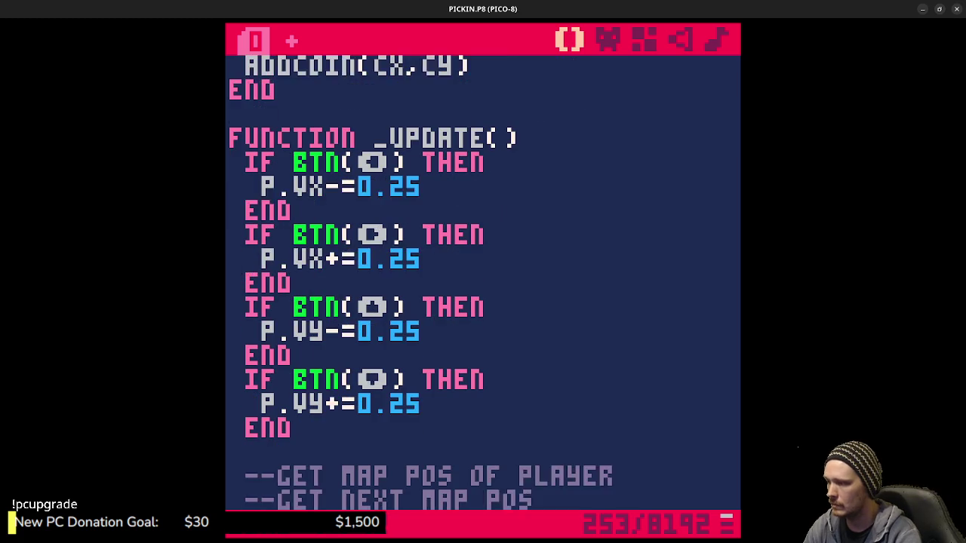
key("Down")
key("Down")
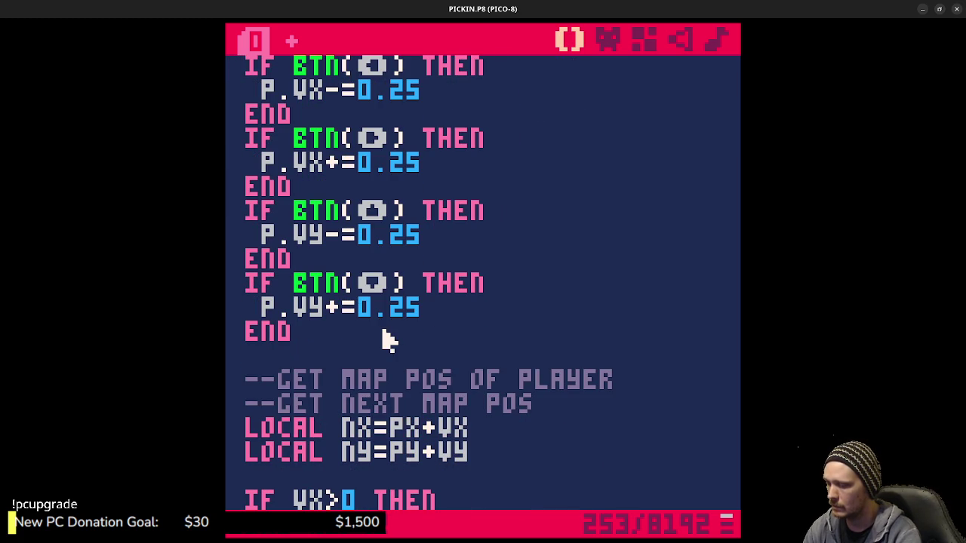
Prefix the next-position and horizontal collision code with p., giving nx=p.x+p.vx and p.x=nx.
type(".")
key("Down")
key("Left")
type(".")
type(".")
type("p")
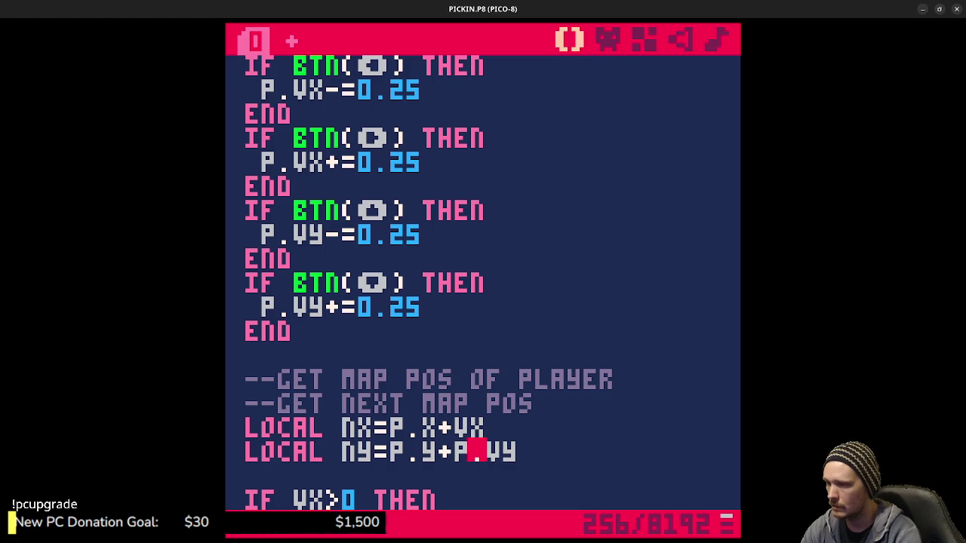
type("p.")
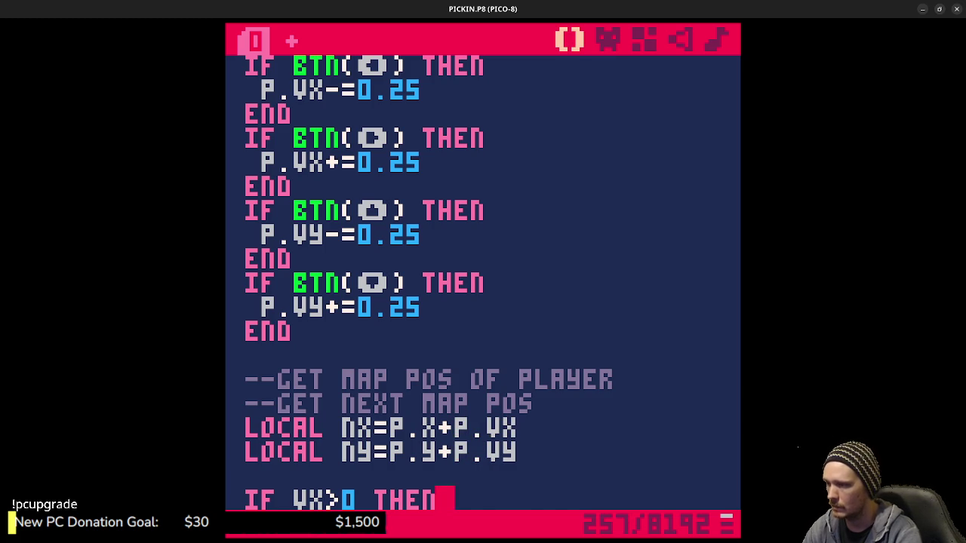
key("Down")
key("Up")
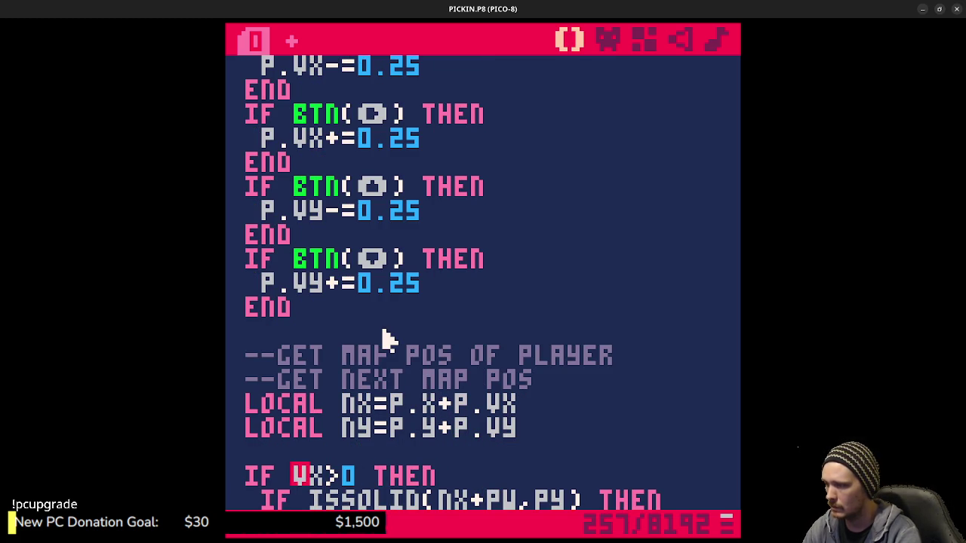
type("p.")
left_click(350, 498)
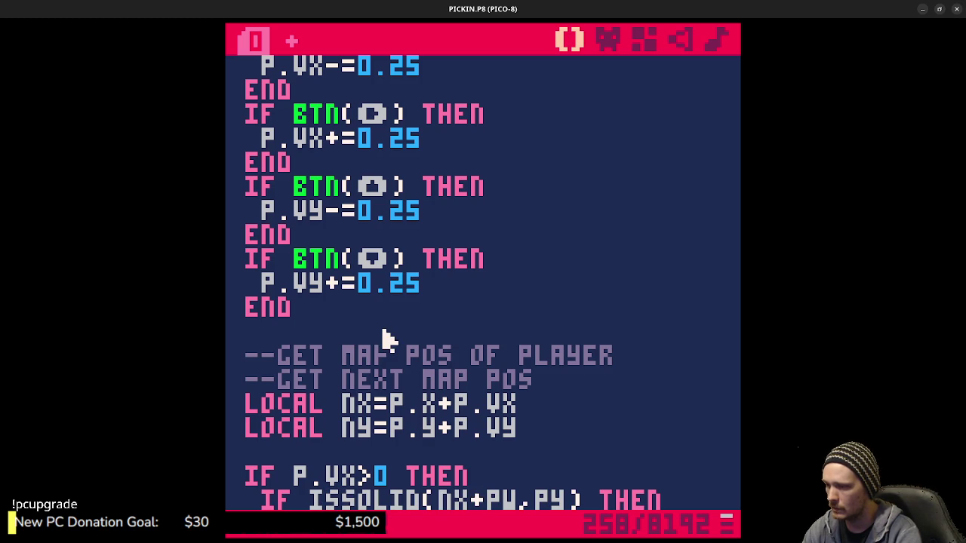
type(".W,P.")
key("Down")
key("Down")
key("Down")
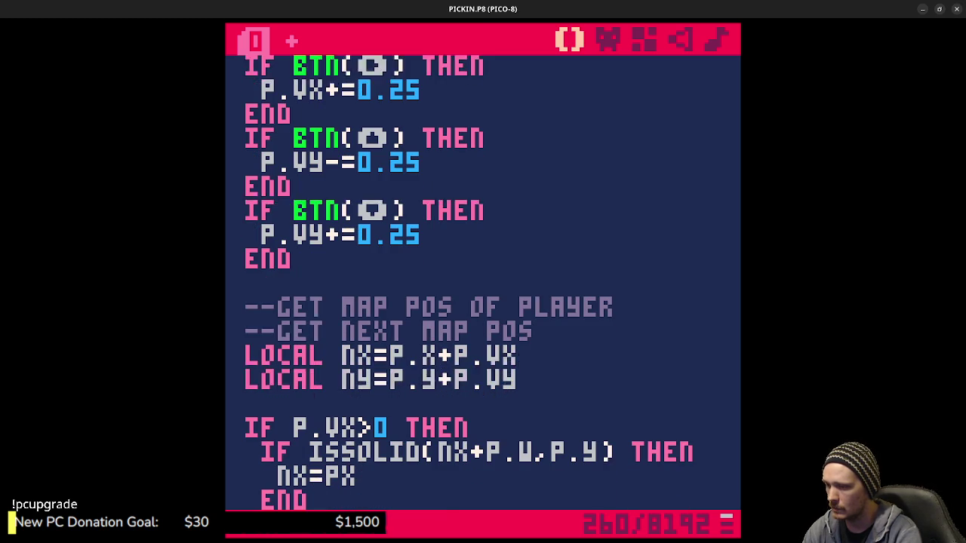
type(".")
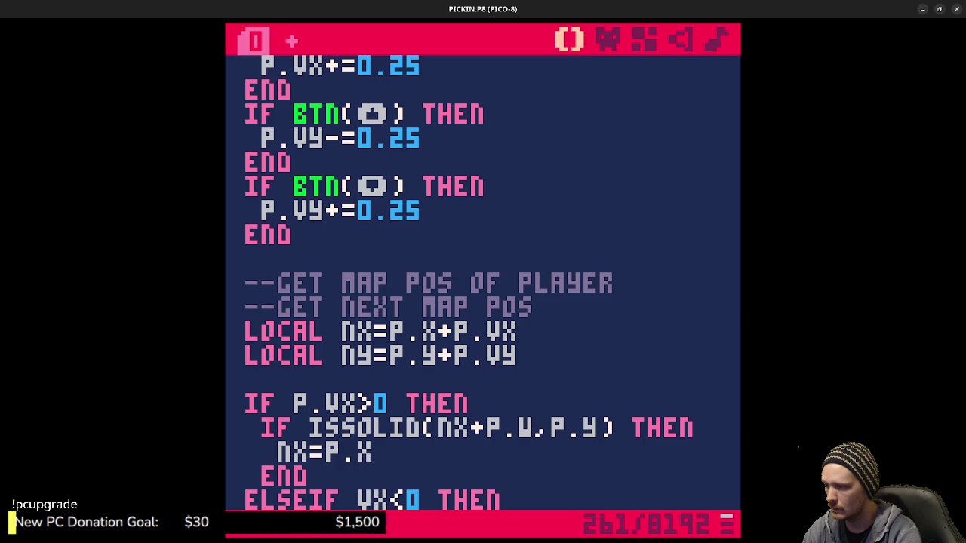
key("Down")
key("Down")
key("Down")
type("P.")
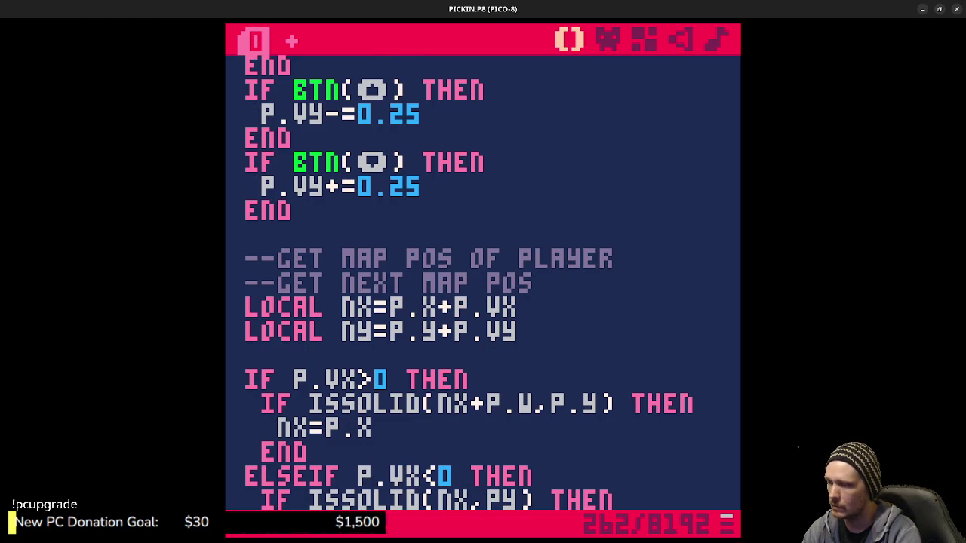
type(".")
key("Down")
type(".")
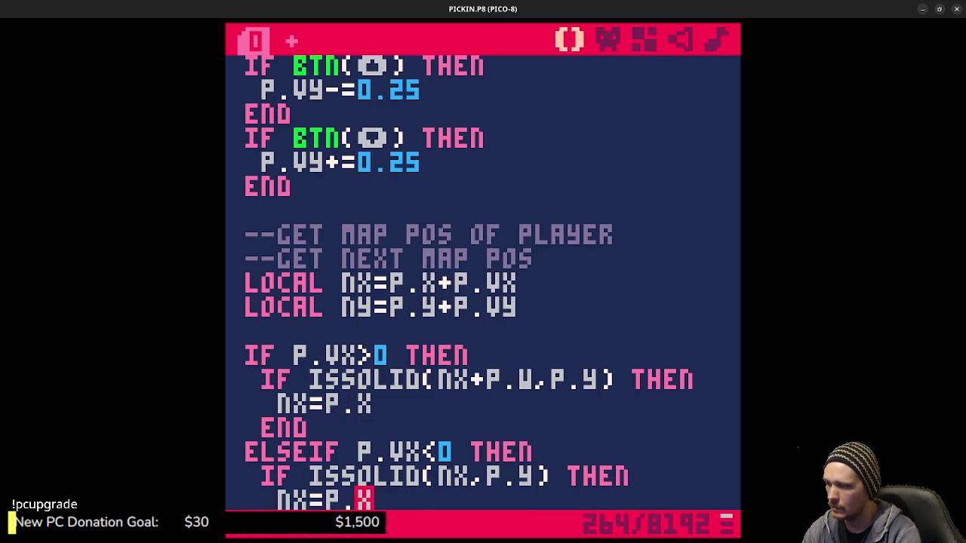
key("Down")
key("Down")
key("Down")
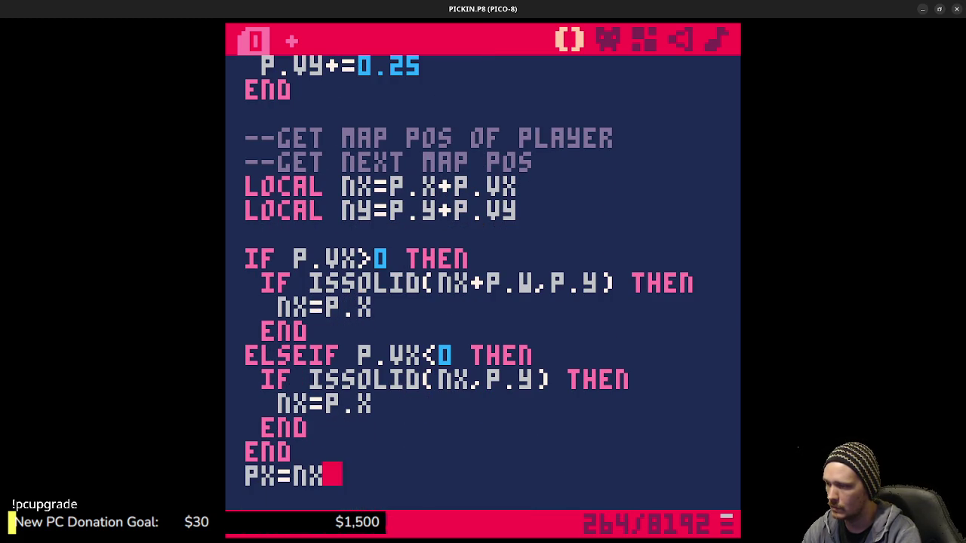
key("Left")
key("Left")
key("Left")
type(".")
Change the vertical collision checks and final y assignment to use p.x, p.y, p.vy and p.h.
key("Down")
key("Down")
key("Down")
key("Right")
key("Right")
type("P.")
key("Down")
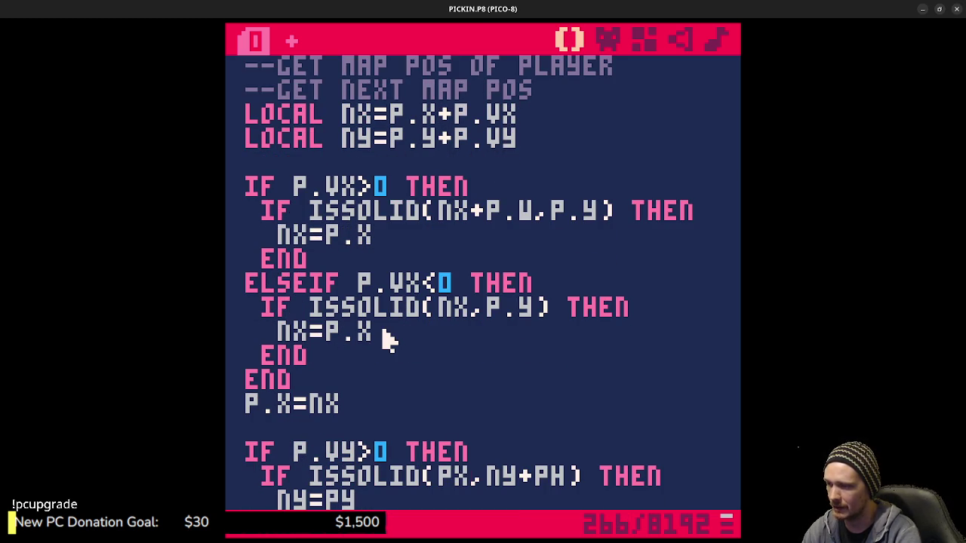
type(".")
type(".")
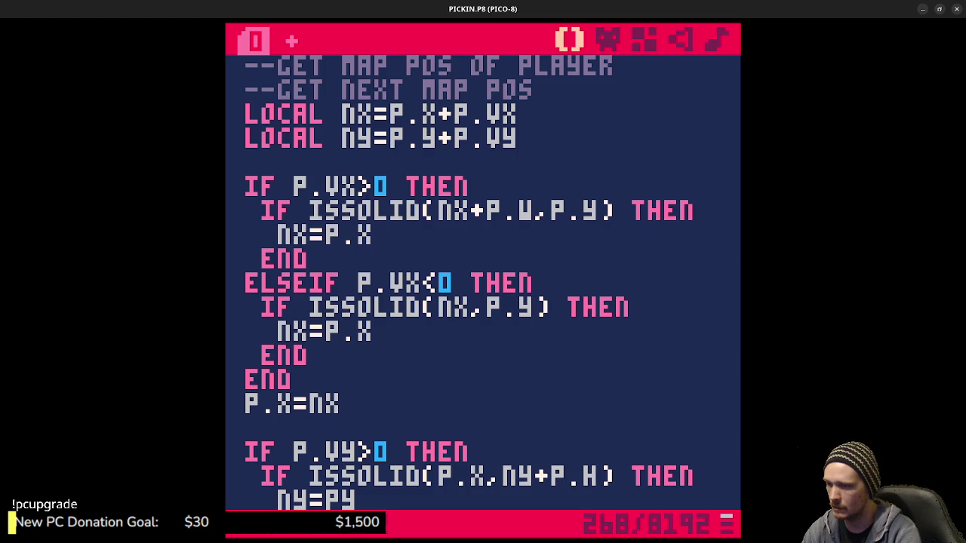
key("Down")
type(".")
key("Down")
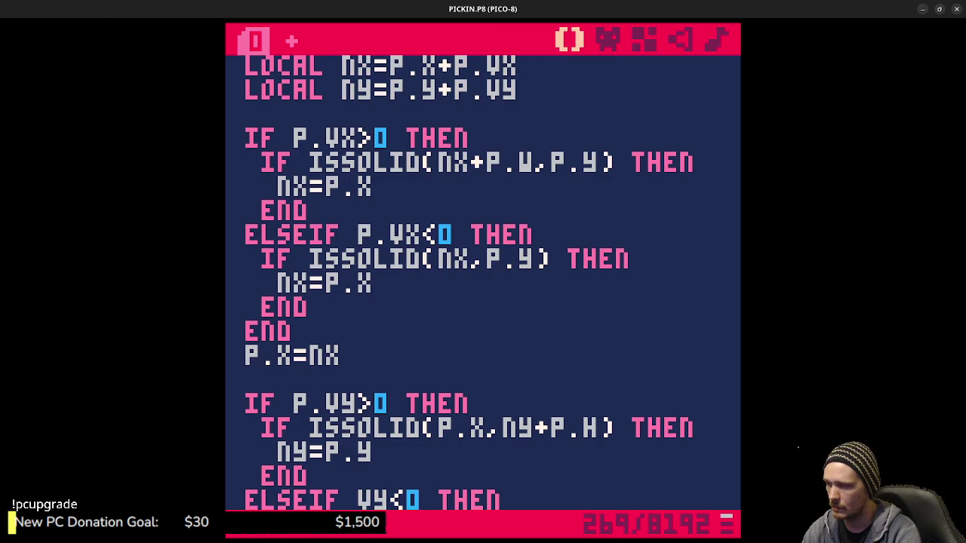
type(".")
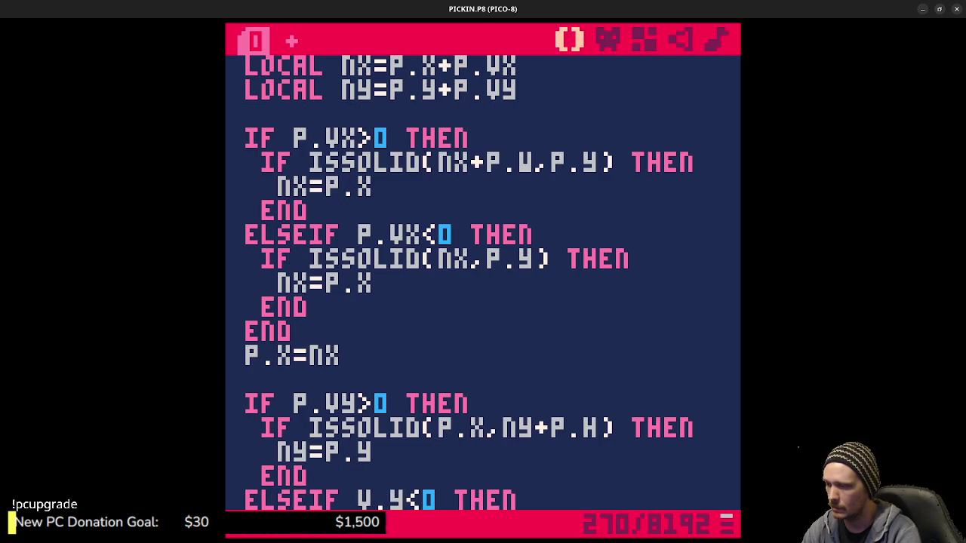
key("BackSpace")
type("p.")
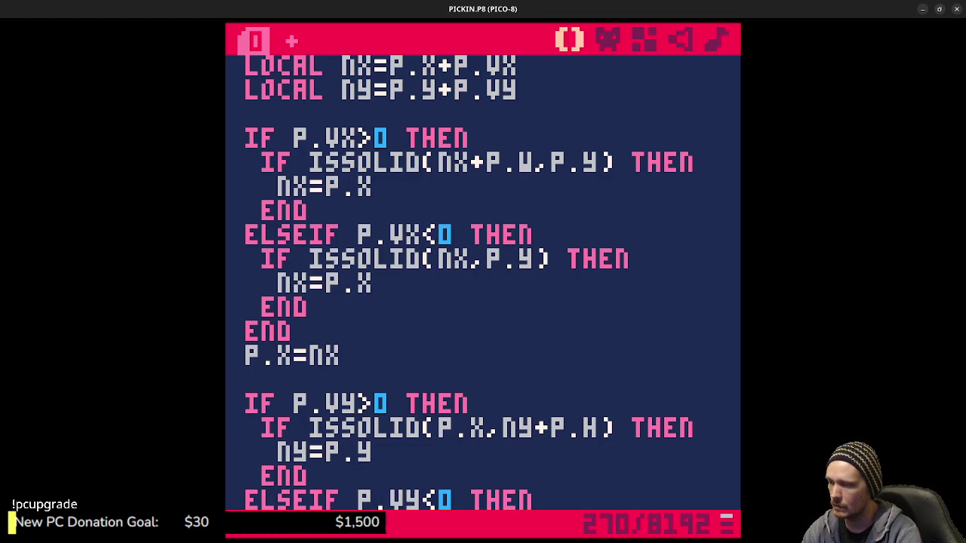
key("Down")
key("Down")
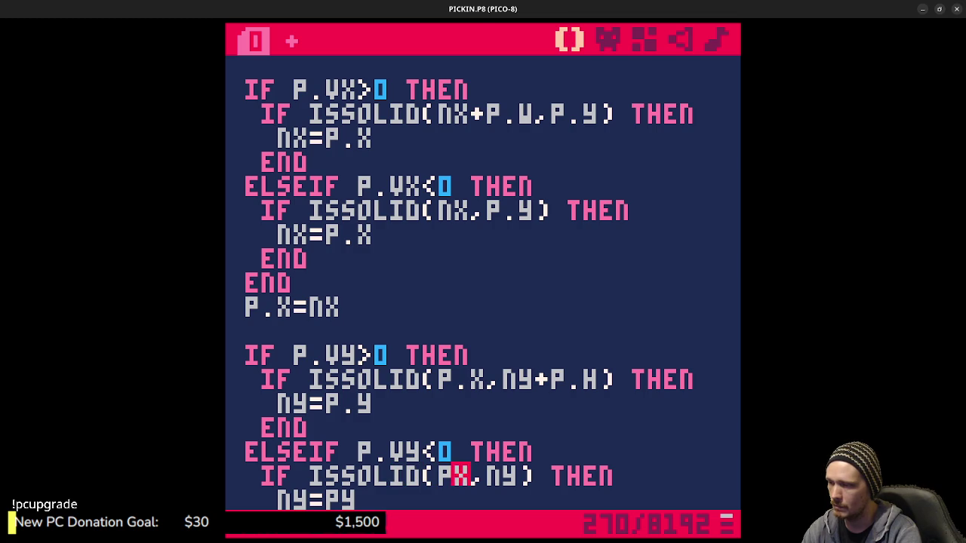
type(".")
key("Right")
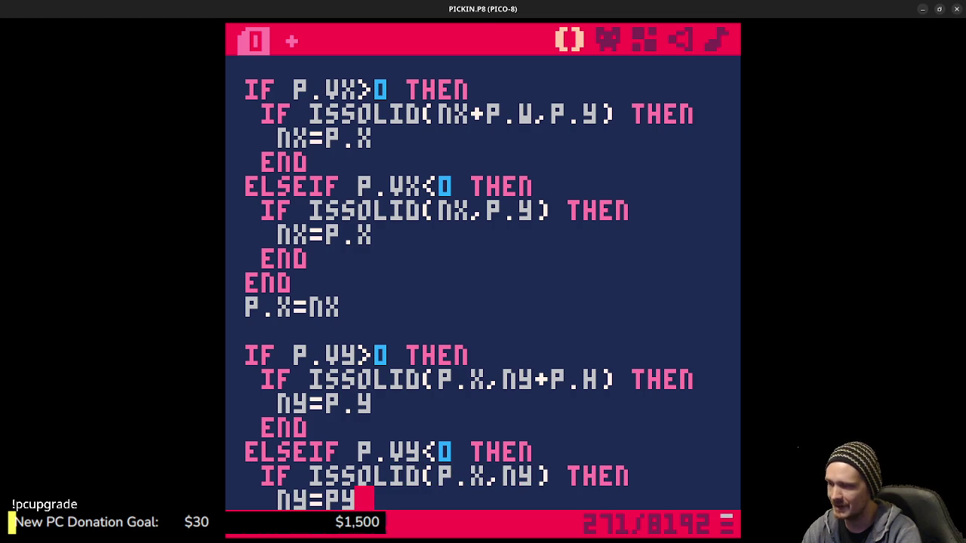
type(".")
key("Down")
key("Down")
key("Down")
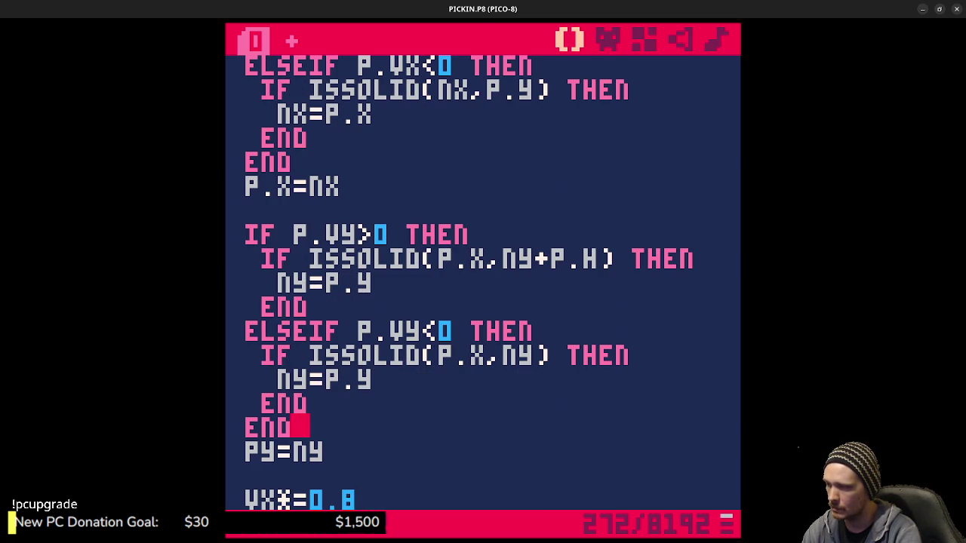
key("Down")
type(".")
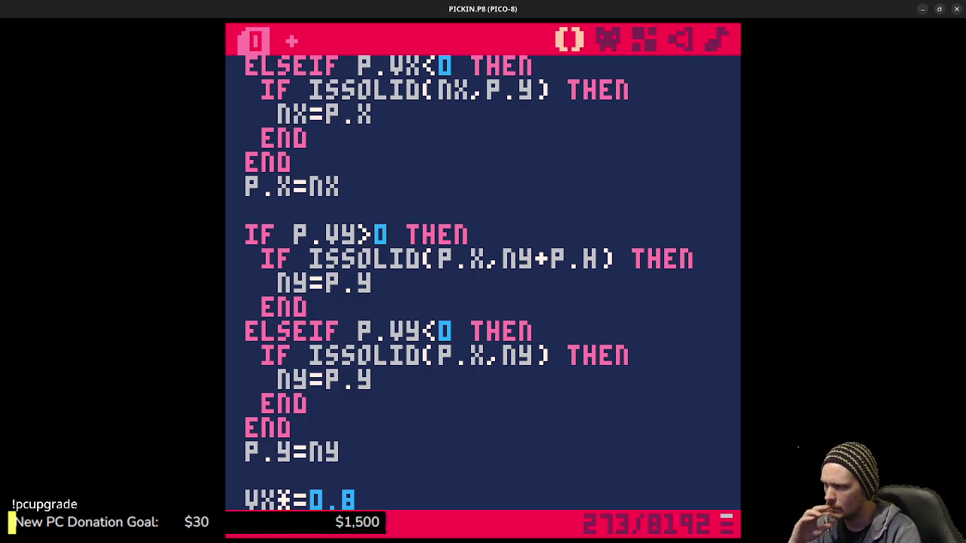
Make the damping lines p.vx*=0.8 and p.vy*=0.8 and save the cart.
key("Down")
key("Down")
key("Down")
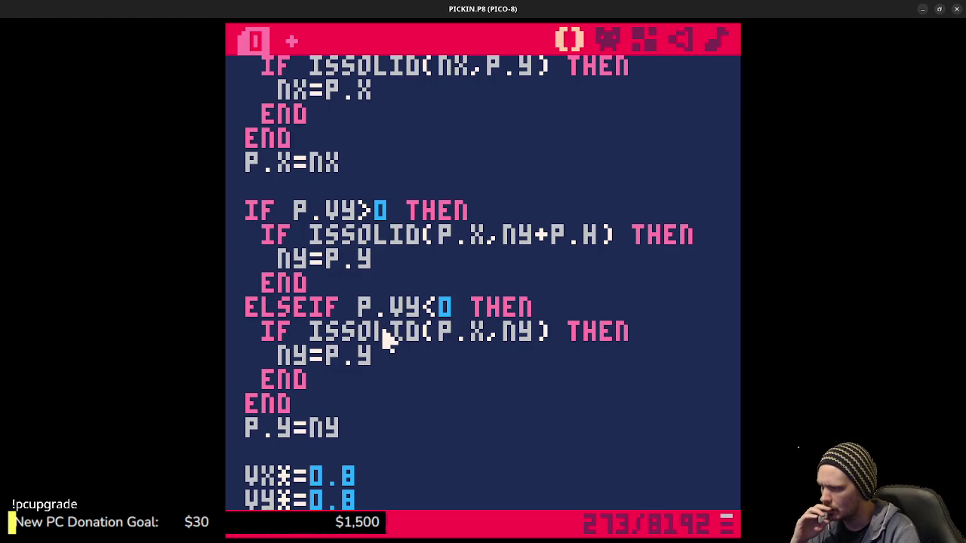
type("P.")
type("P.")
key("Down")
key("Down")
key("ctrl+s")
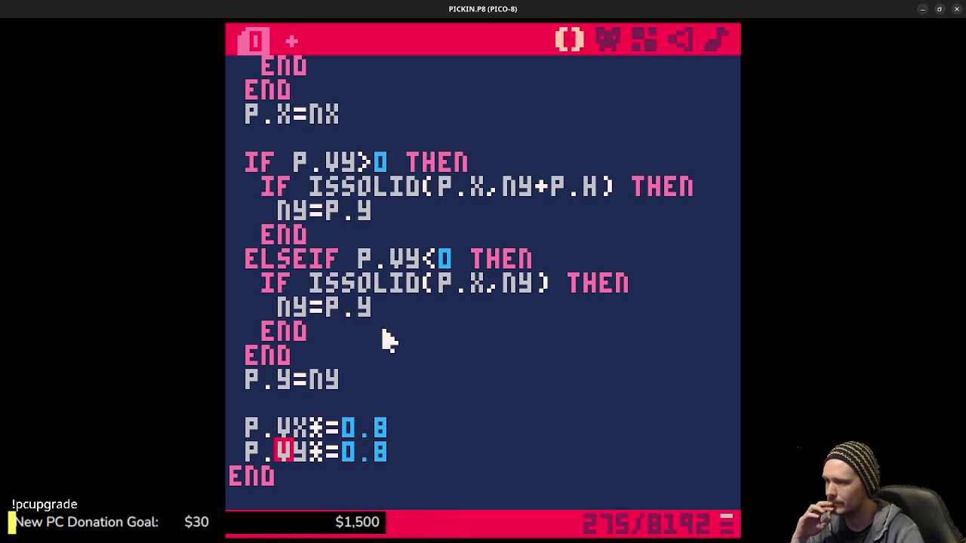
scroll(385, 339, "up", 9)
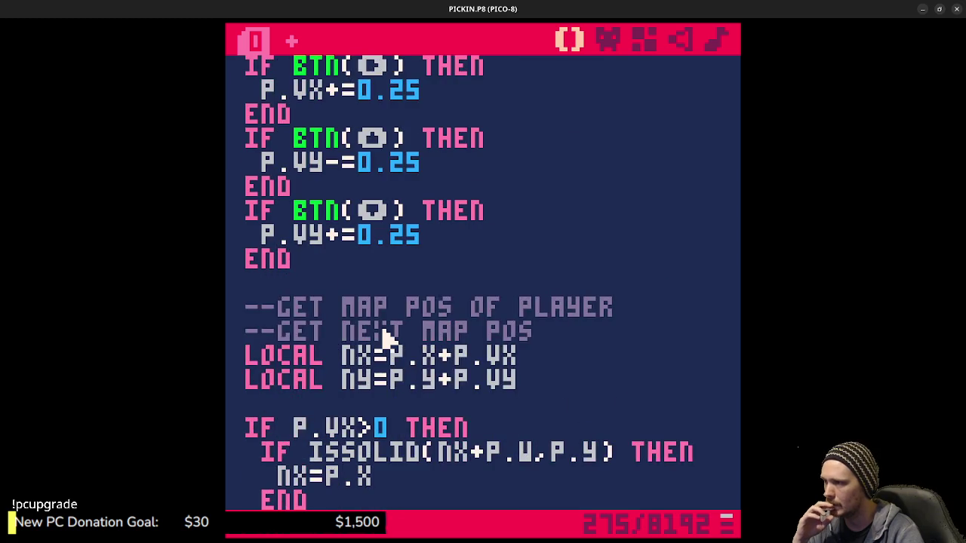
Change the player sprite call in _draw from spr(1,px,py) to spr(1,p.x,p.y).
scroll(387, 337, "up", 2)
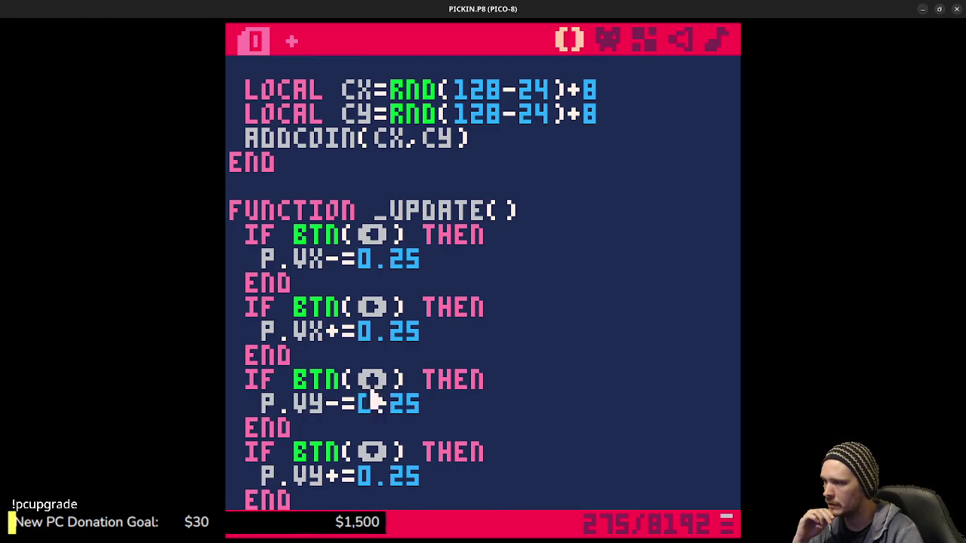
scroll(392, 363, "down", 1)
scroll(500, 332, "down", 3)
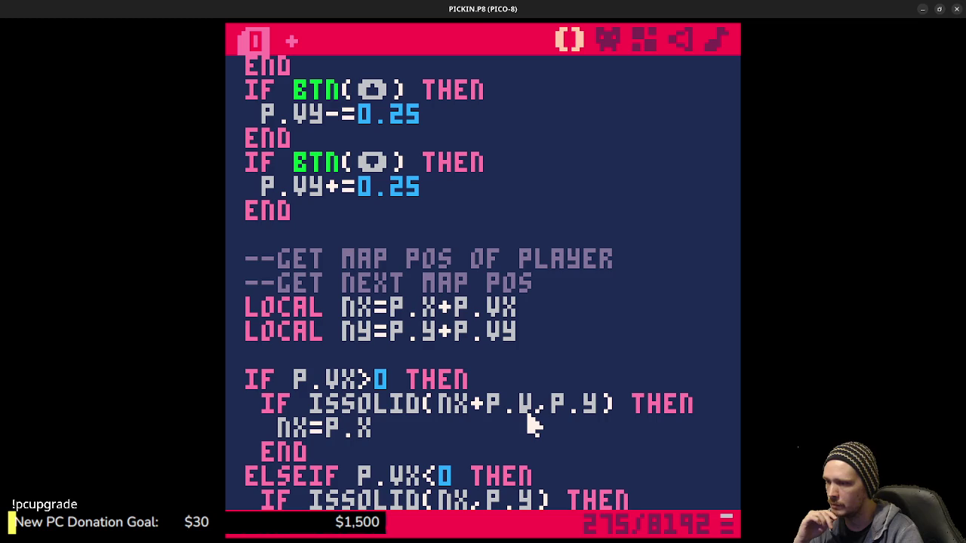
scroll(453, 449, "down", 2)
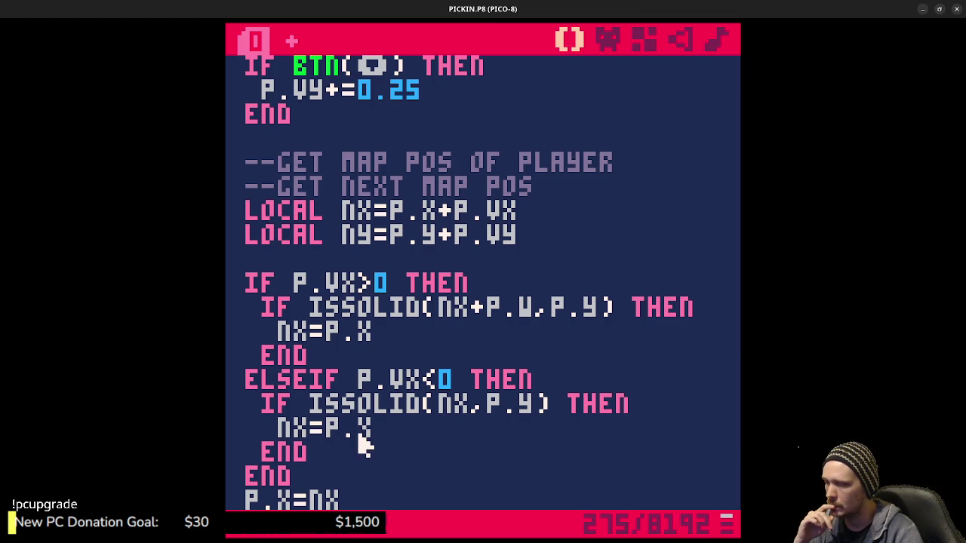
scroll(402, 456, "down", 2)
scroll(402, 456, "down", 1)
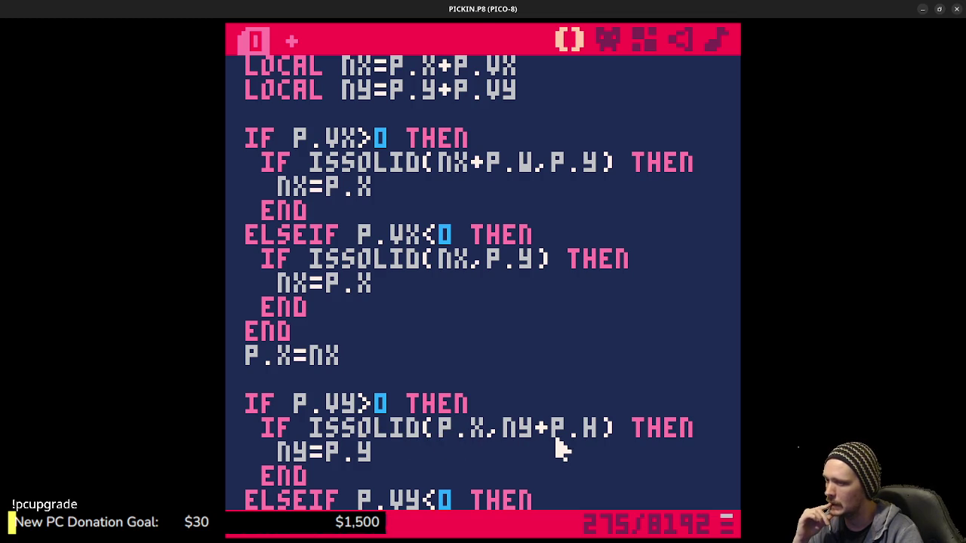
scroll(511, 433, "down", 1)
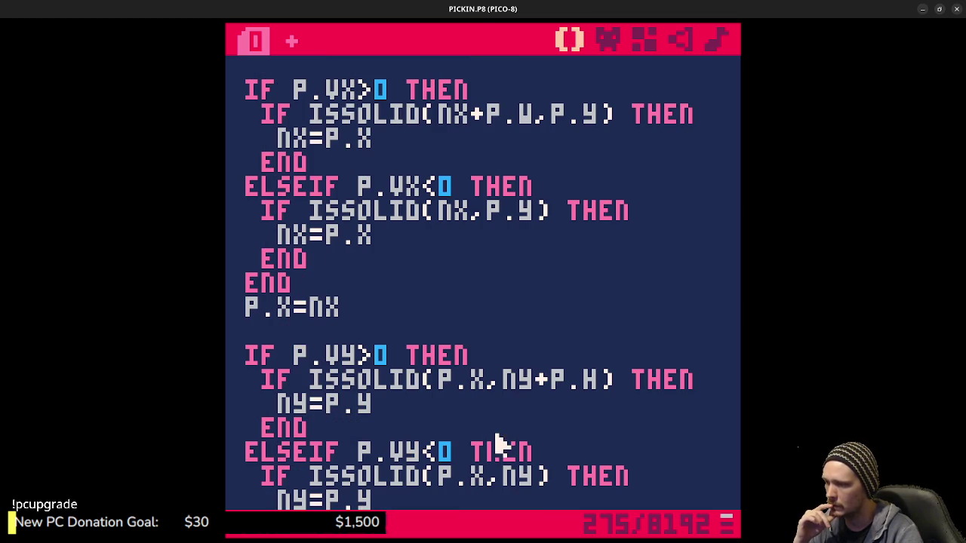
scroll(404, 427, "down", 1)
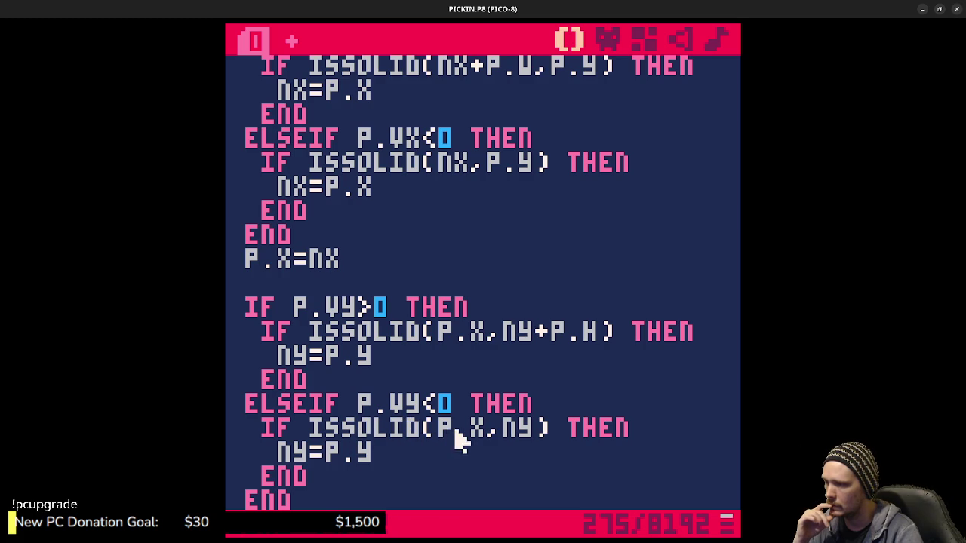
scroll(382, 464, "down", 2)
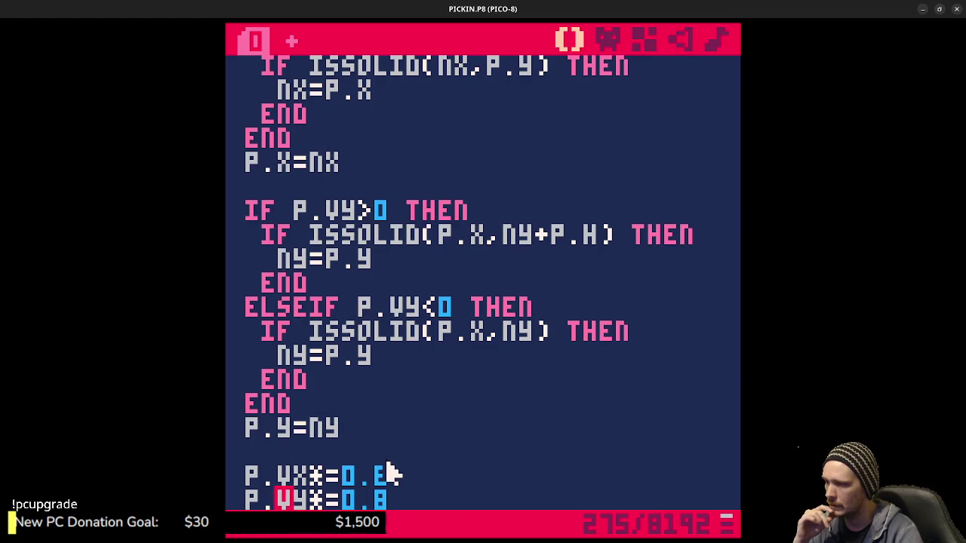
scroll(347, 455, "down", 3)
scroll(349, 456, "down", 2)
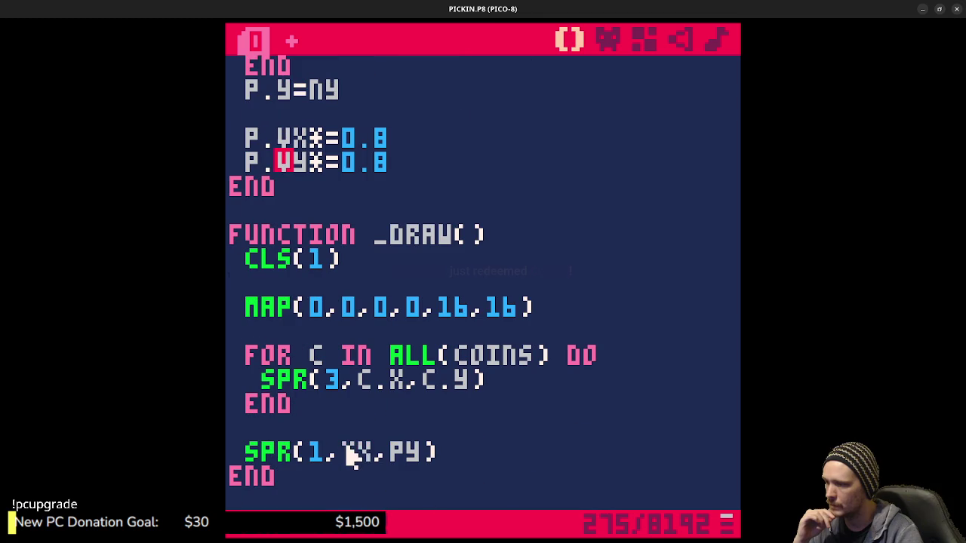
left_click(349, 452)
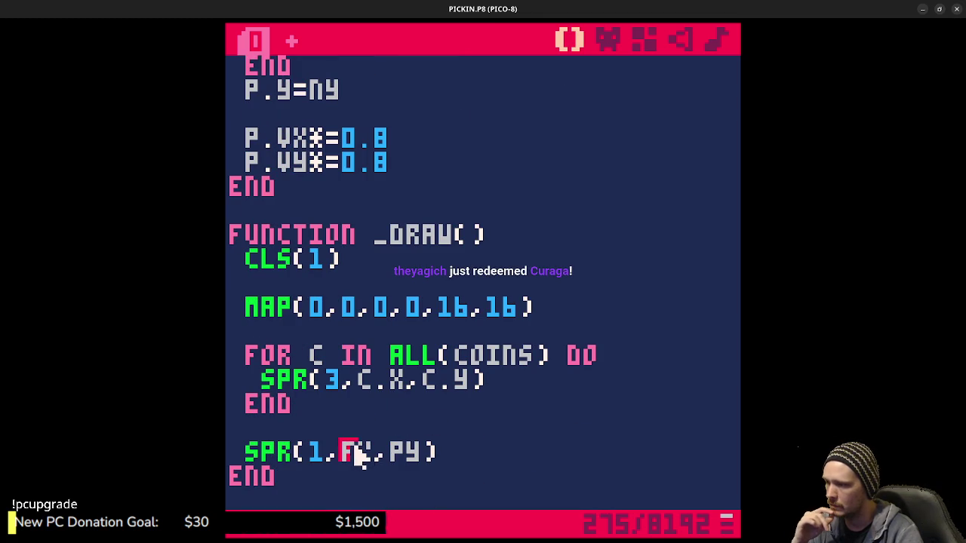
type(".")
left_click(434, 451)
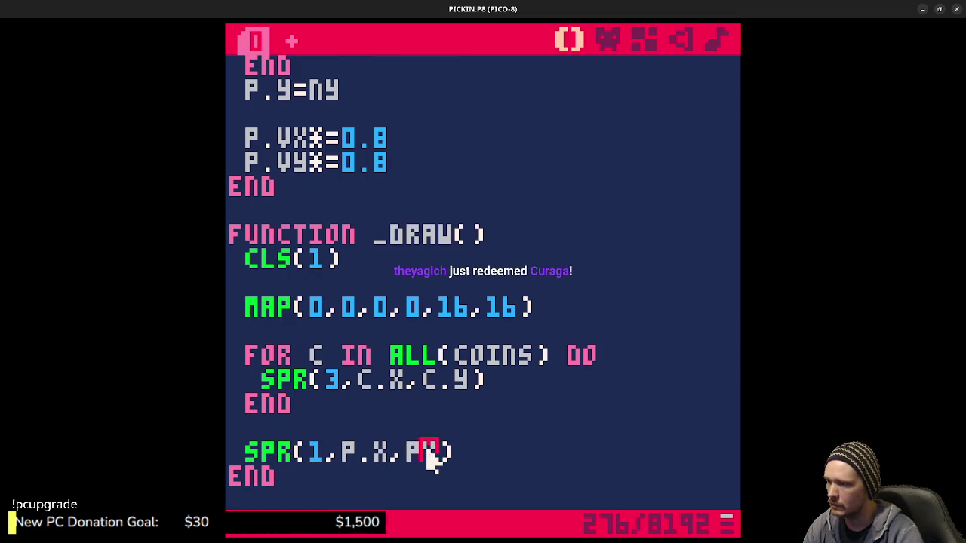
type(".Y")
scroll(453, 438, "down", 3)
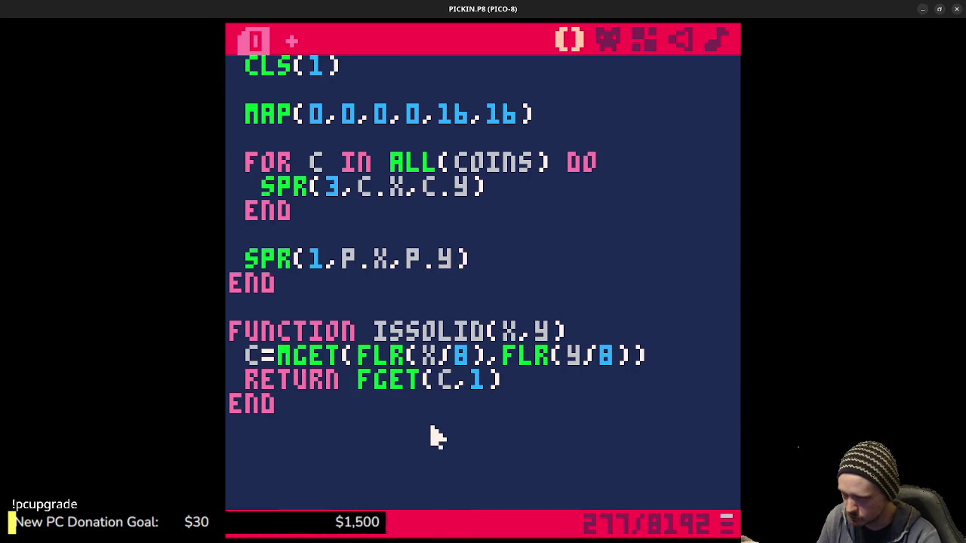
scroll(420, 307, "up", 6)
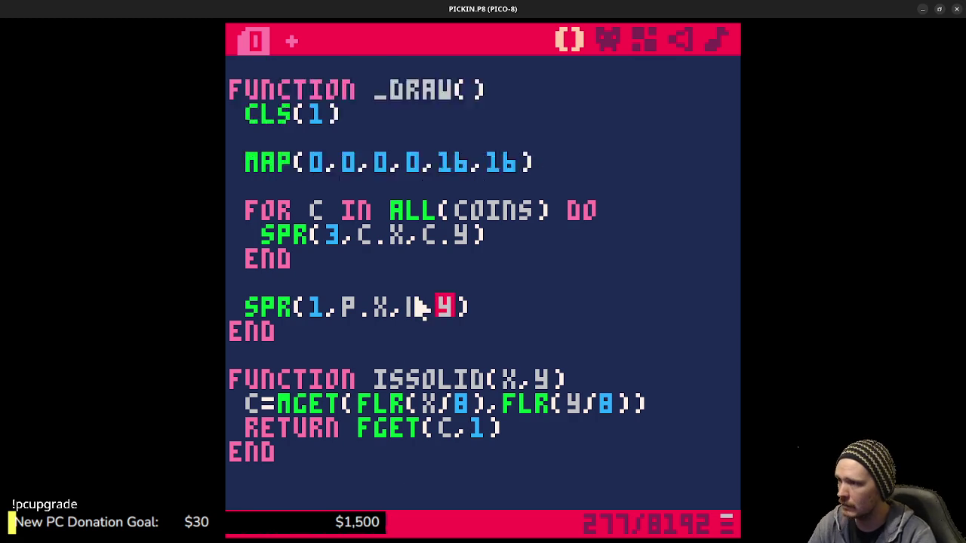
scroll(483, 355, "up", 2)
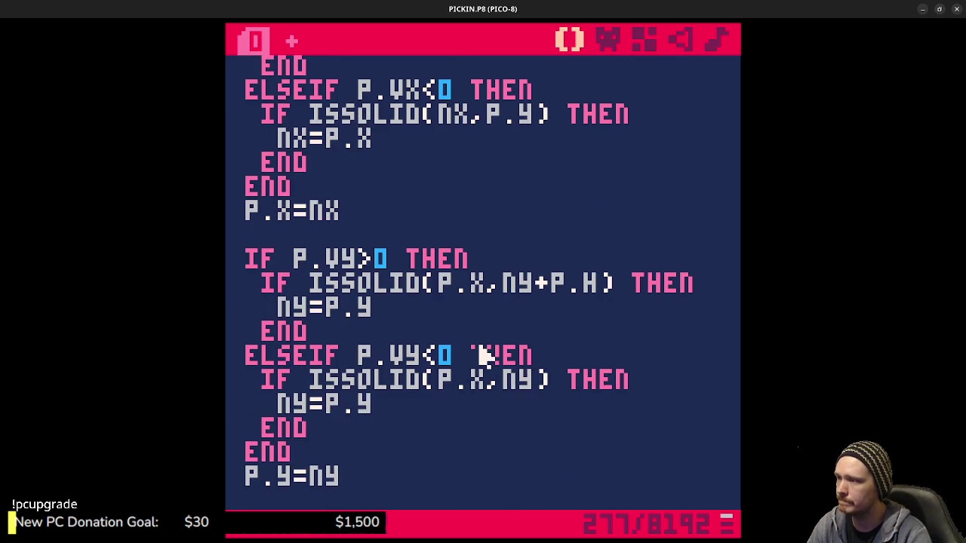
scroll(484, 355, "up", 13)
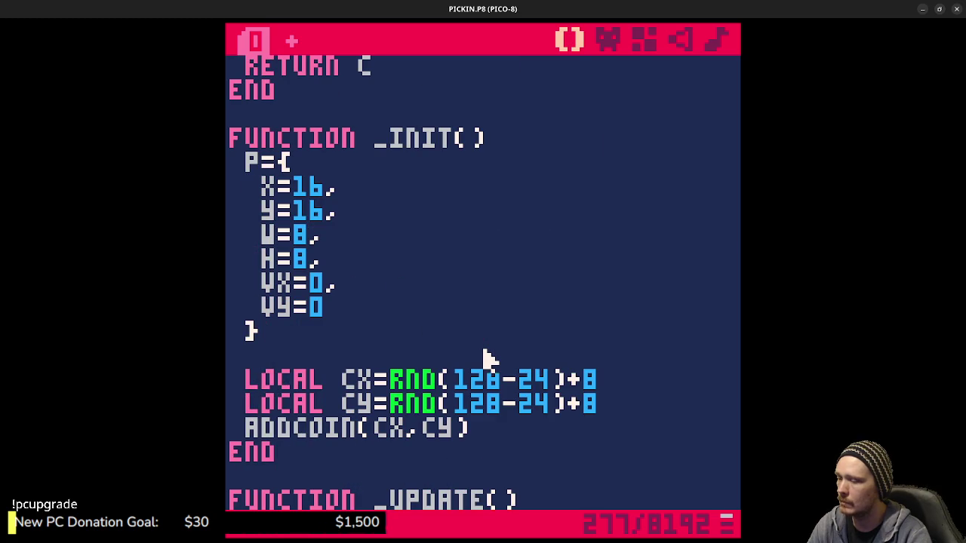
key("ctrl+r")
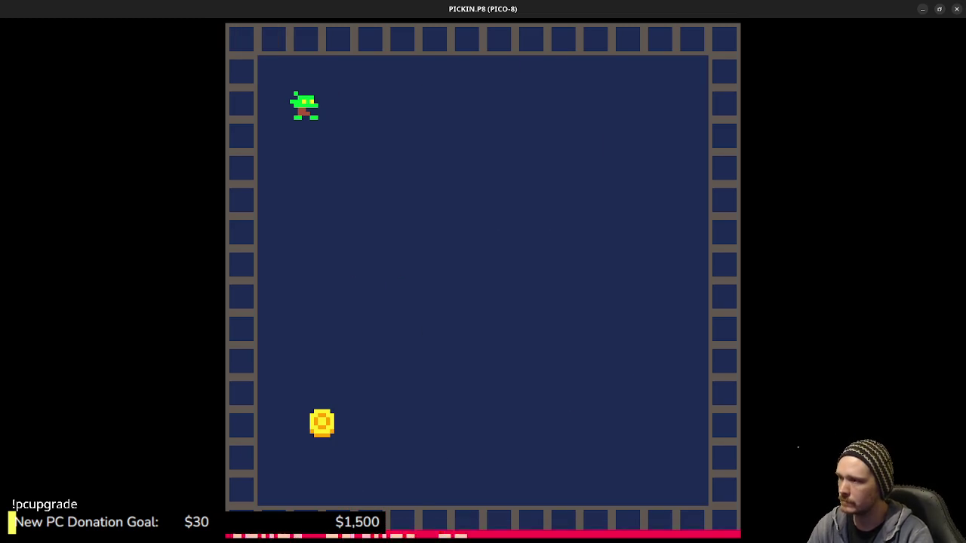
key("Right")
key("Left")
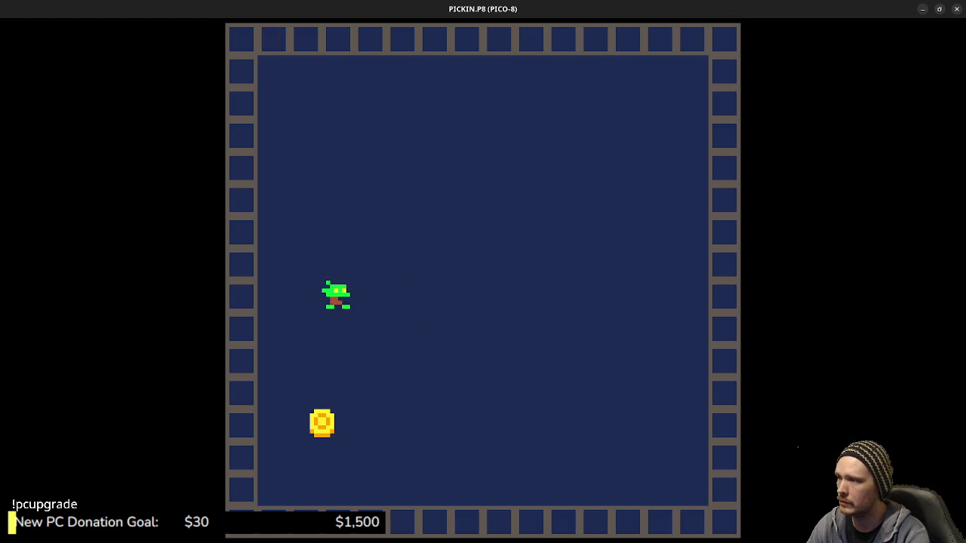
key("Up")
key("Escape")
key("Escape")
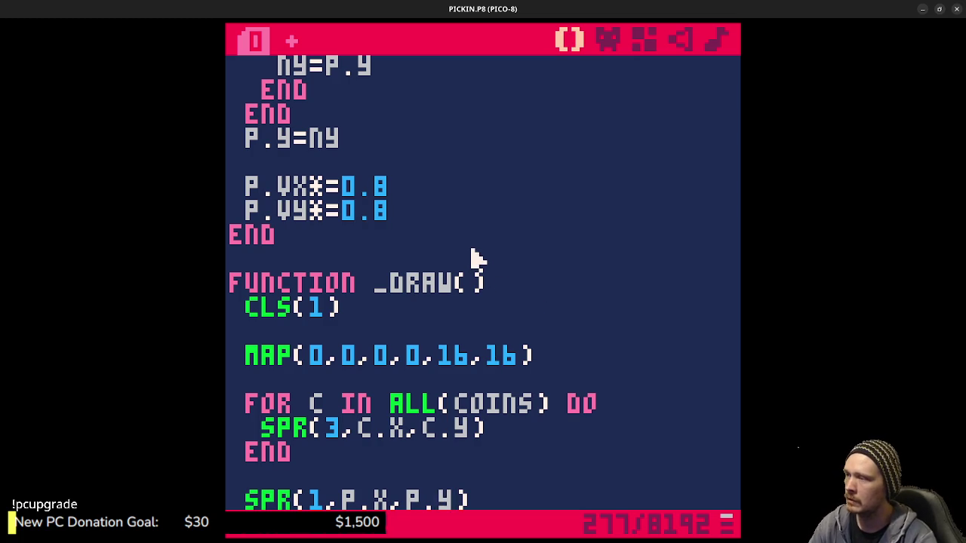
scroll(470, 259, "up", 15)
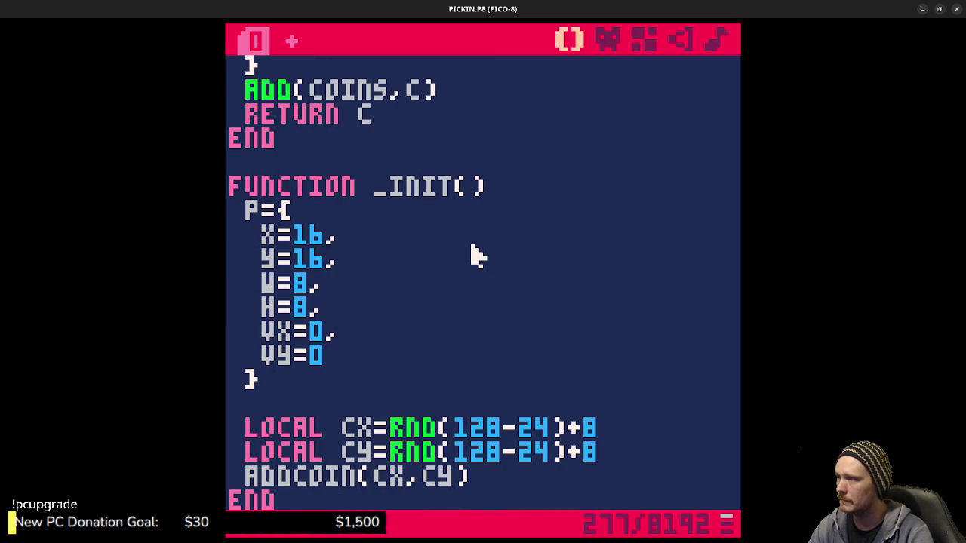
scroll(472, 248, "up", 5)
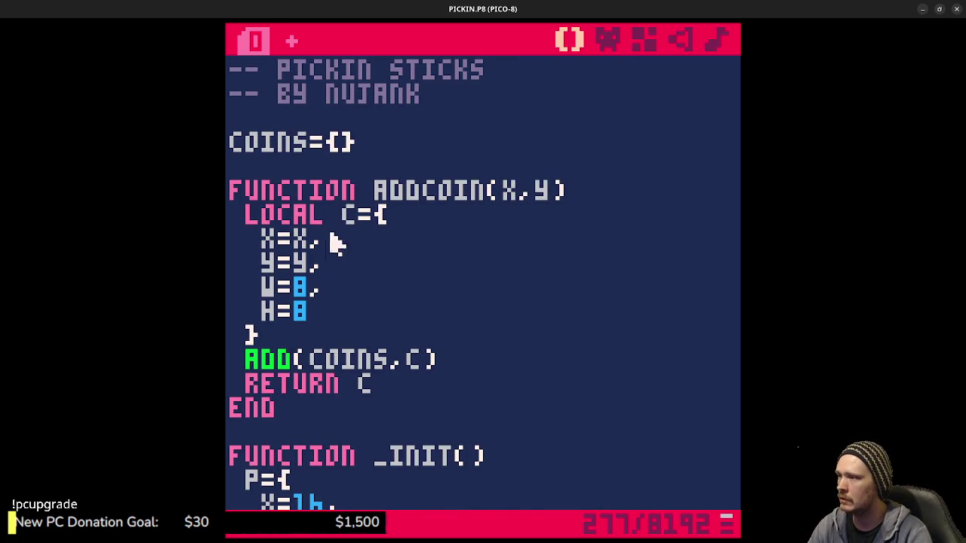
scroll(410, 319, "down", 5)
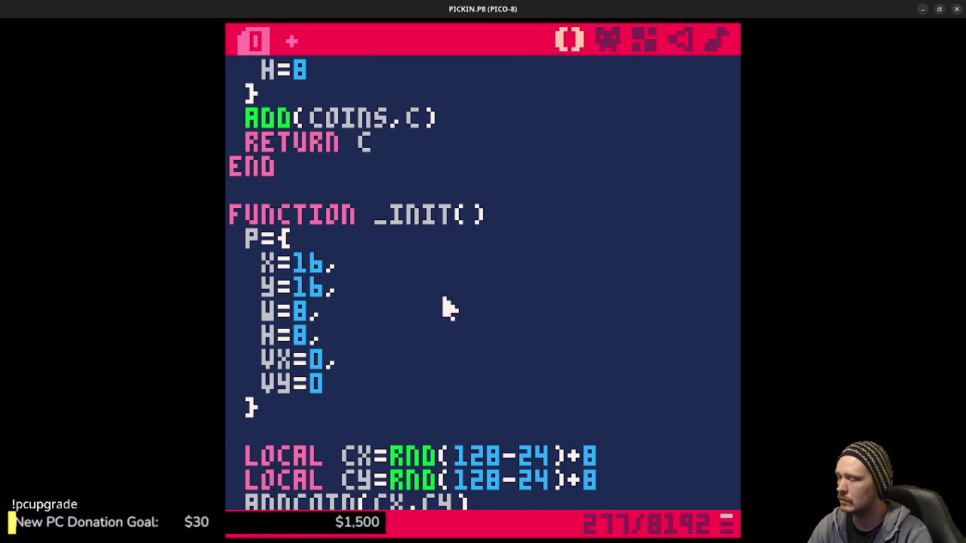
scroll(450, 308, "down", 20)
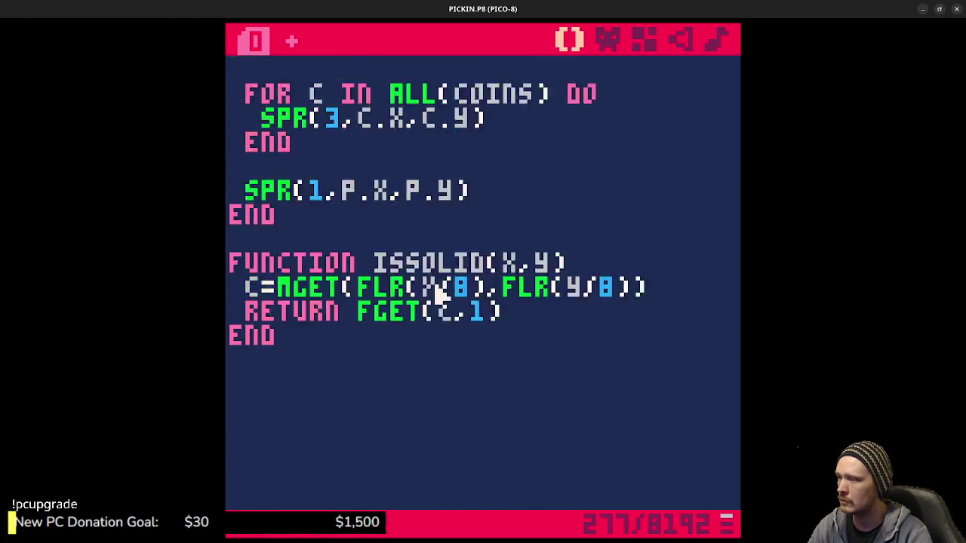
scroll(427, 325, "down", 3)
scroll(532, 357, "up", 1)
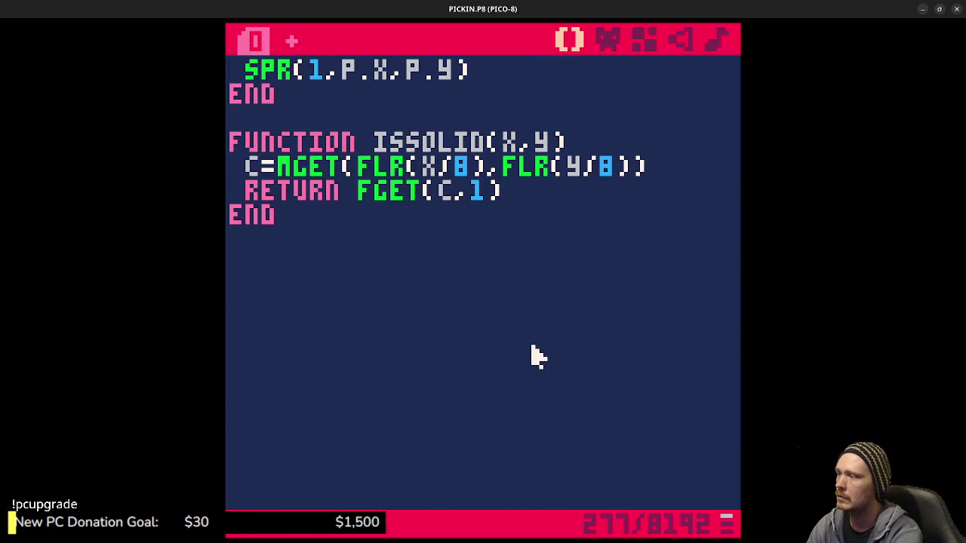
type("func ")
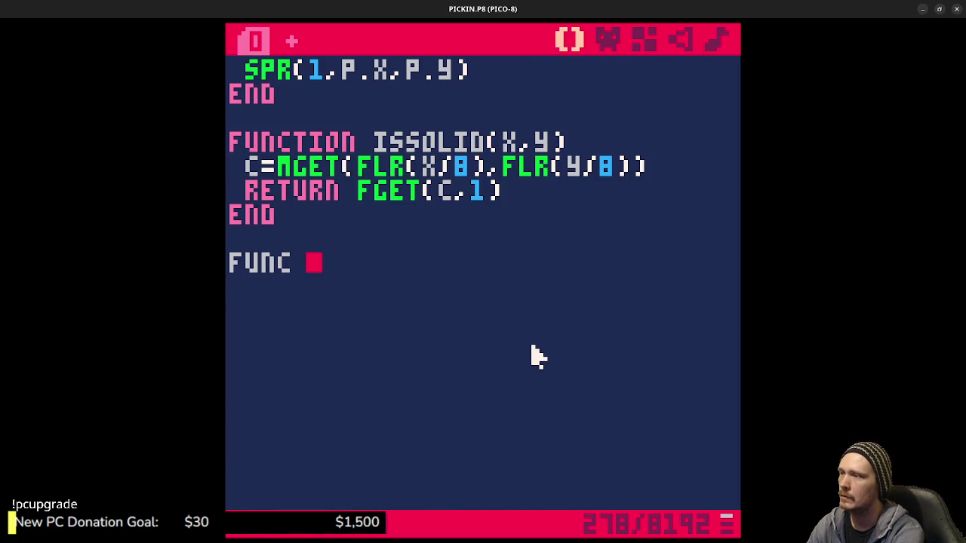
type("is")
Declare a new function iscollide(p) closed by end.
key("BackSpace")
key("BackSpace")
key("BackSpace")
type("tion isc")
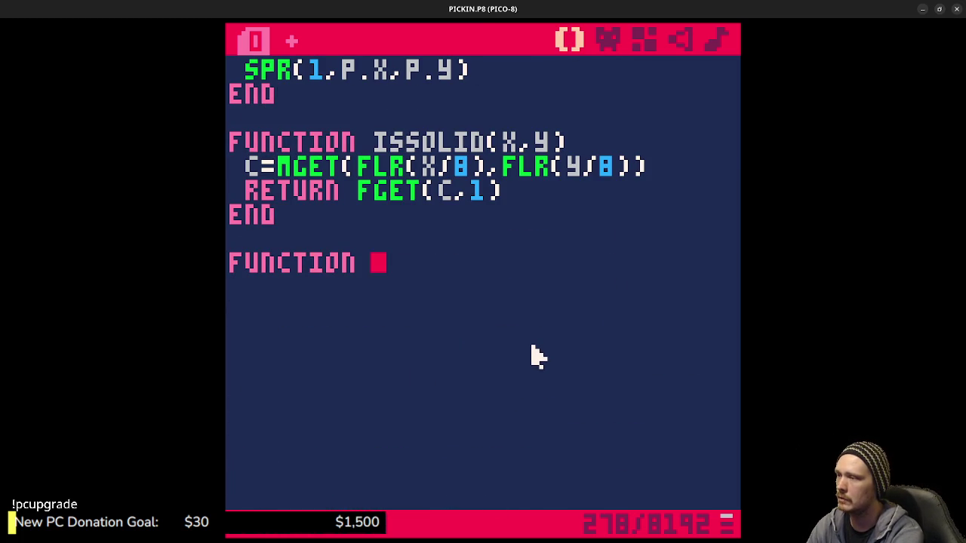
type("ollide(")
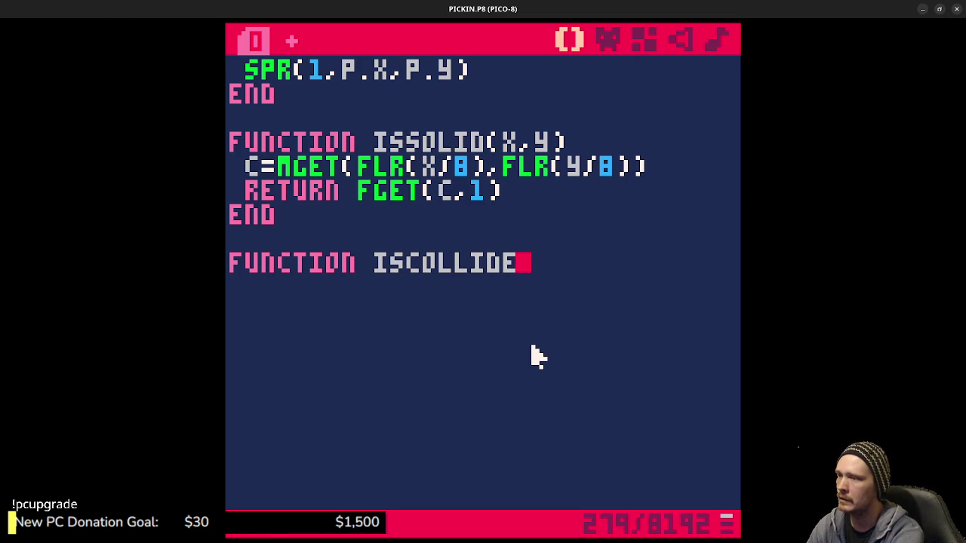
type("p,c")
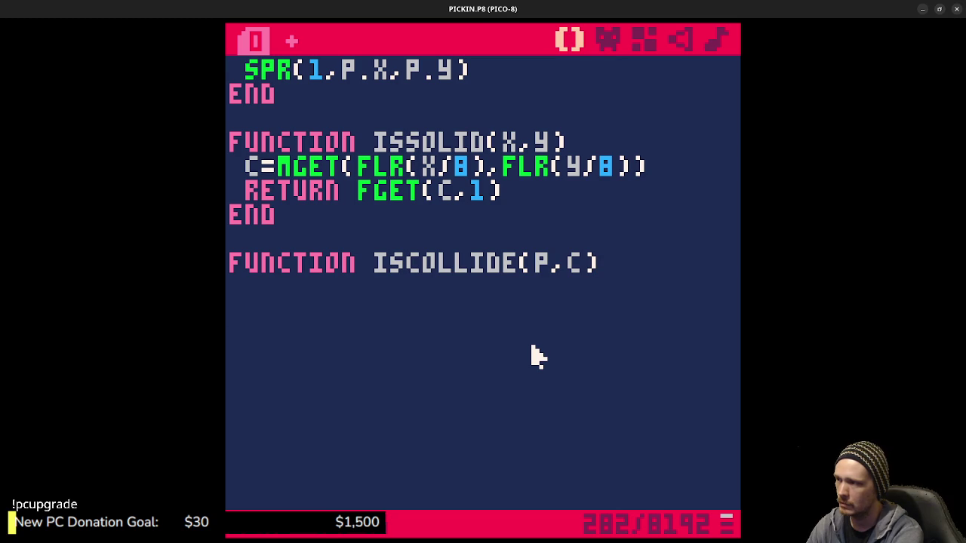
type("end")
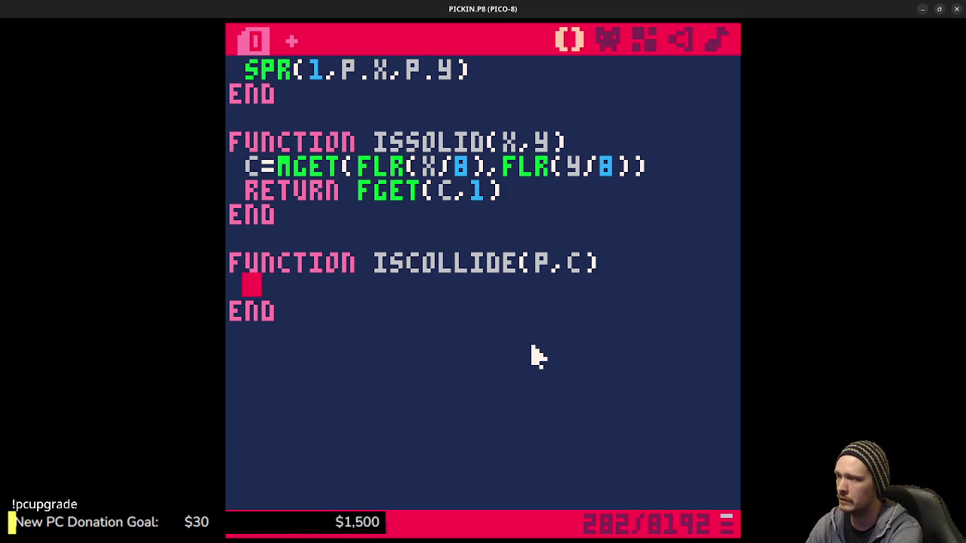
Define locals pl=p.x, pr=p.x+p.w, pu=p.y and pd=p.y+p.h, starting another local line.
type("local")
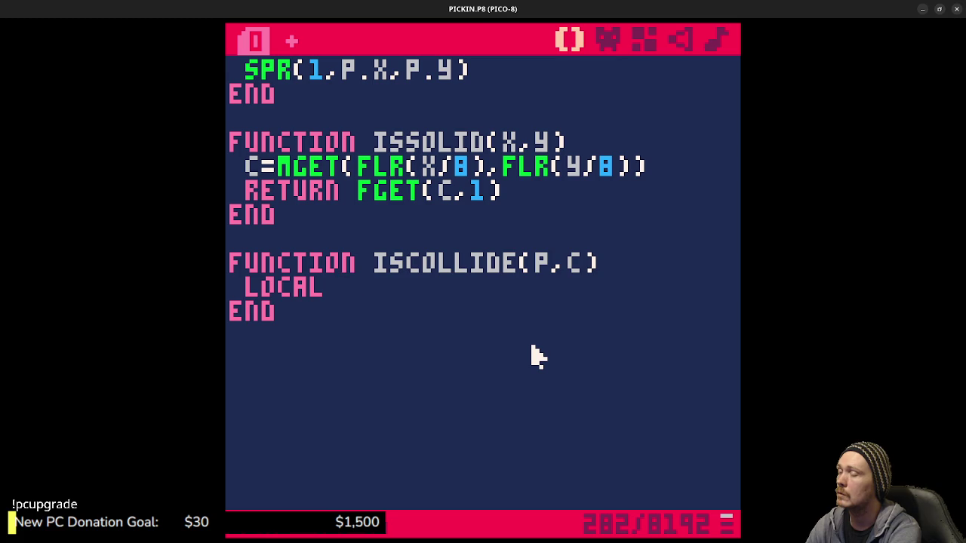
type("pl")
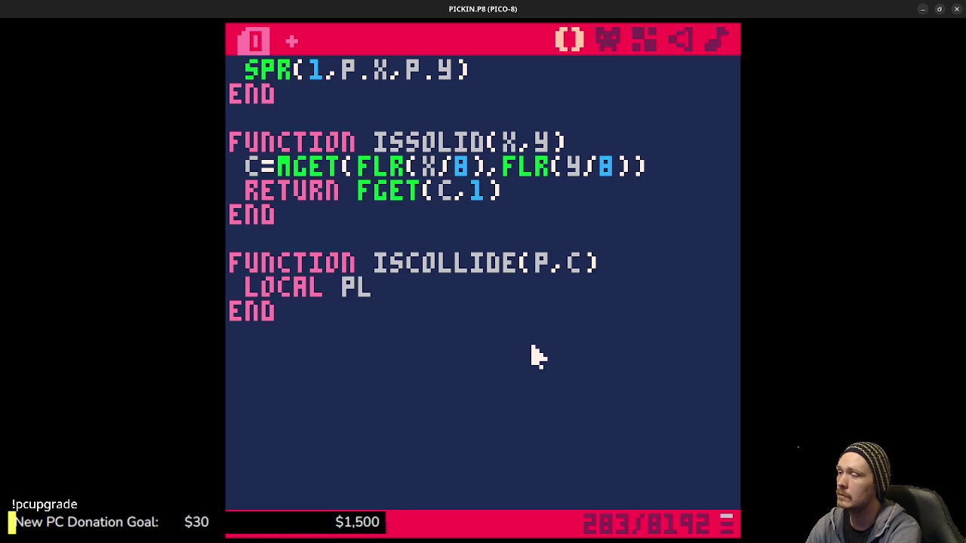
type("=p.")
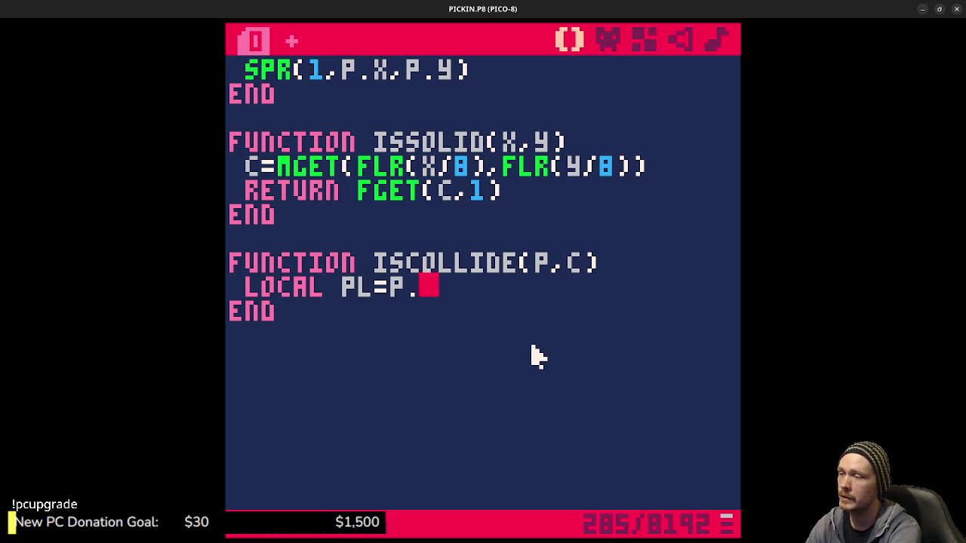
type("x")
key("Return")
type("local pr")
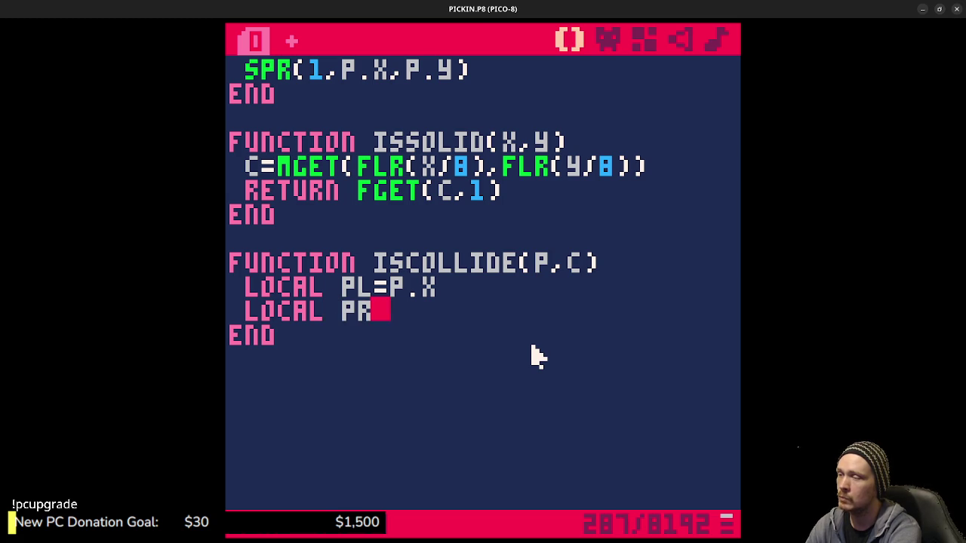
type("=p.x+")
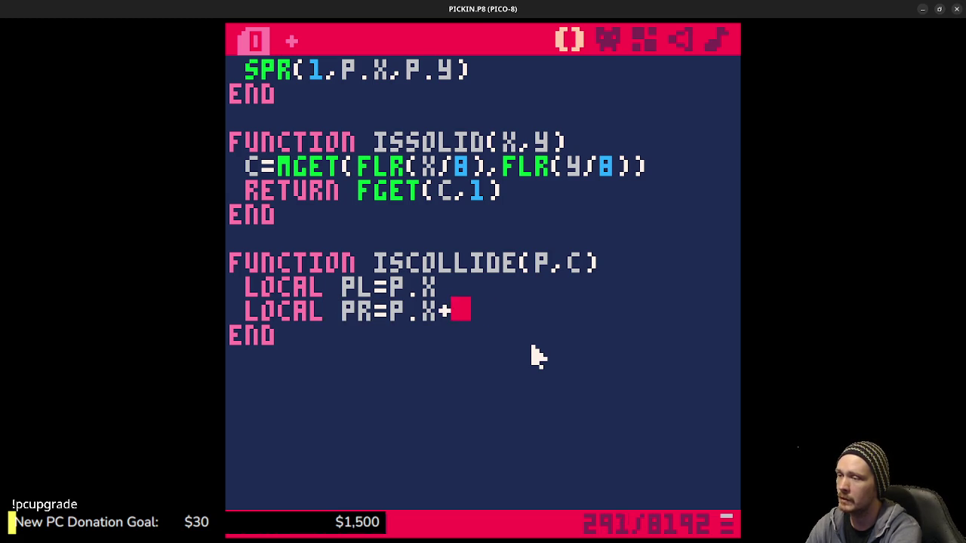
type("p.w")
key("Return")
type("l")
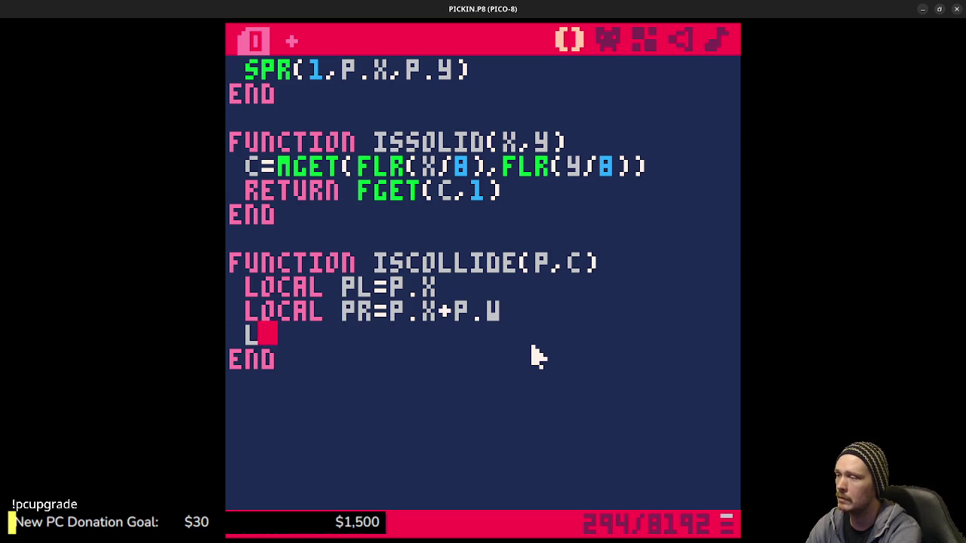
type("ocal pw=p.y")
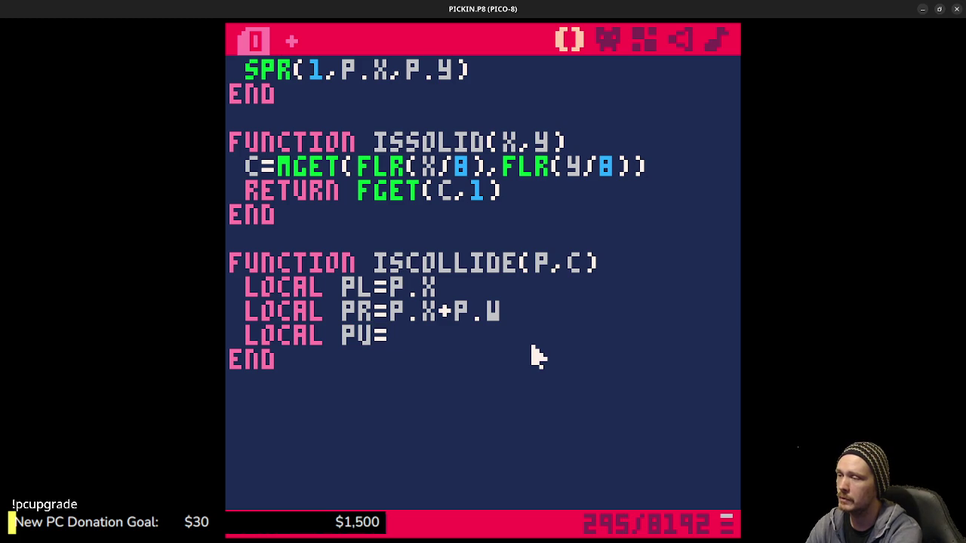
key("Return")
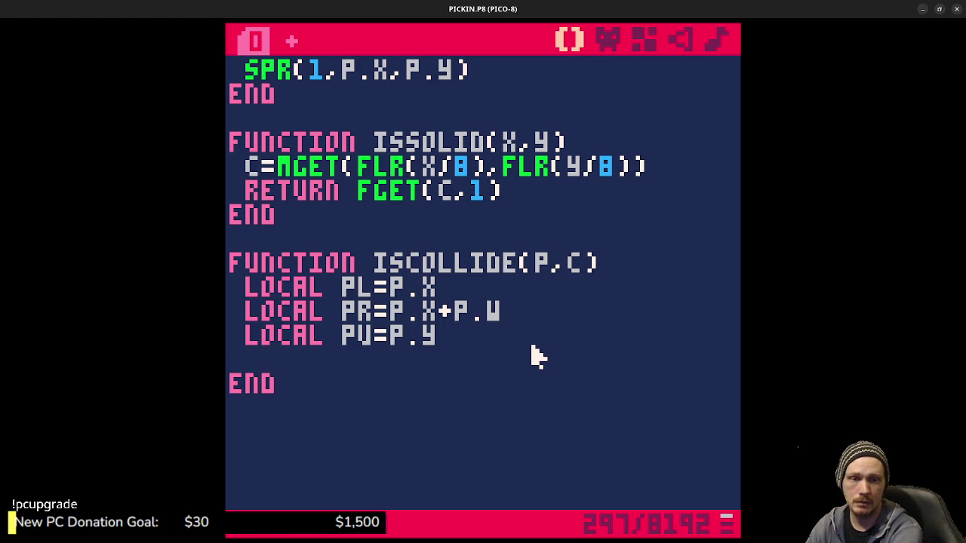
type("local p")
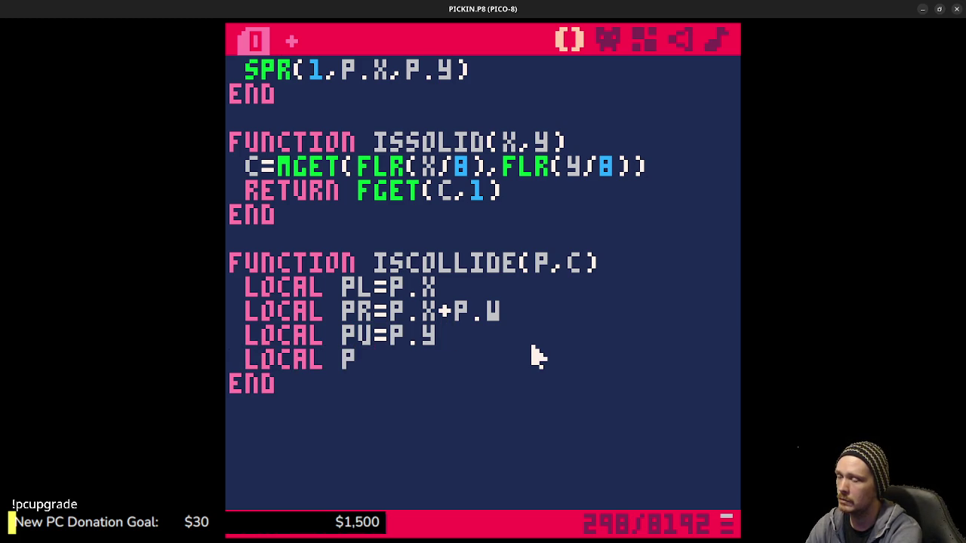
type("d=")
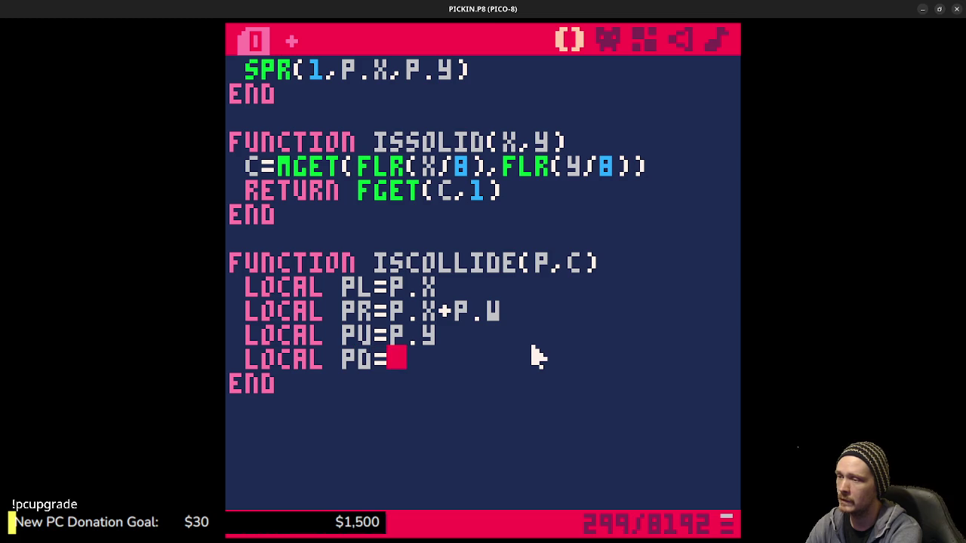
type("p.y+p.h")
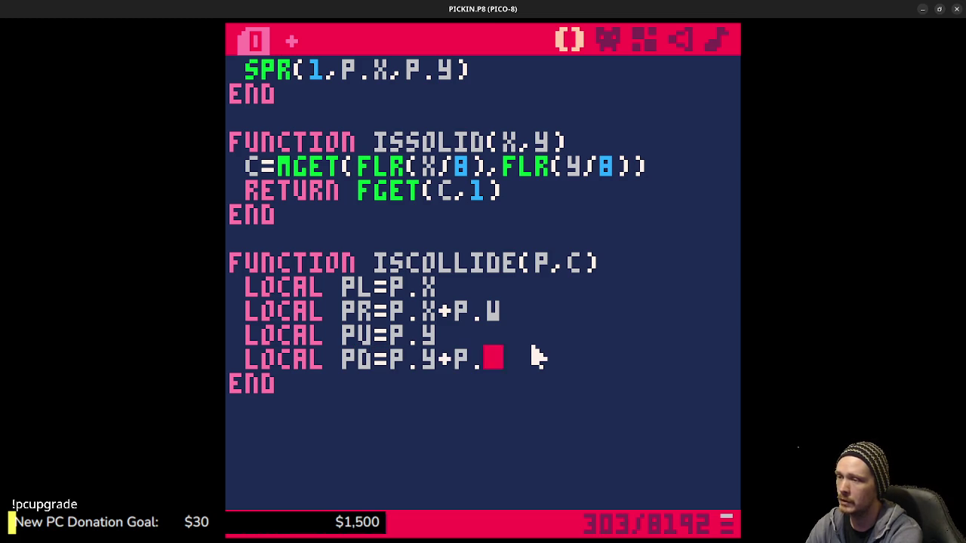
key("Return")
key("Return")
type("local")
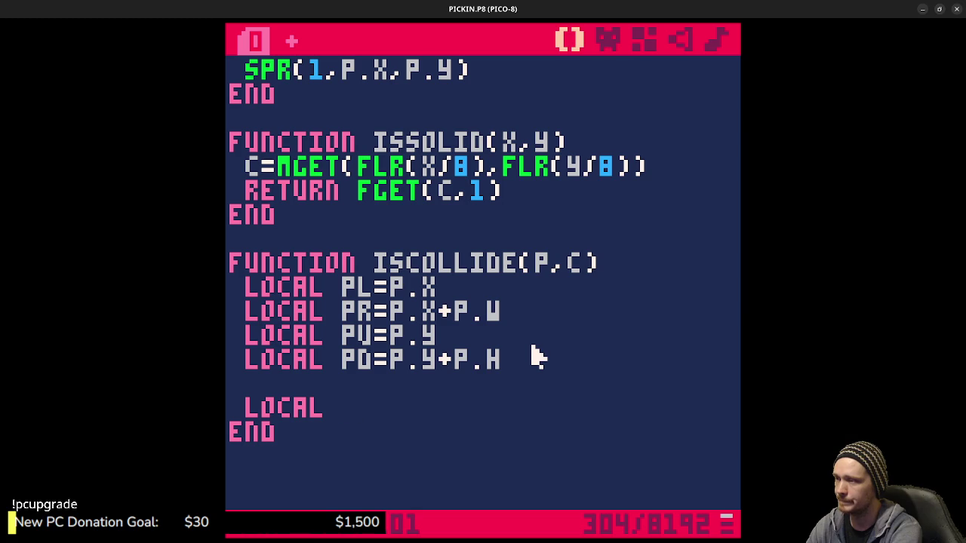
Add coin-edge locals cl=c.x, cr=c.x+c.w, cu=c.y and cd=c.y+c.h.
type("c=c.x")
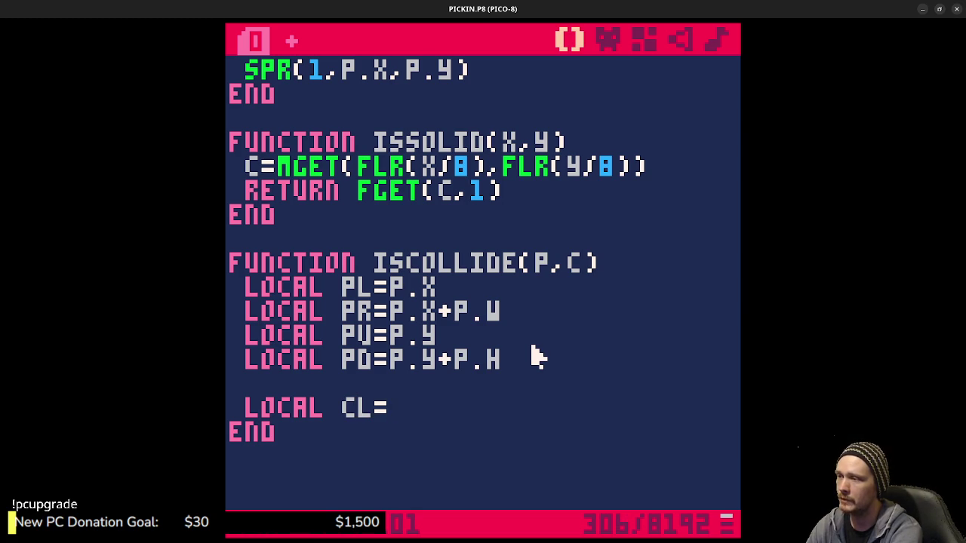
key("Return")
type("local")
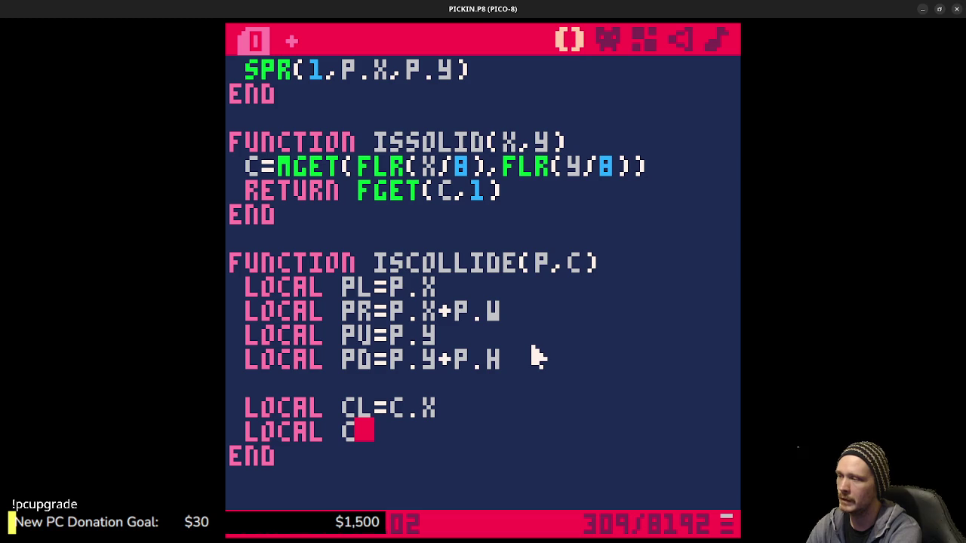
type("r")
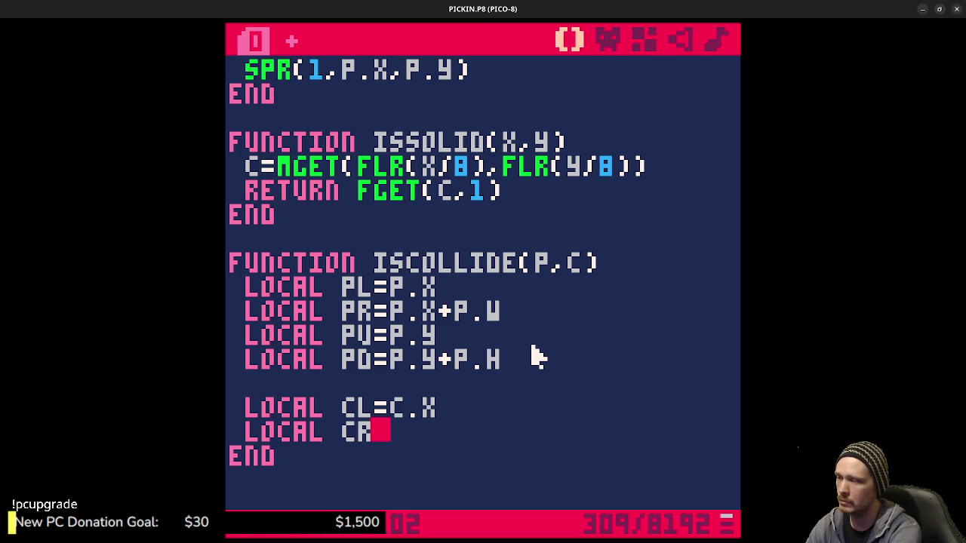
type("=c")
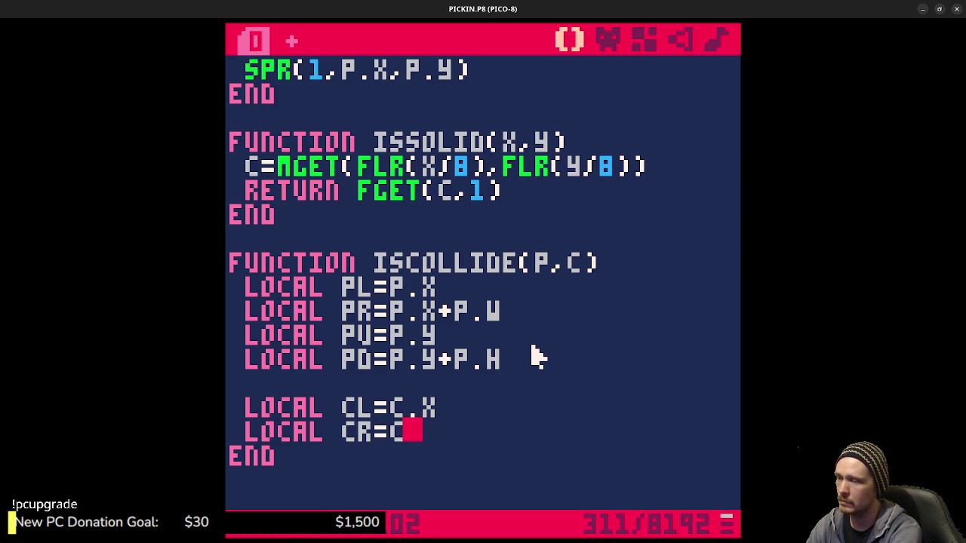
type(".x+")
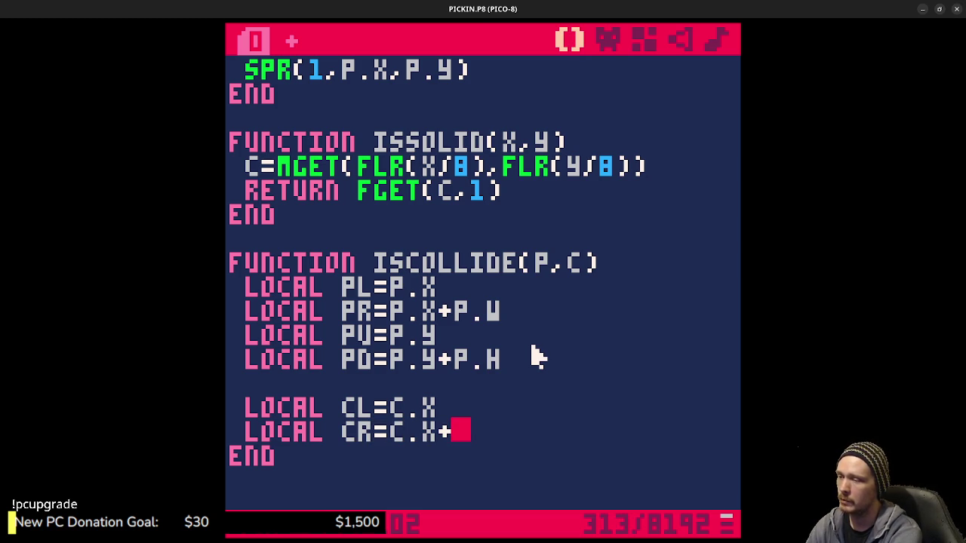
type("c.w")
key("Return")
type("l")
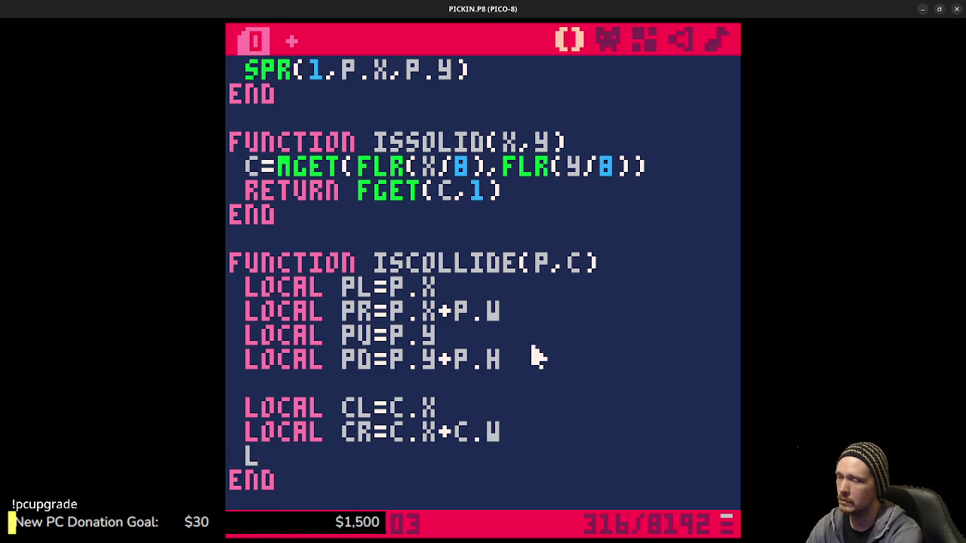
type("ocal cw=c")
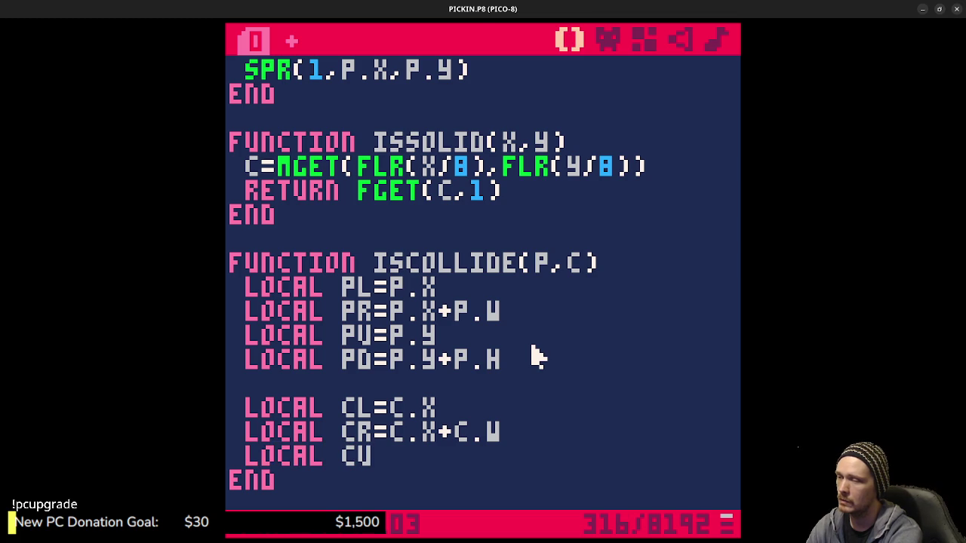
type(".yy")
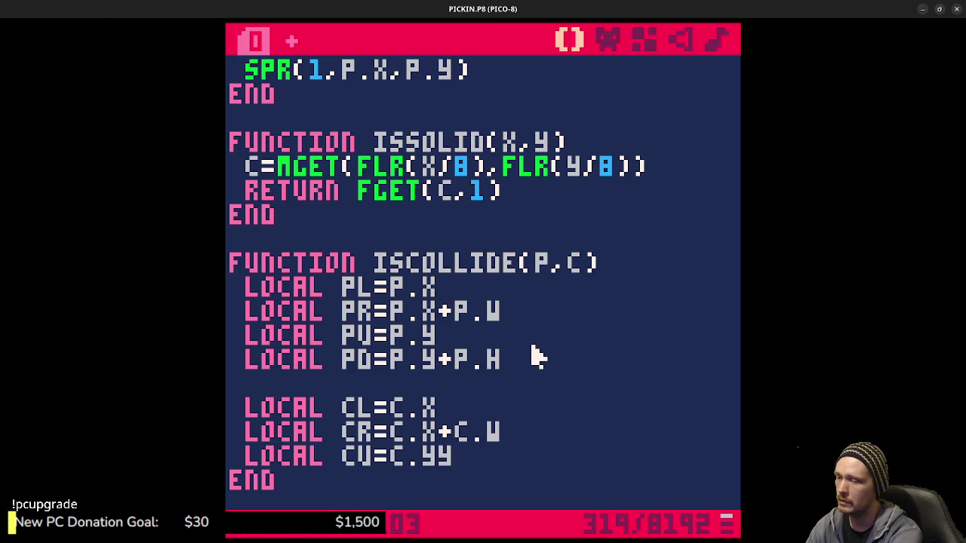
key("Return")
type("local cd=c")
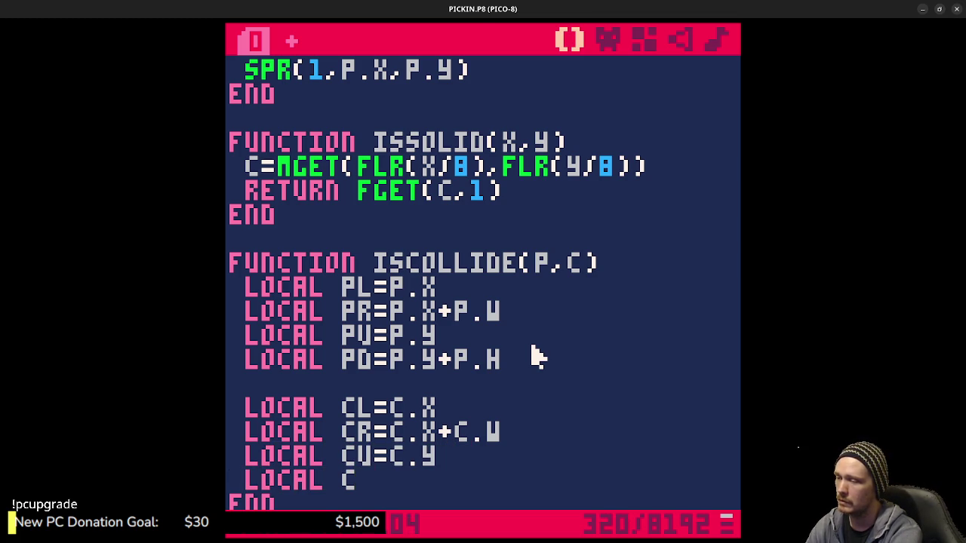
type(".y+c")
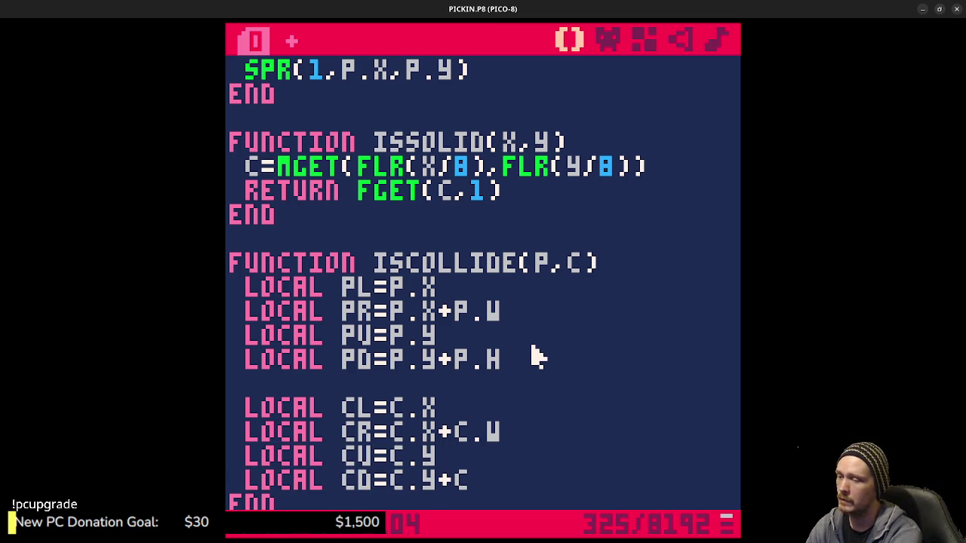
type(".h")
key("Return")
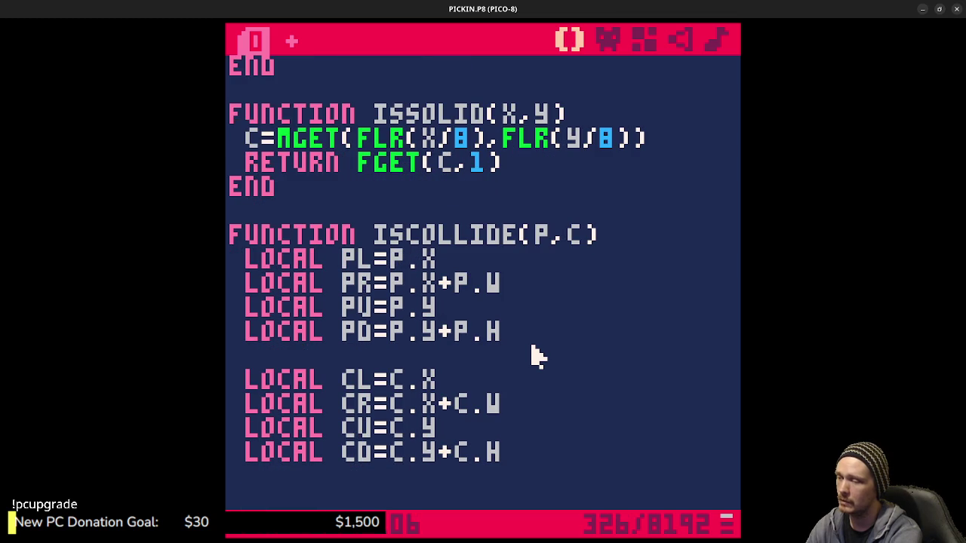
Write the overlap test: if pl<cr and pr>cl and pu<cd and pd>cu then return true end.
type("if")
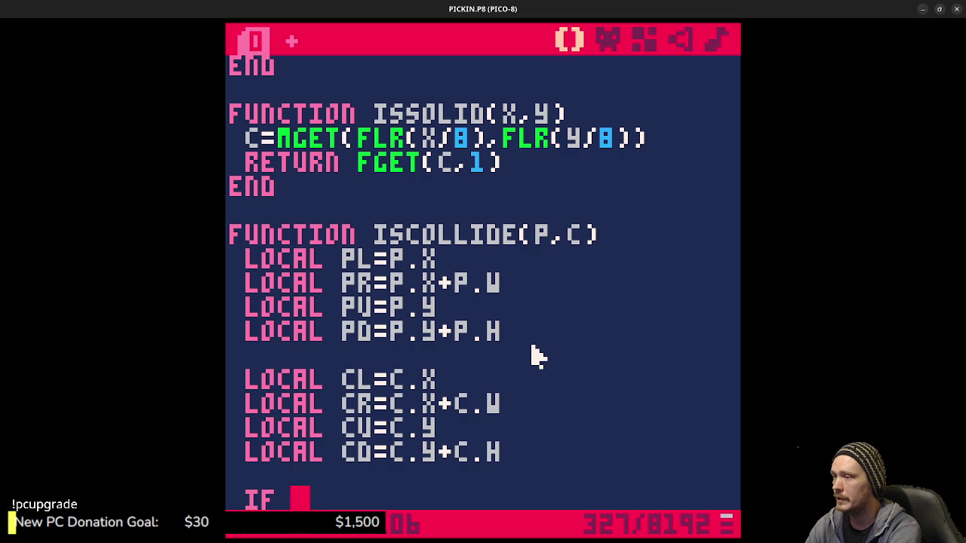
type("pl")
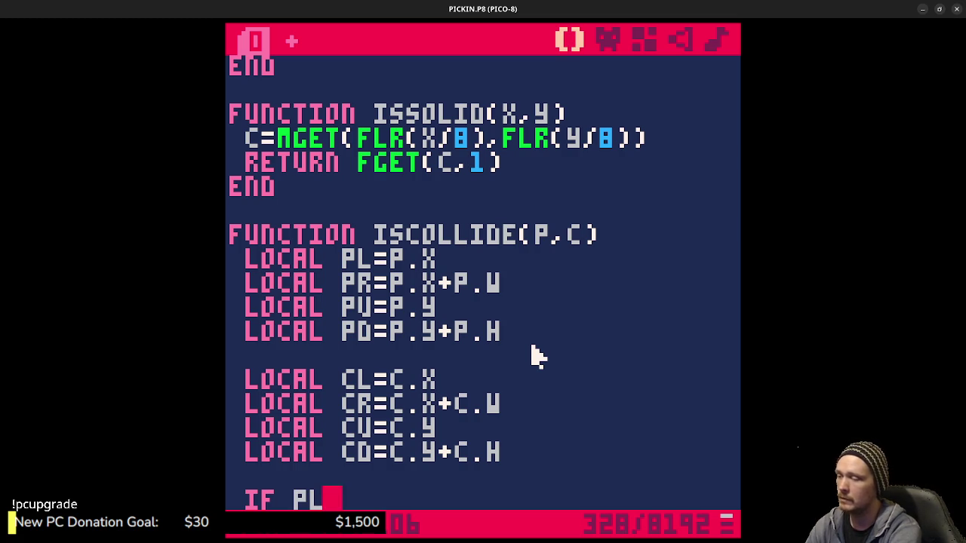
type("<cr")
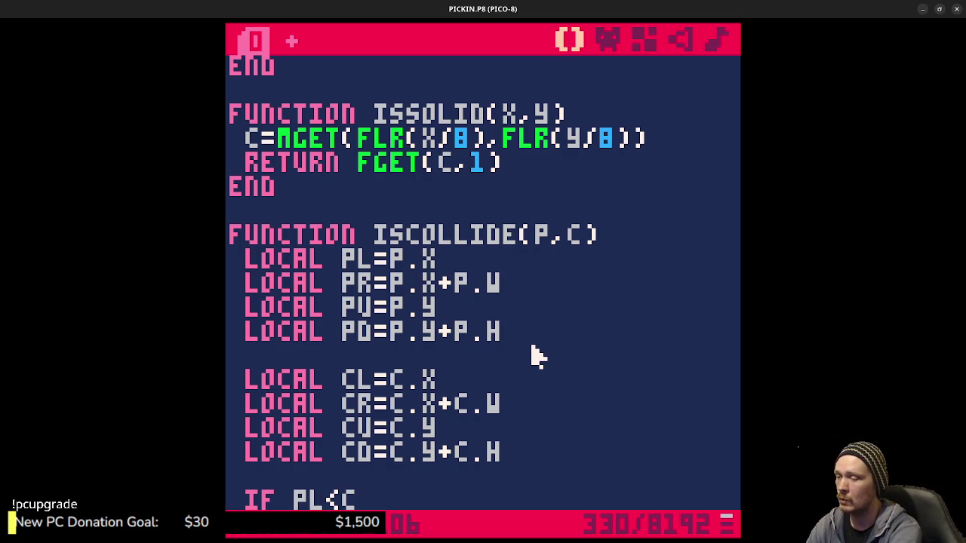
type(" and")
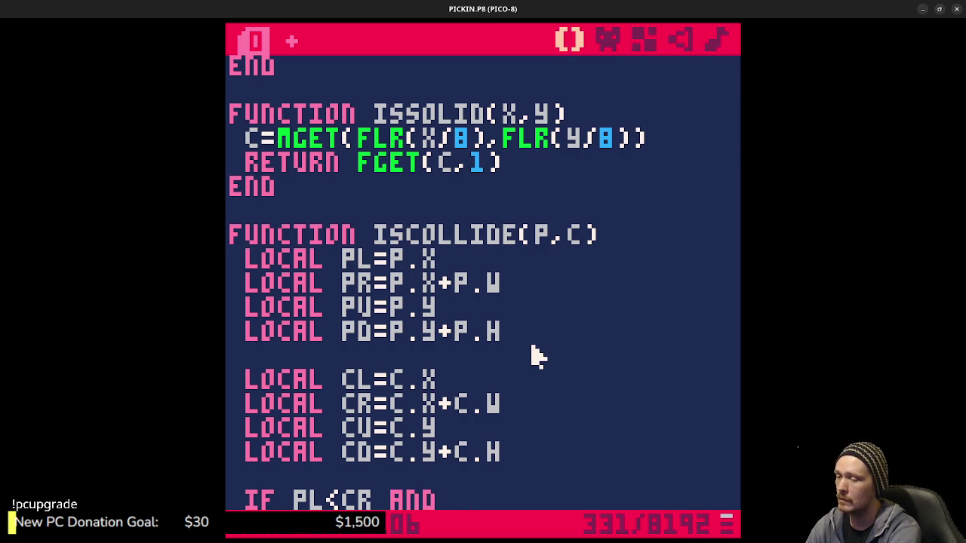
type("r")
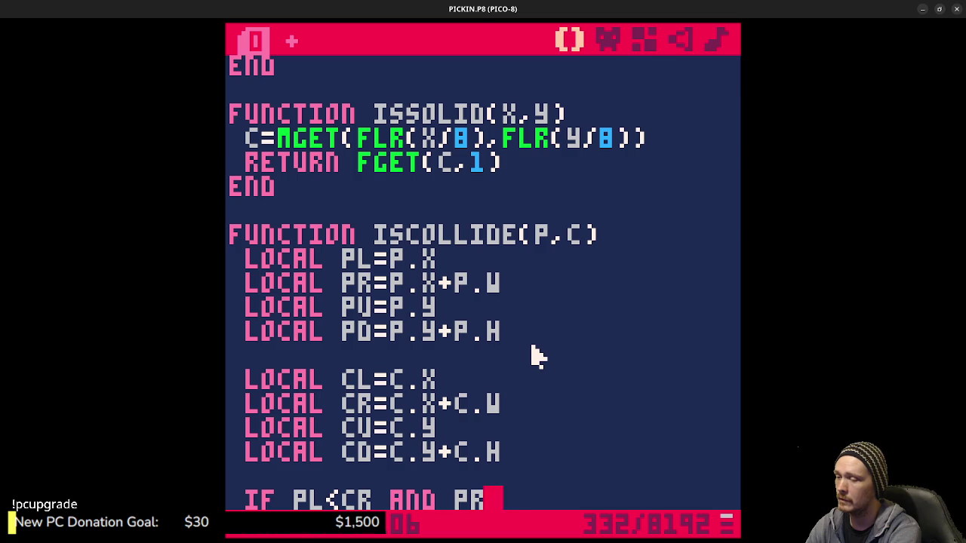
type(">cl")
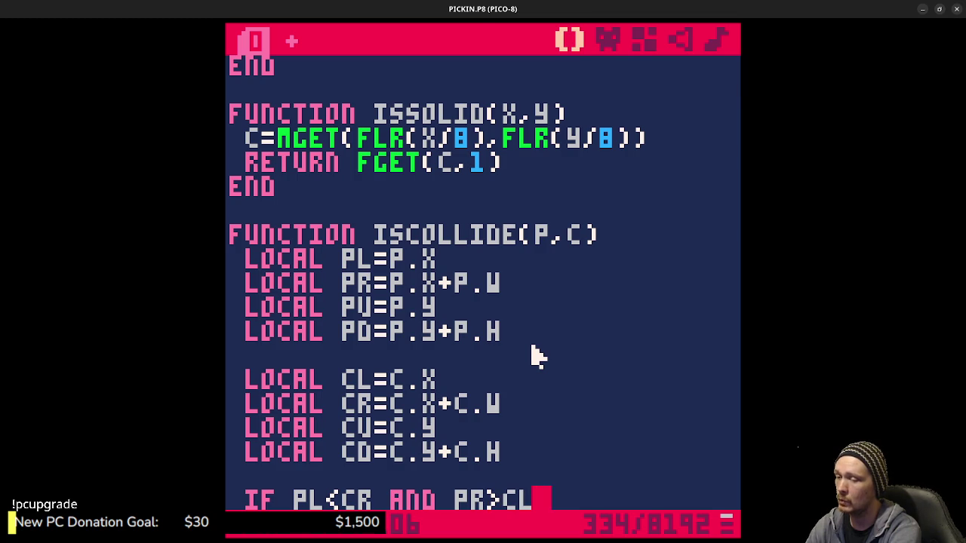
type(" and ")
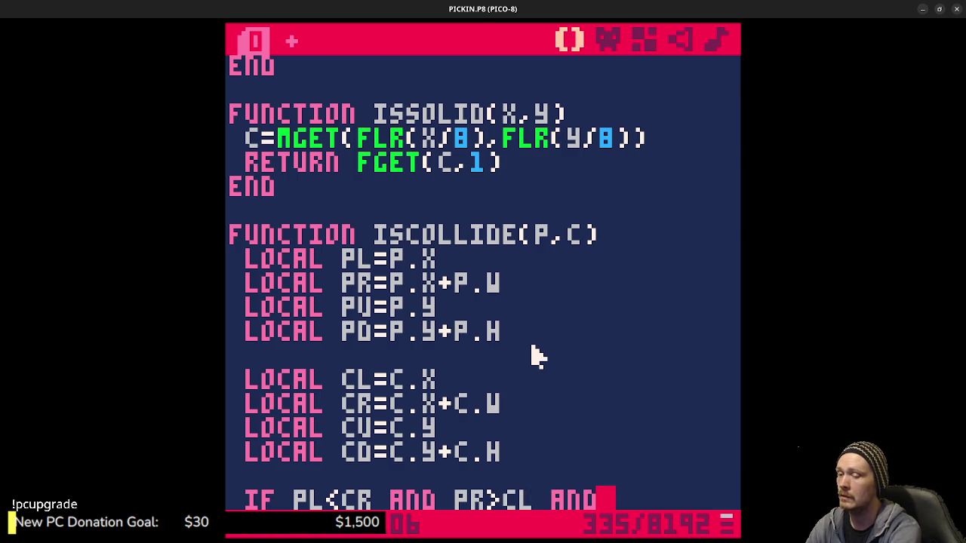
type("pl")
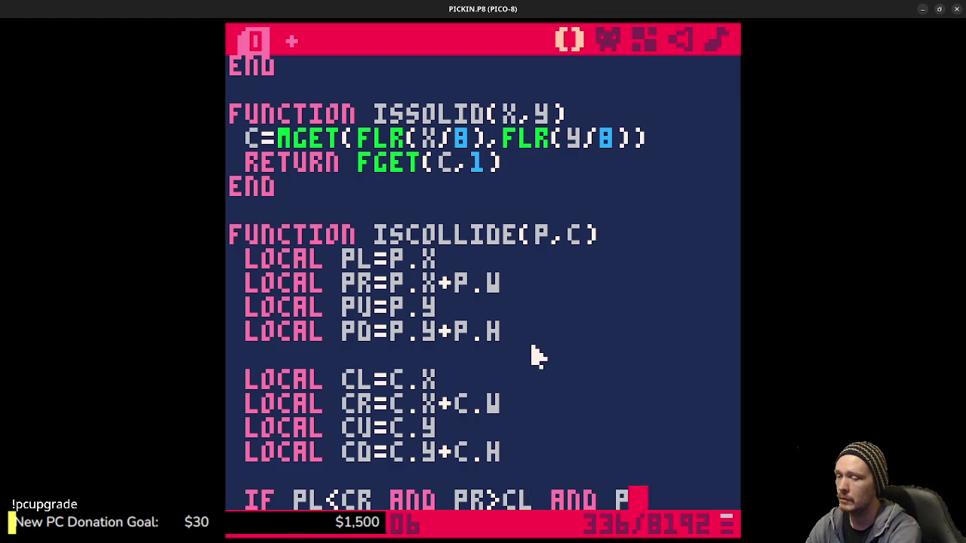
key("BackSpace")
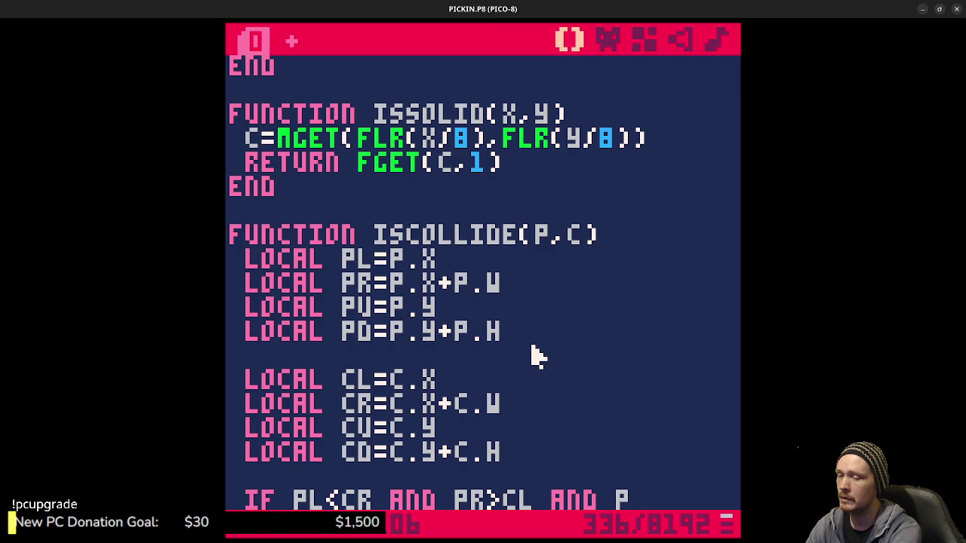
type("u<")
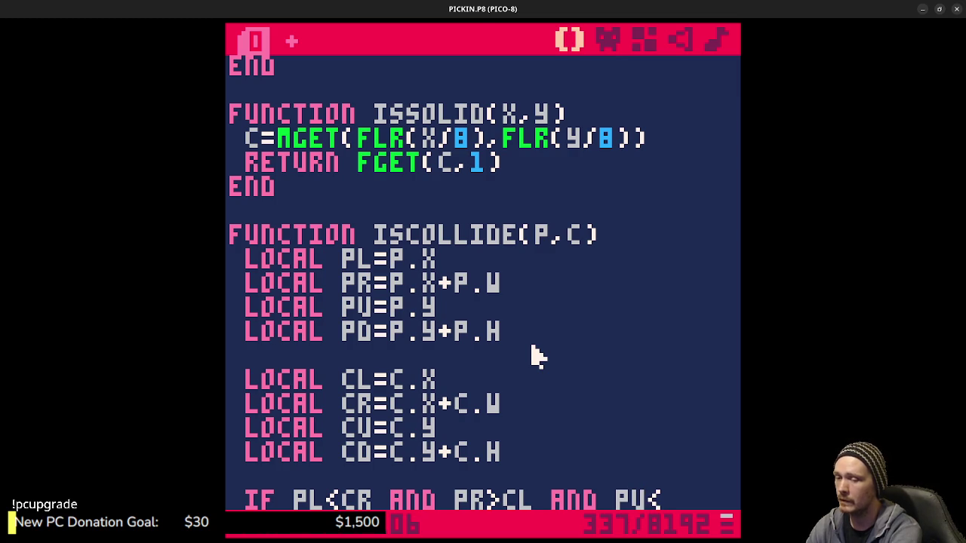
type("cd and p")
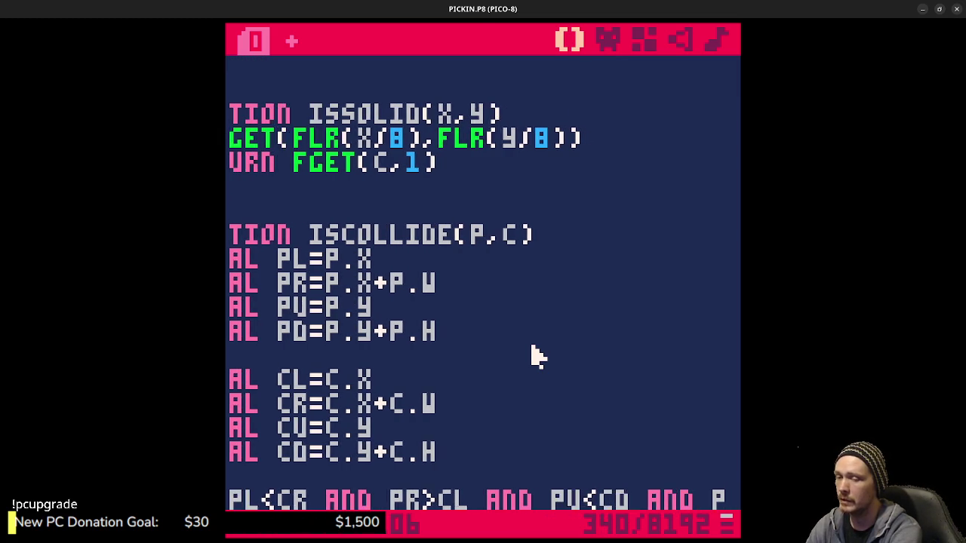
type("d>c")
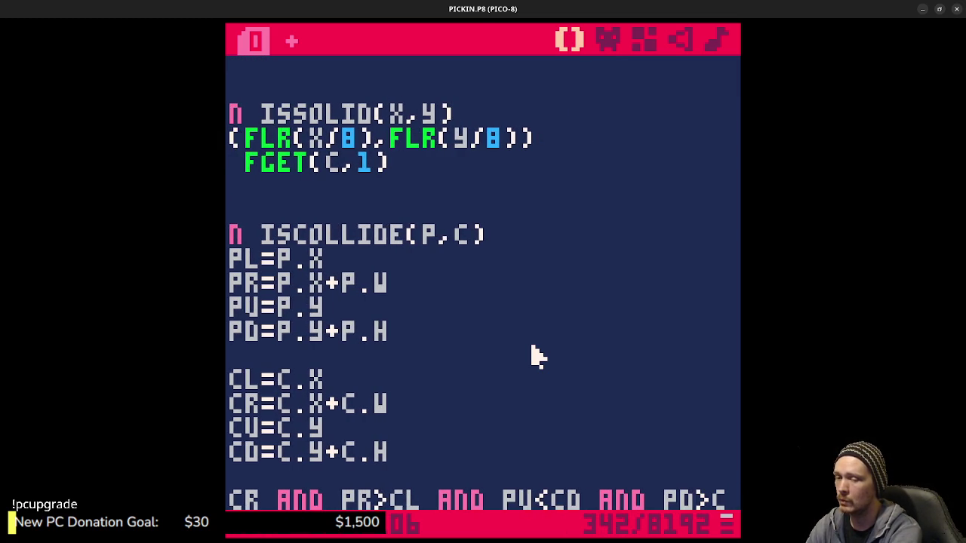
type("u then")
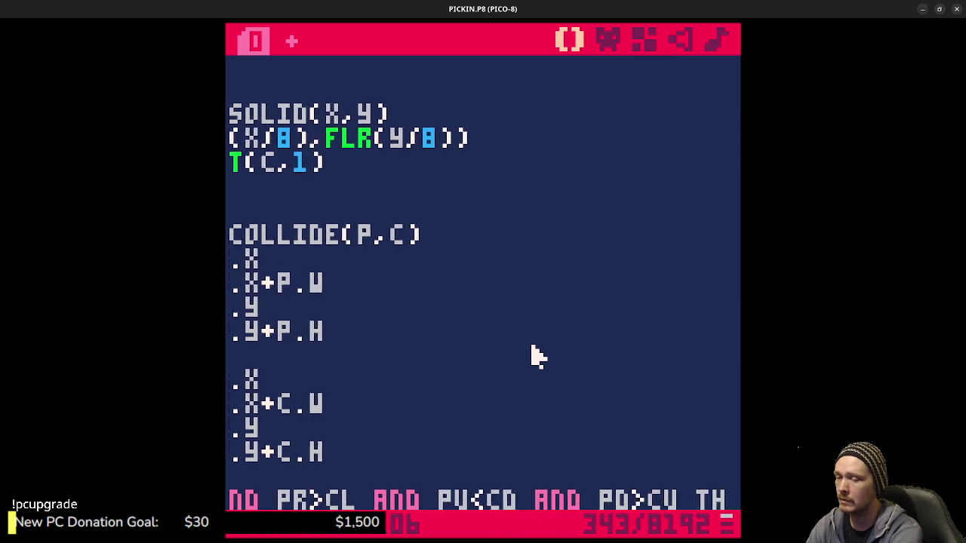
key("Return")
type("return true")
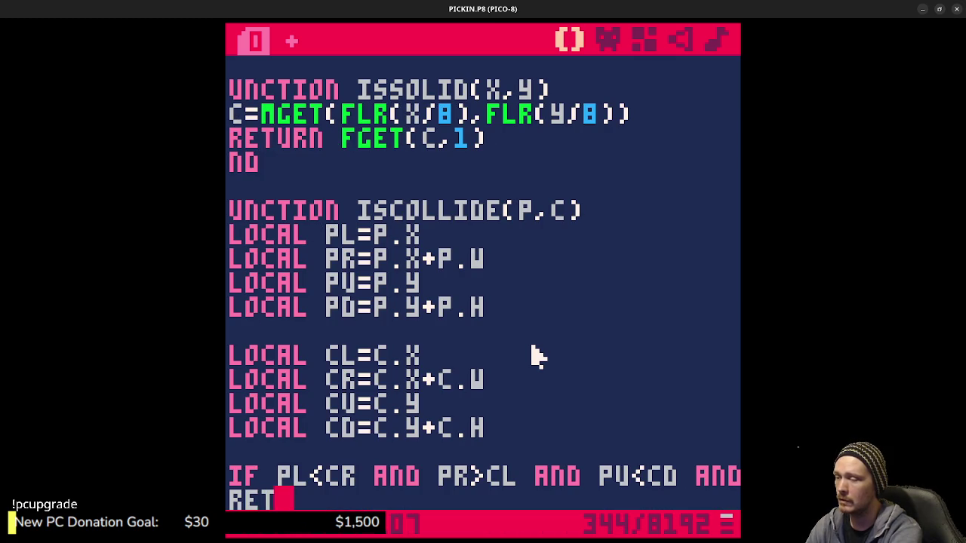
key("Return")
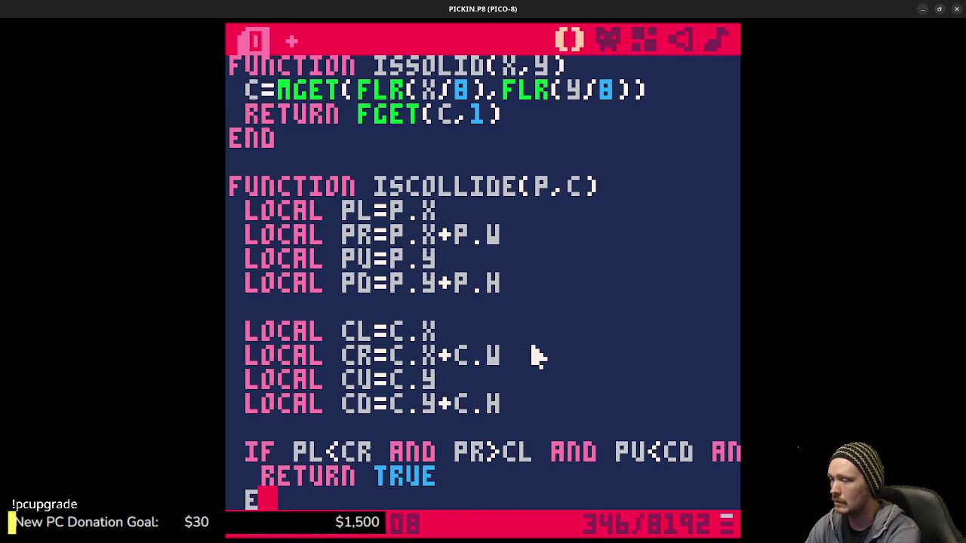
type("nd")
Add a return false line after the if block and save the cart.
key("Return")
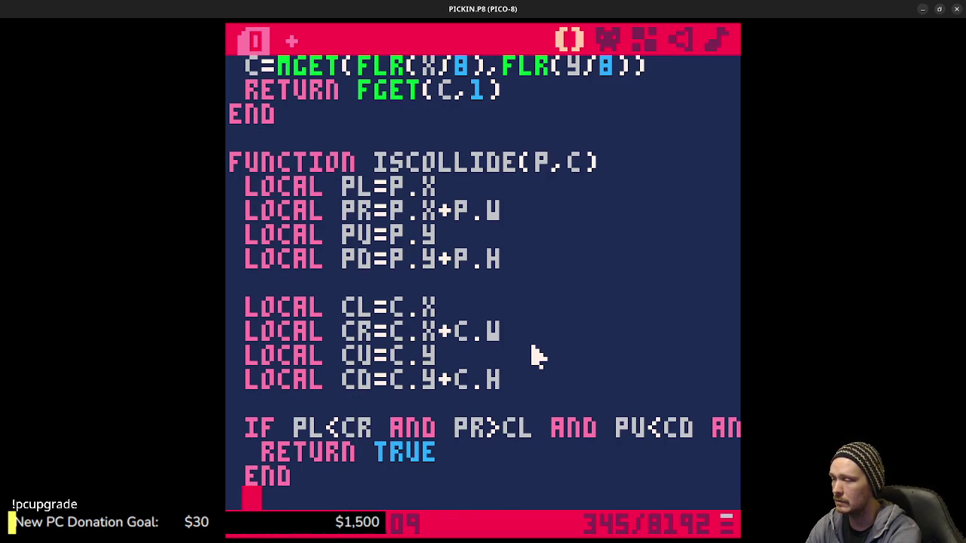
key("Return")
type("retu")
type("SE")
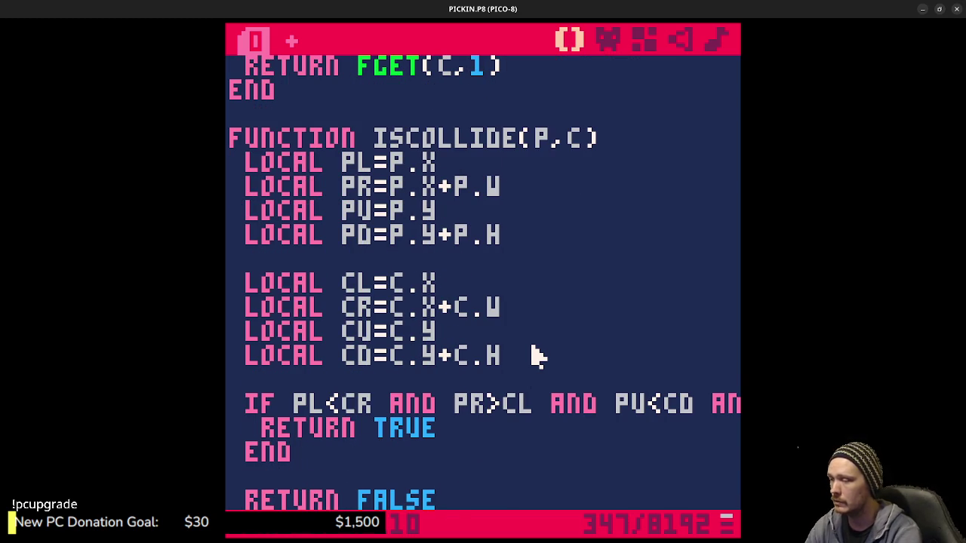
key("Down")
key("ctrl+s")
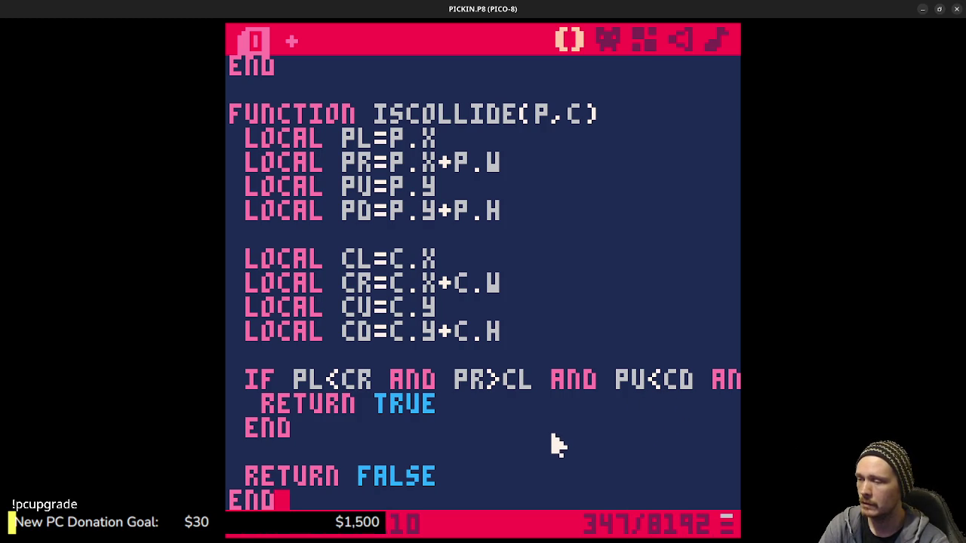
key("Up")
key("Up")
key("Up")
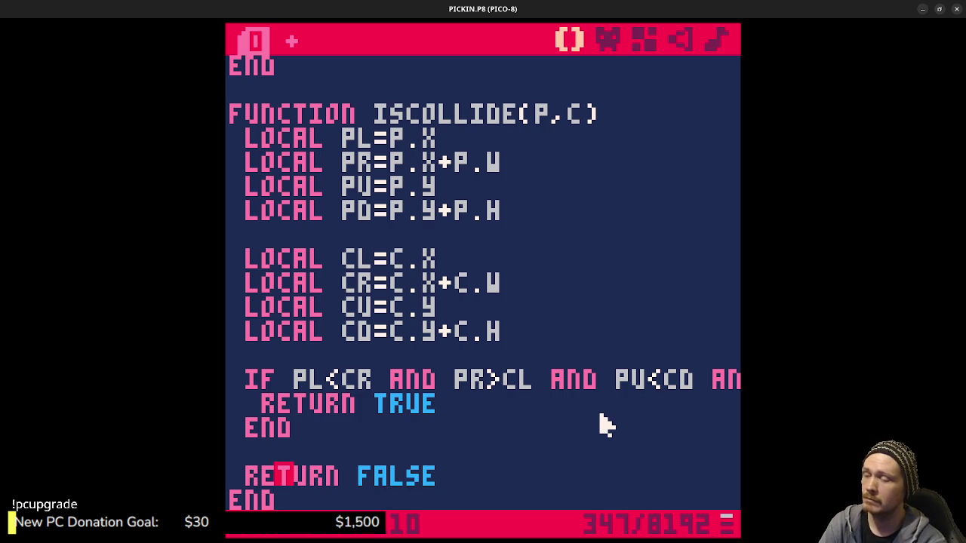
key("Down")
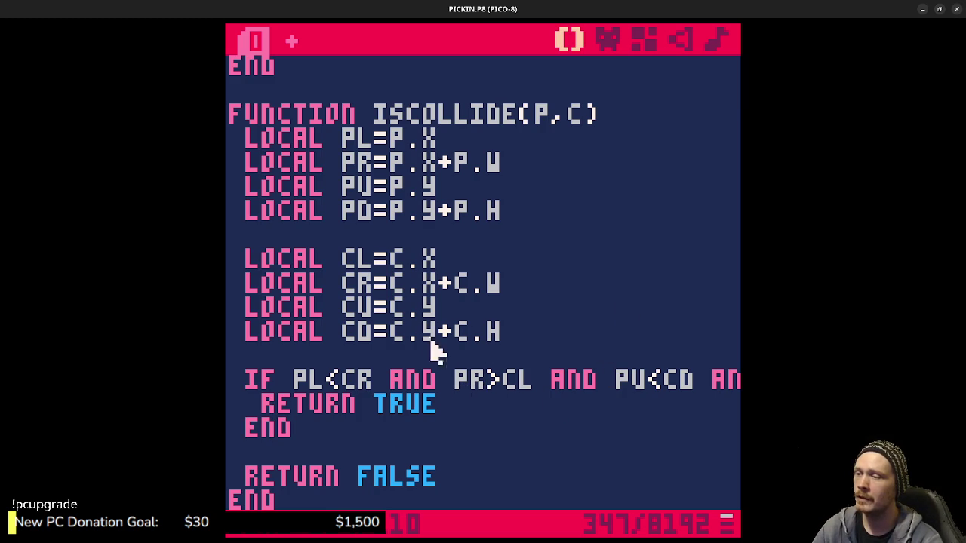
Select CD to see it costs 1 token, then switch to the 'pico8 what are tokens' search.
left_click_drag(375, 333, 340, 332)
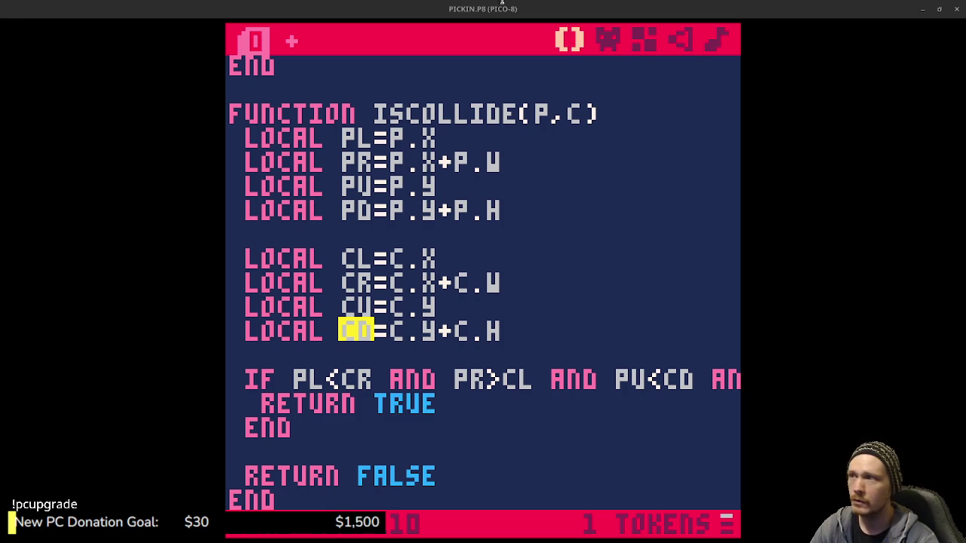
key("alt+Tab")
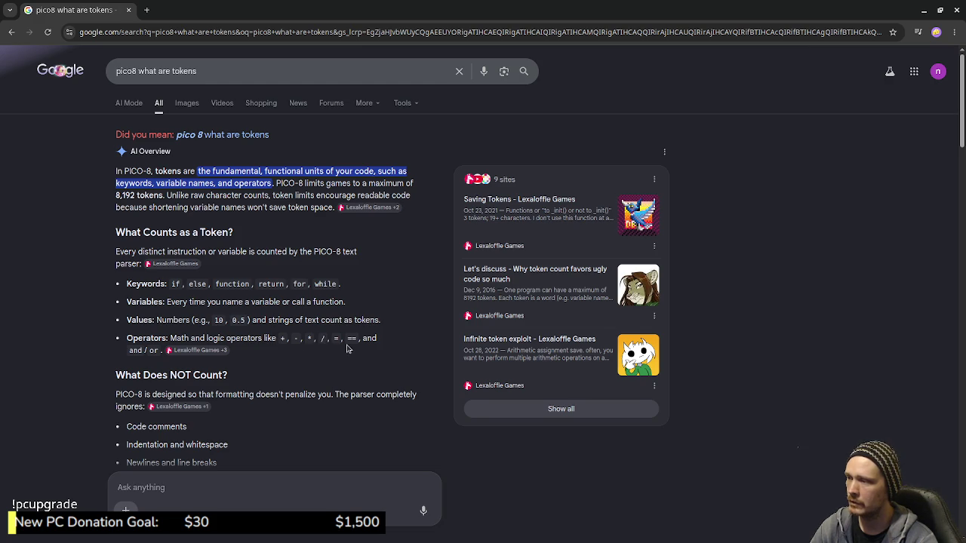
scroll(332, 357, "down", 3)
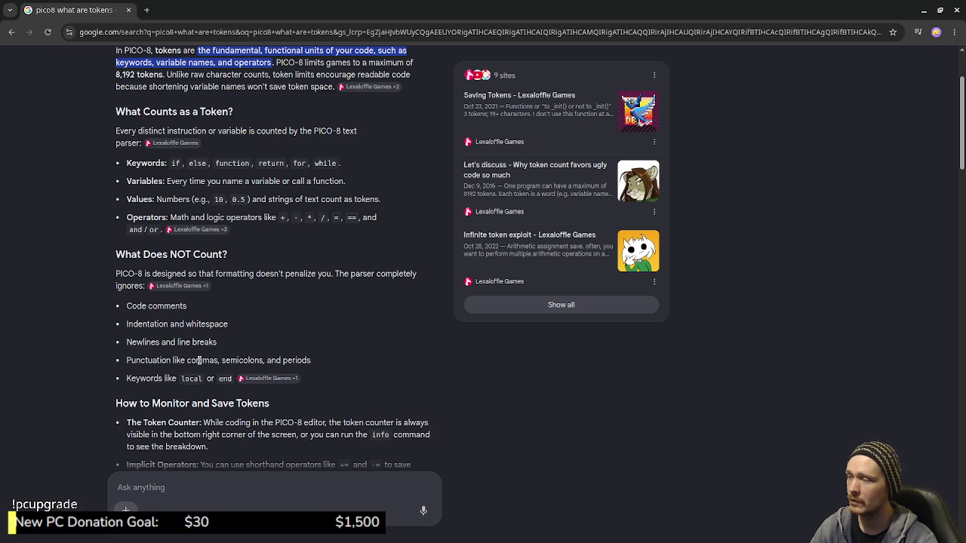
double_click(295, 360)
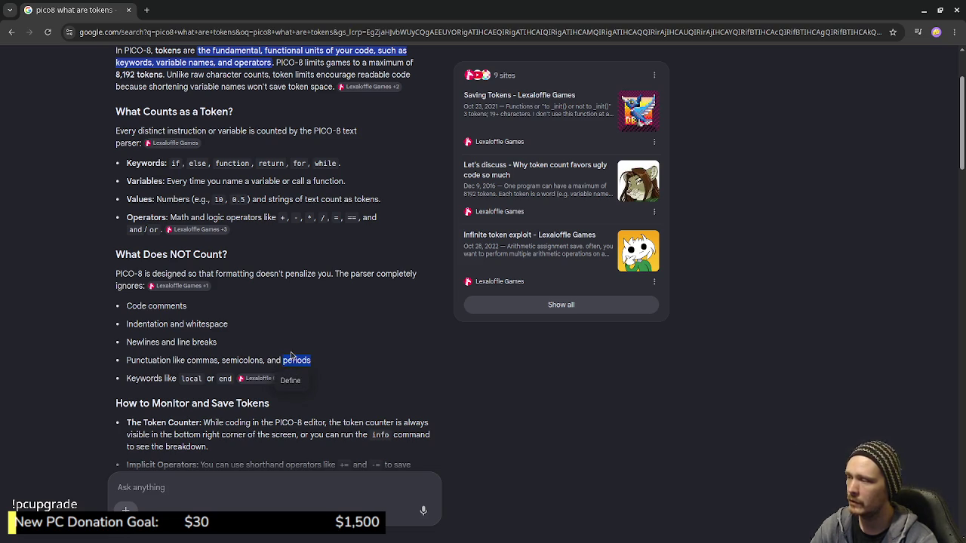
left_click(202, 375)
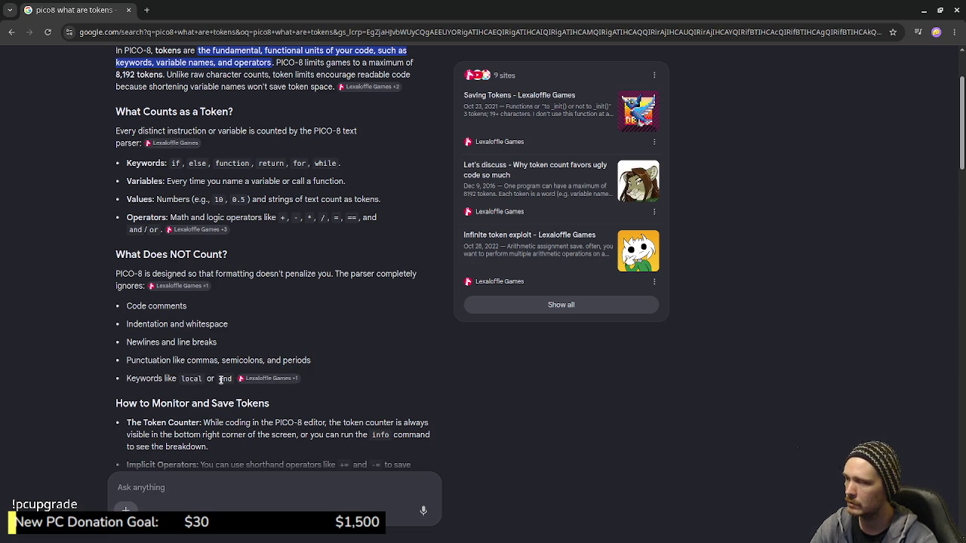
scroll(218, 376, "down", 2)
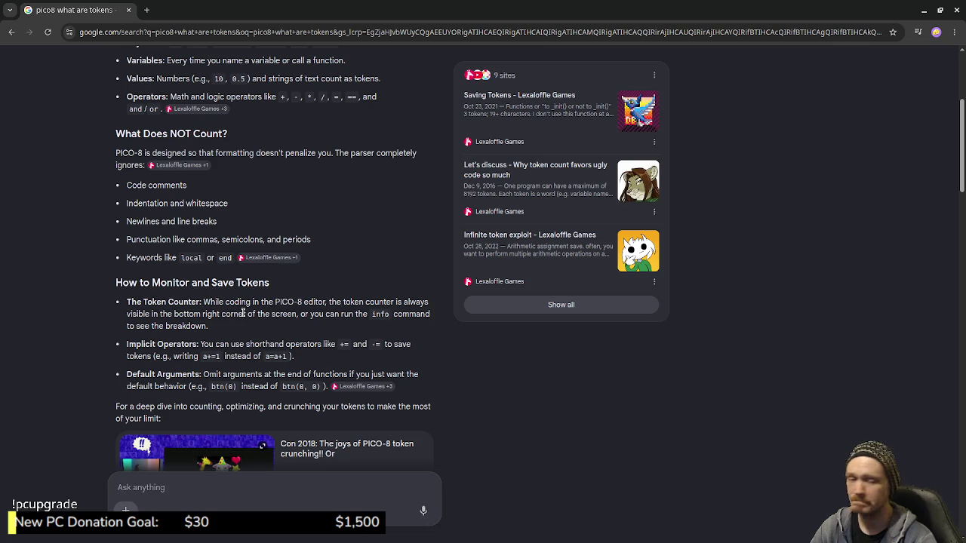
left_click(128, 10)
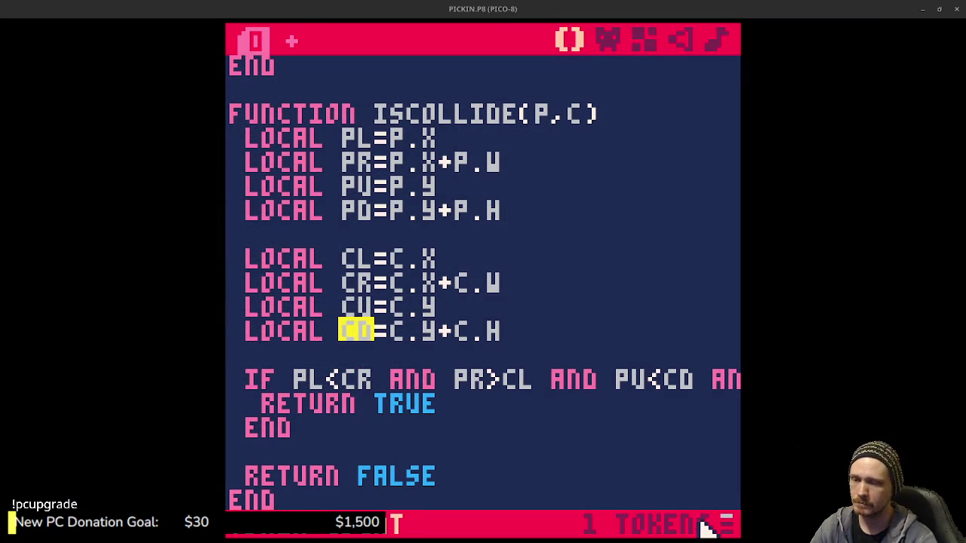
Cycle the usage counter through token, character and capacity readouts until it shows 3%.
left_click(727, 530)
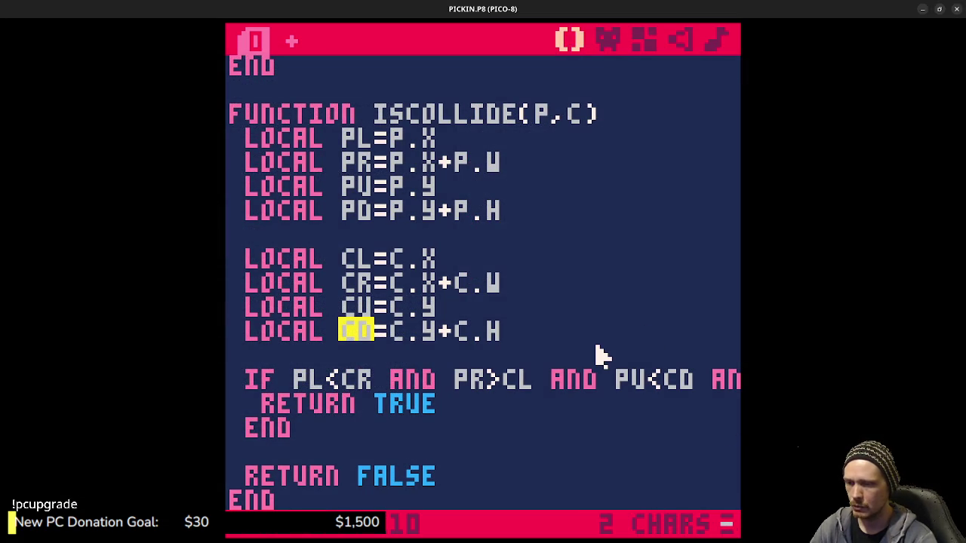
left_click(727, 530)
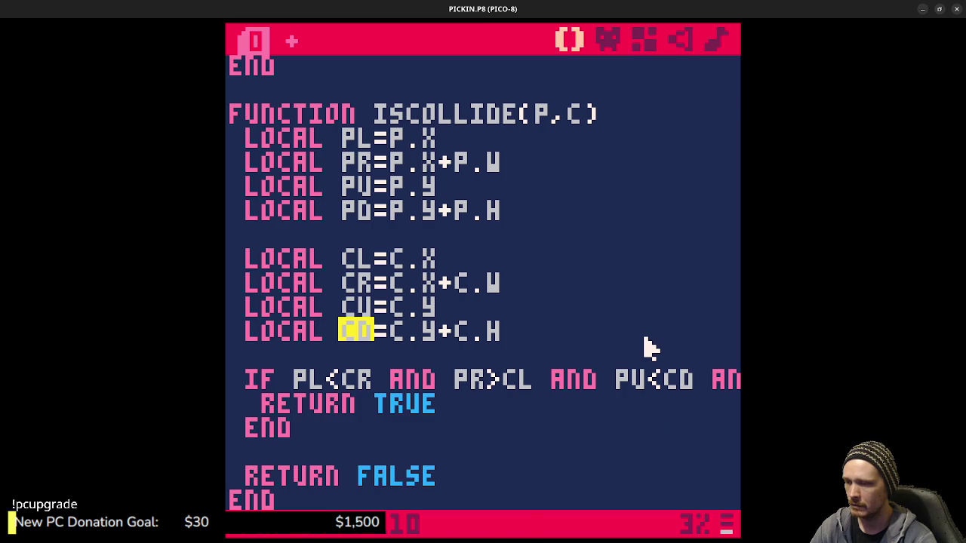
left_click(727, 526)
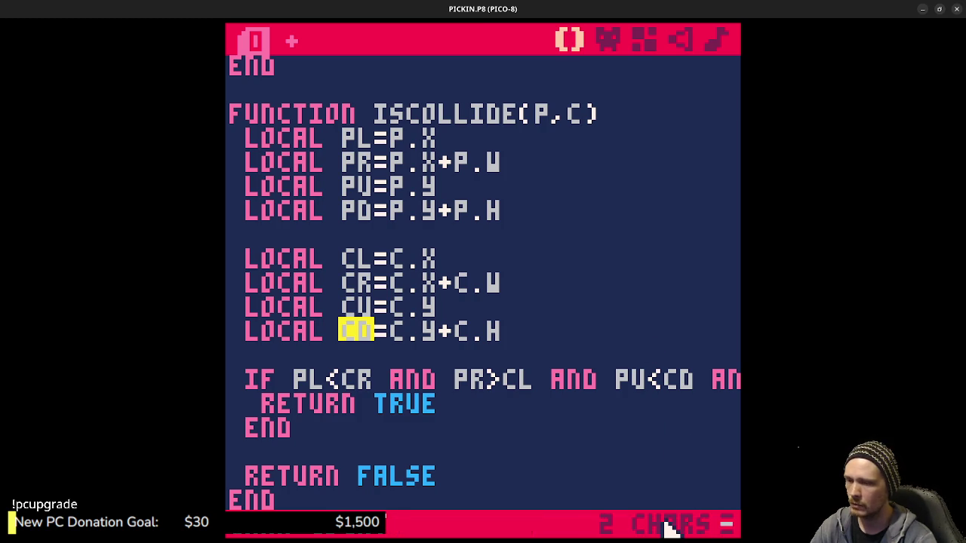
key("Up")
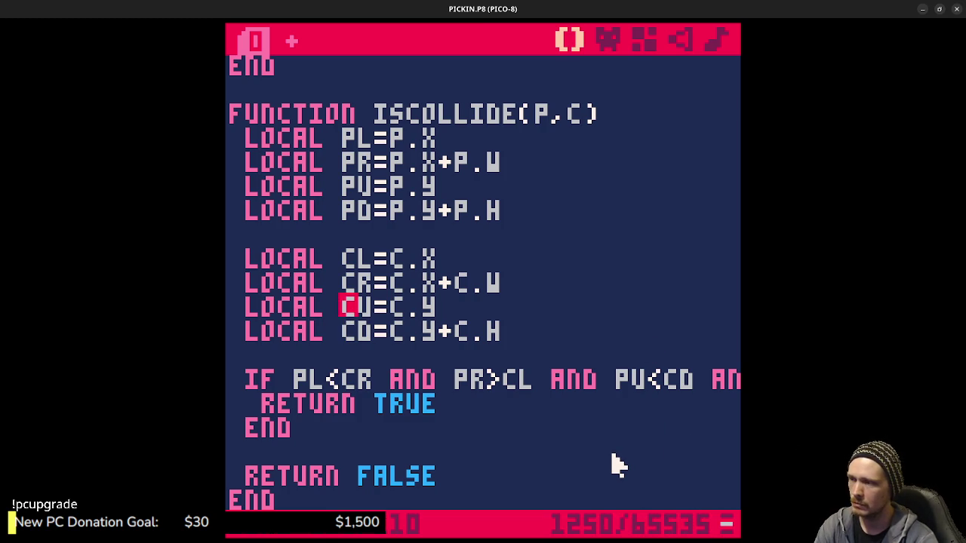
left_click(729, 528)
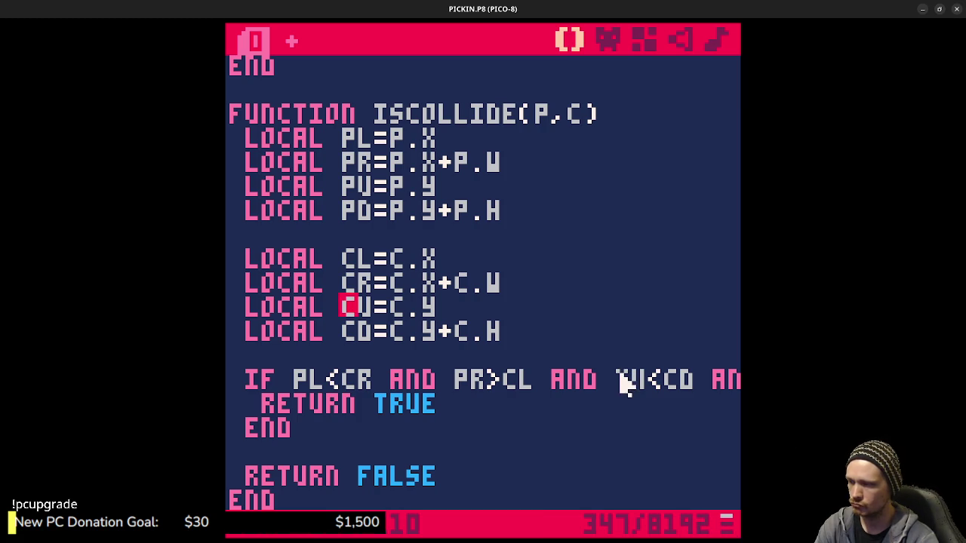
left_click(722, 521)
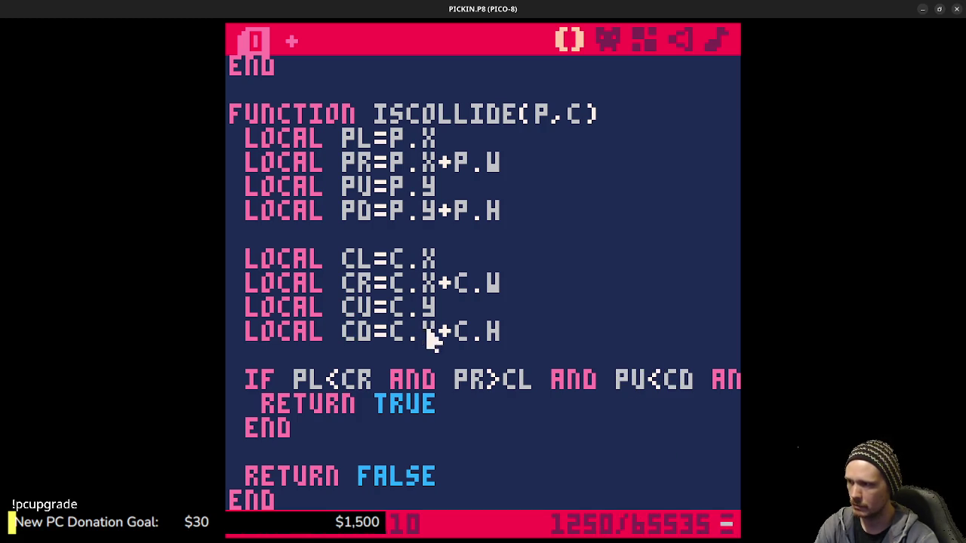
left_click_drag(350, 331, 455, 329)
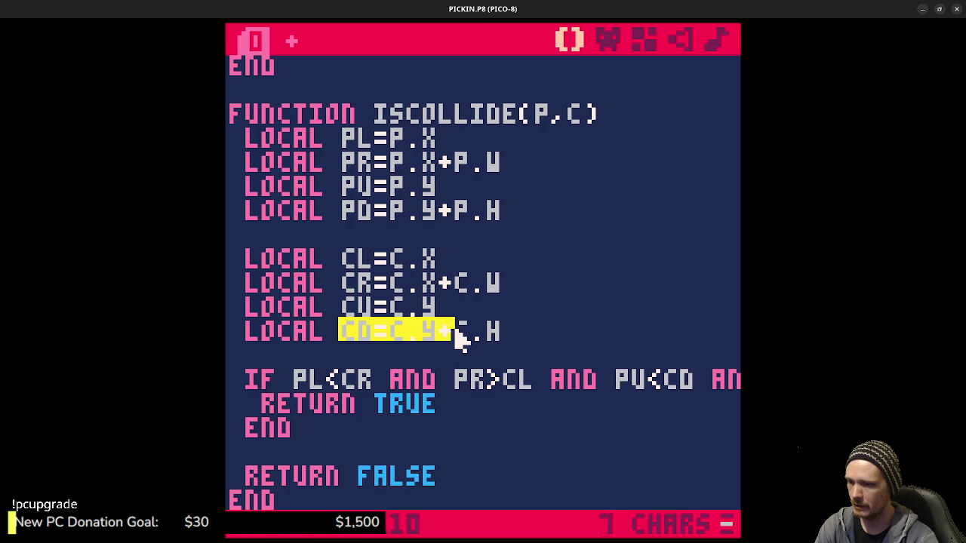
left_click(518, 331)
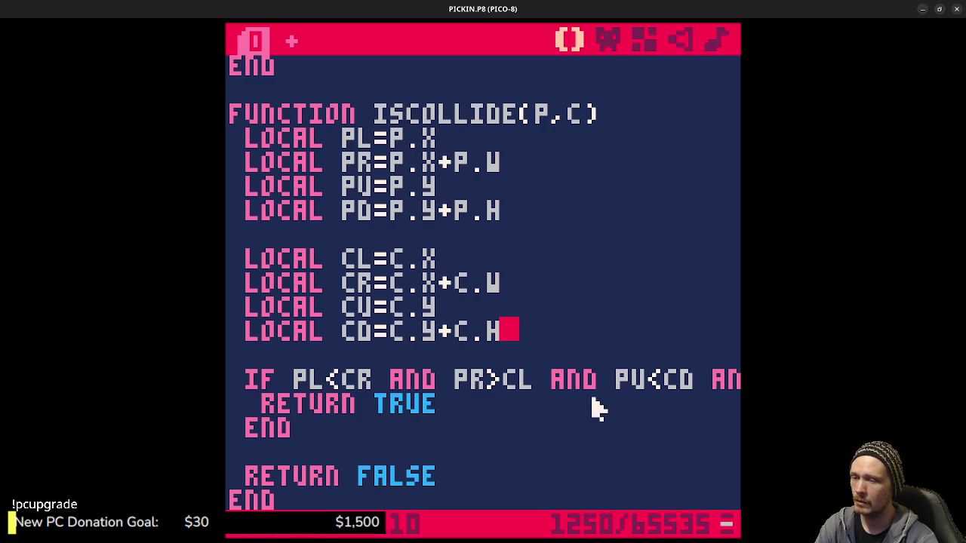
left_click(725, 524)
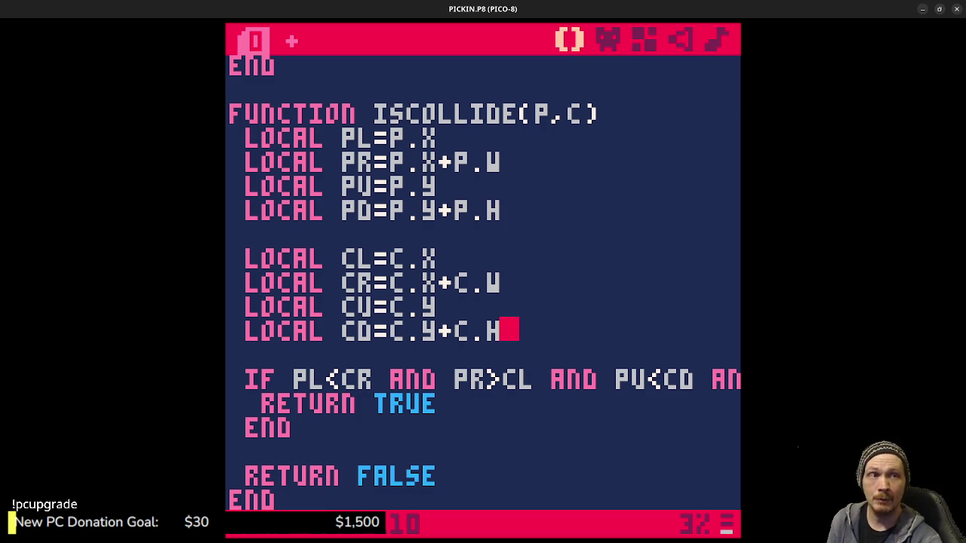
double_click(289, 262)
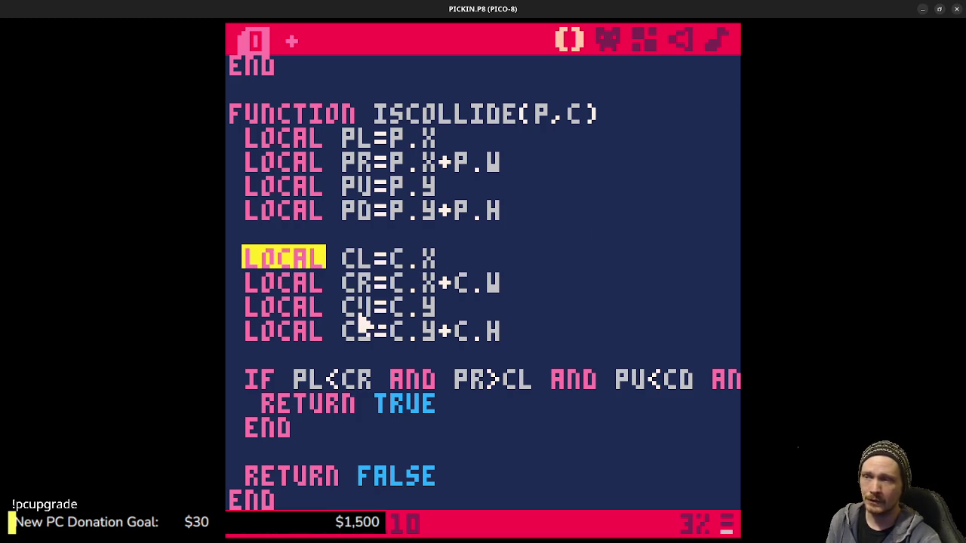
double_click(358, 264)
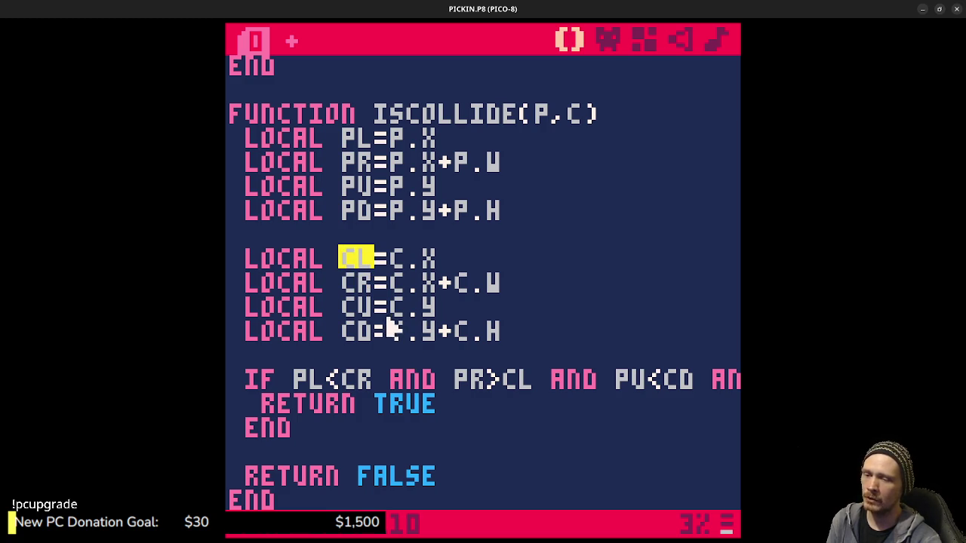
left_click(318, 258)
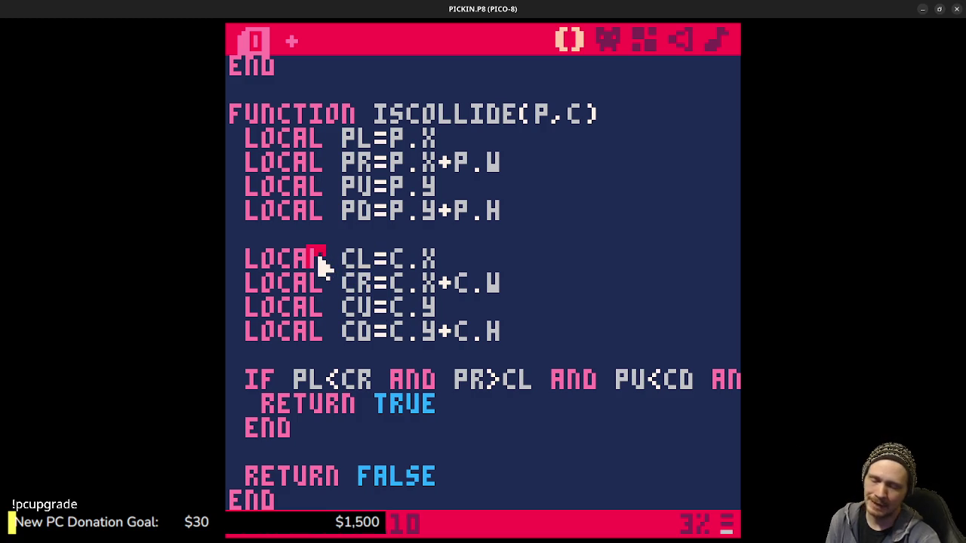
left_click_drag(255, 259, 376, 270)
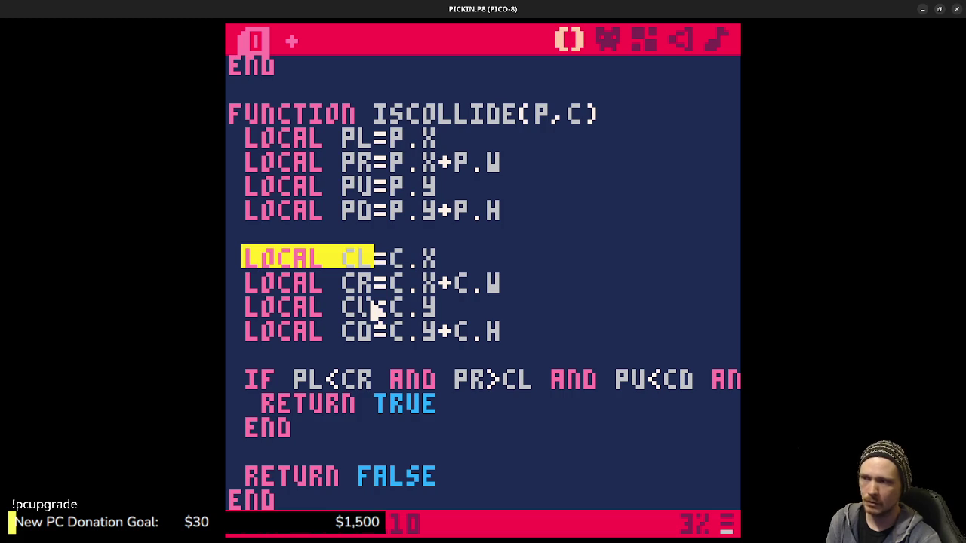
double_click(308, 261)
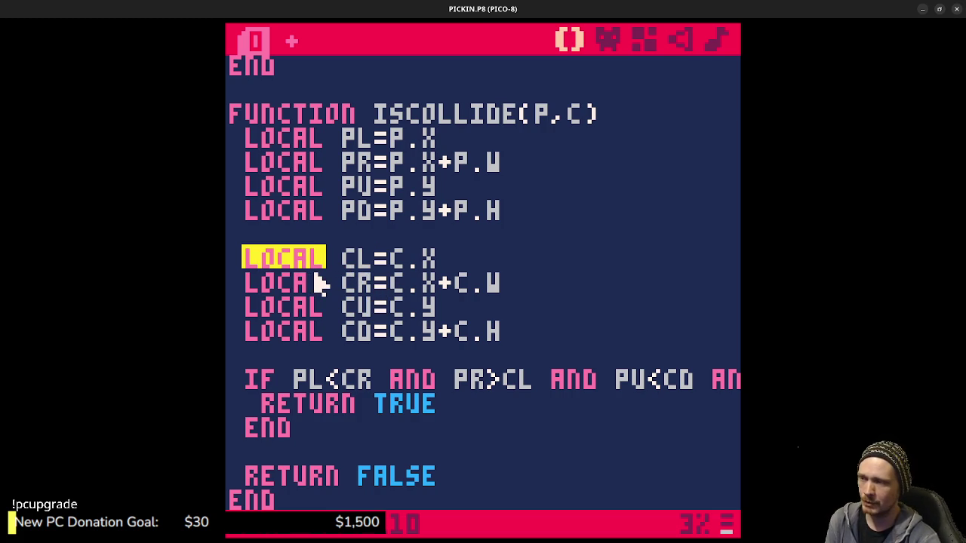
double_click(268, 428)
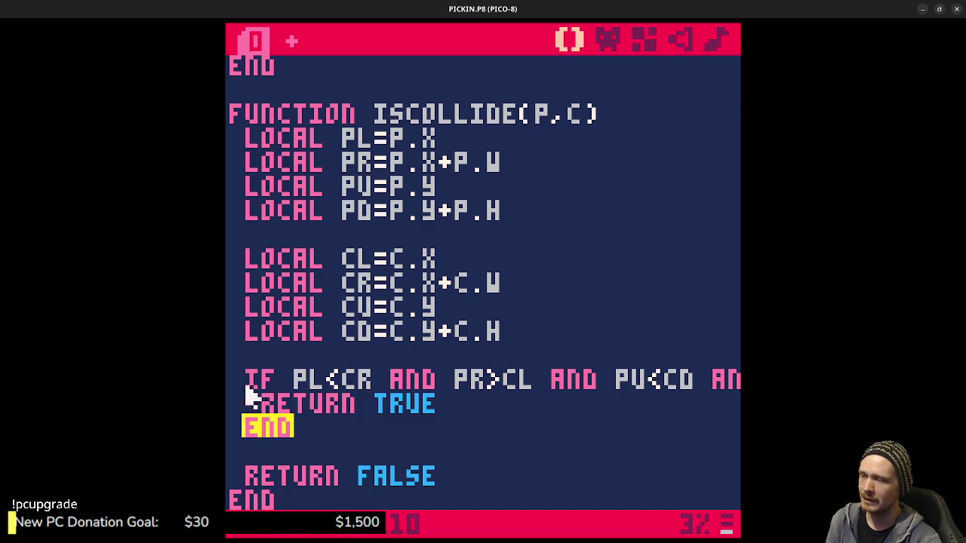
left_click(270, 380)
mouse_move(257, 384)
left_mouse_down()
mouse_move(273, 391)
mouse_move(255, 381)
left_mouse_up()
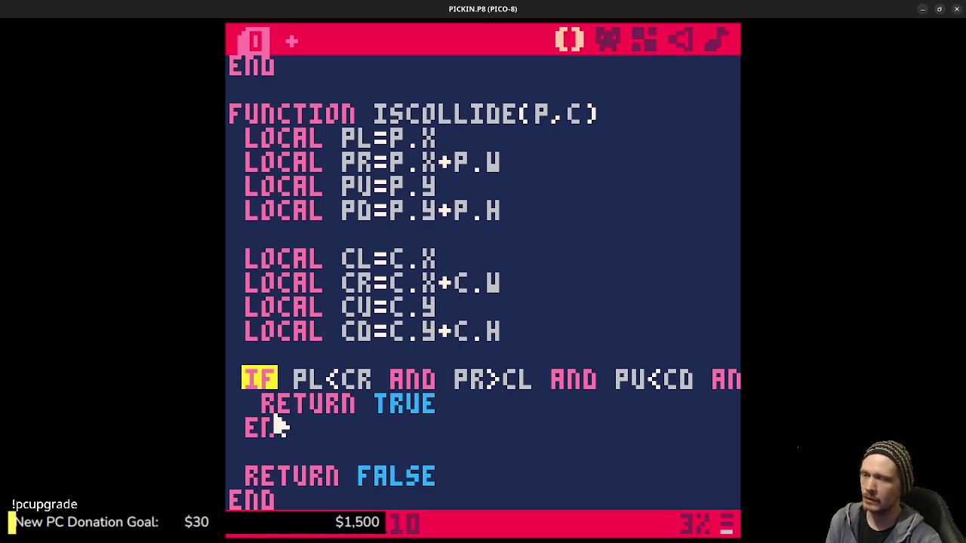
double_click(331, 123)
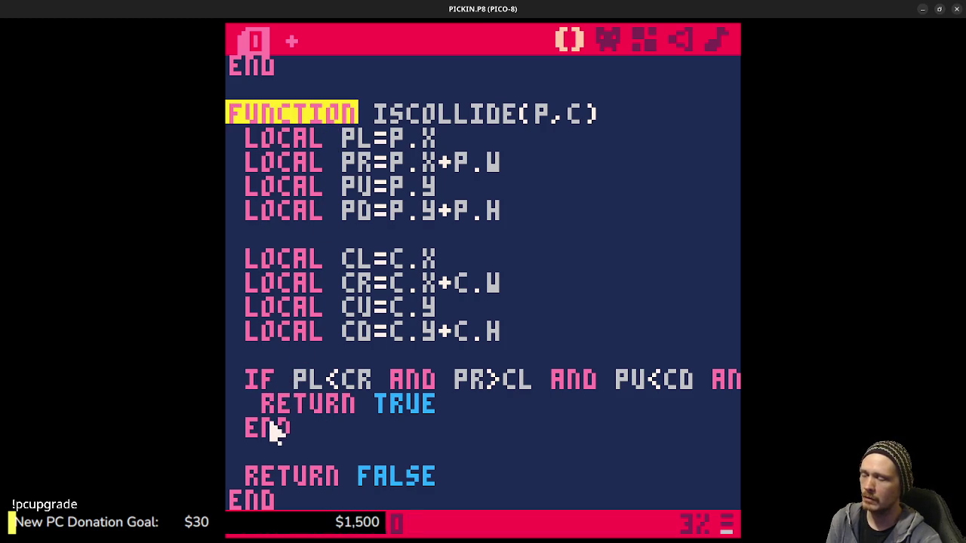
double_click(264, 500)
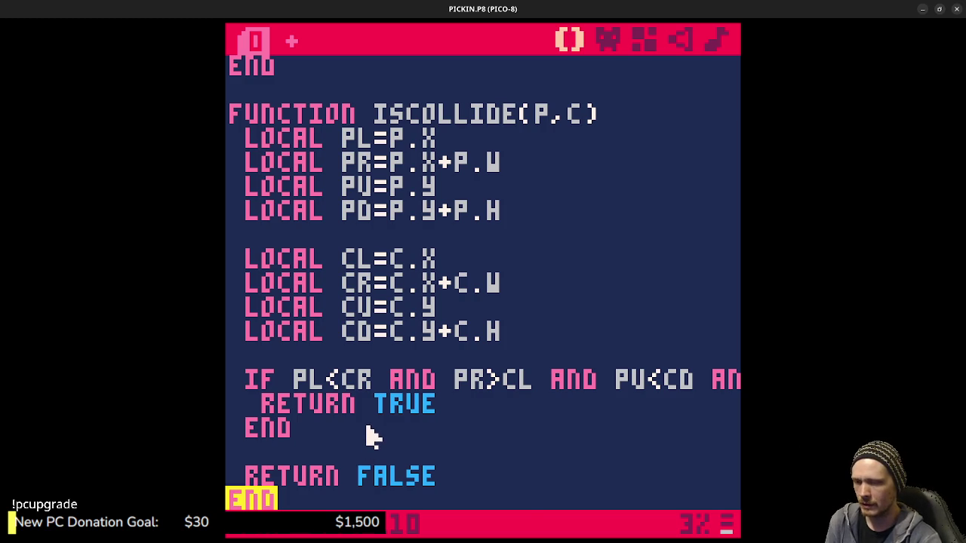
left_click(717, 526)
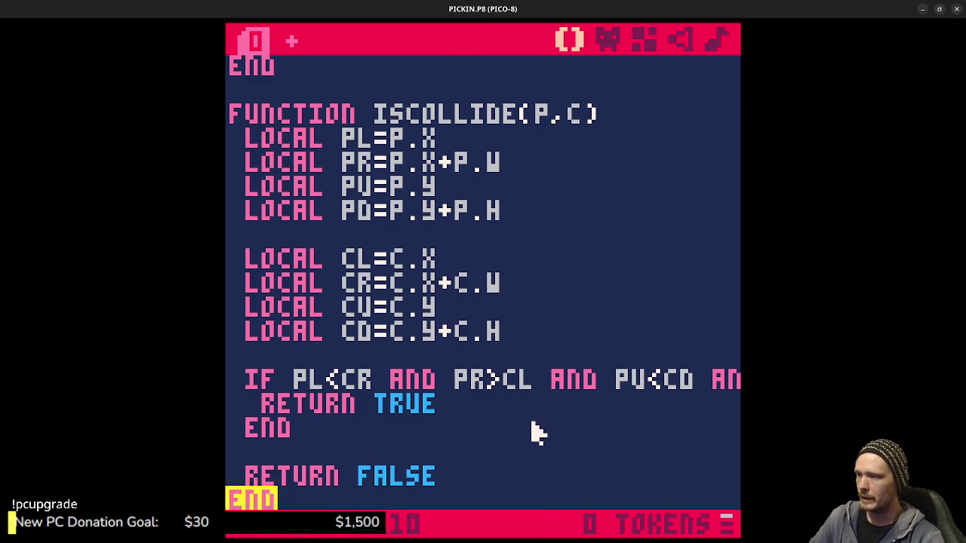
scroll(528, 429, "down", 1)
scroll(521, 424, "up", 1)
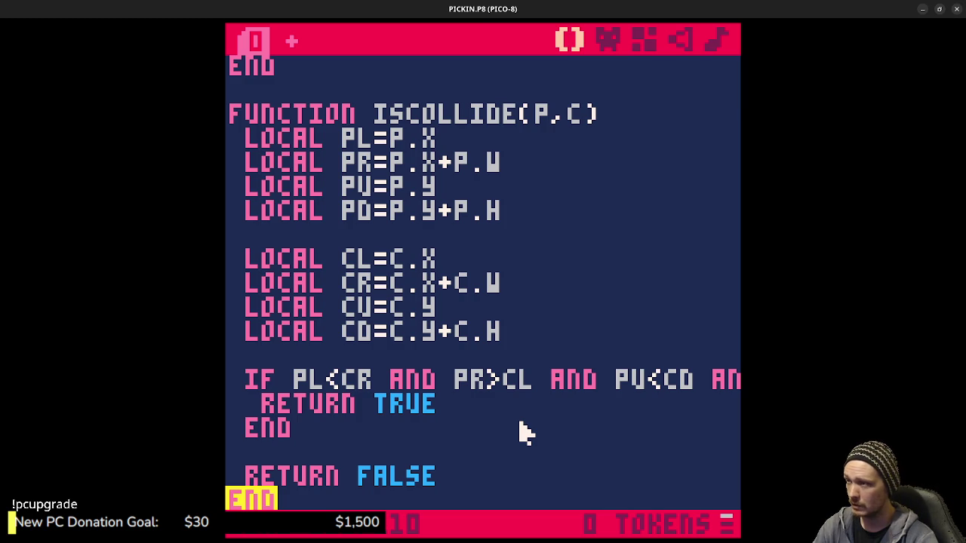
scroll(526, 432, "up", 8)
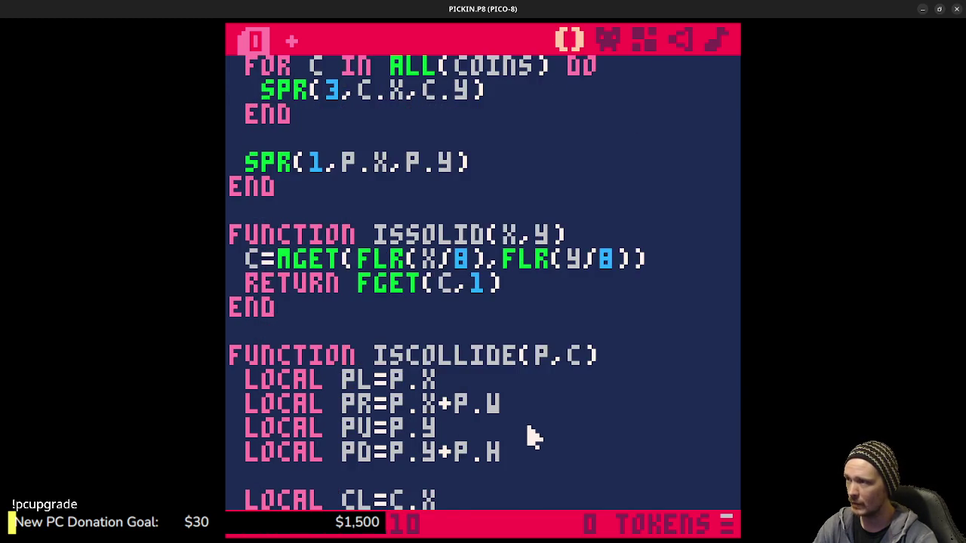
Add a for c in all(coins) do … end loop before the update function's end.
scroll(528, 437, "up", 7)
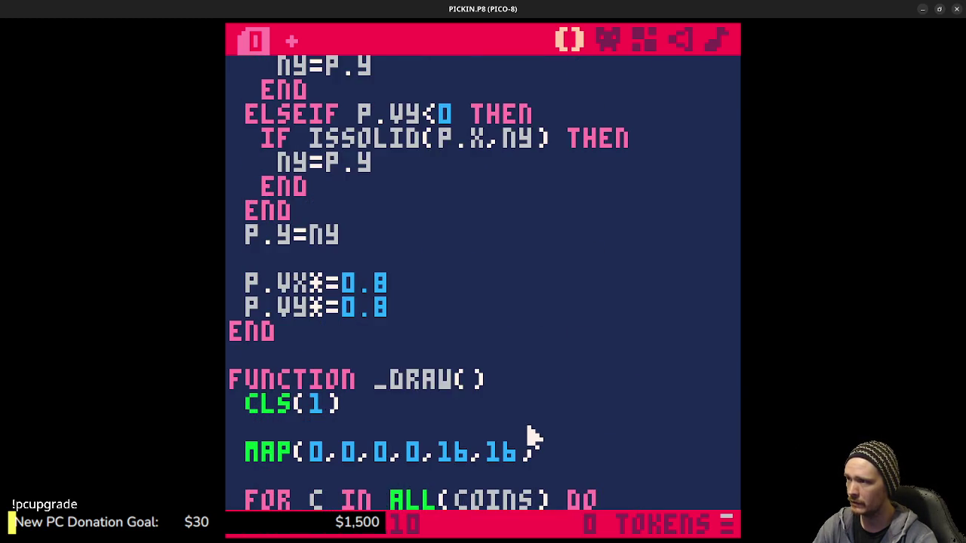
key("Return")
key("Return")
type("for c in all(coins) th")
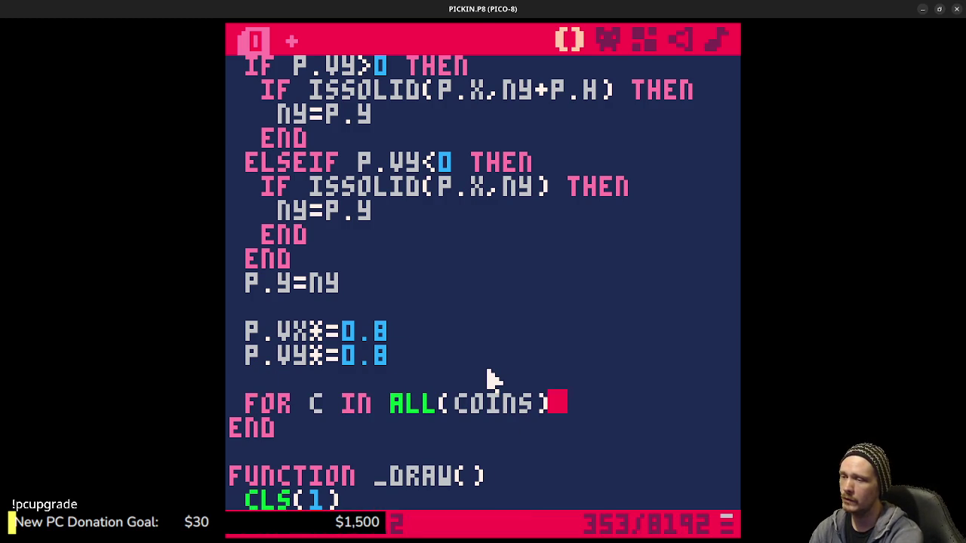
type("en")
key("BackSpace")
key("BackSpace")
key("BackSpace")
key("BackSpace")
type("do")
key("Return")
key("Return")
type("end")
key("Up")
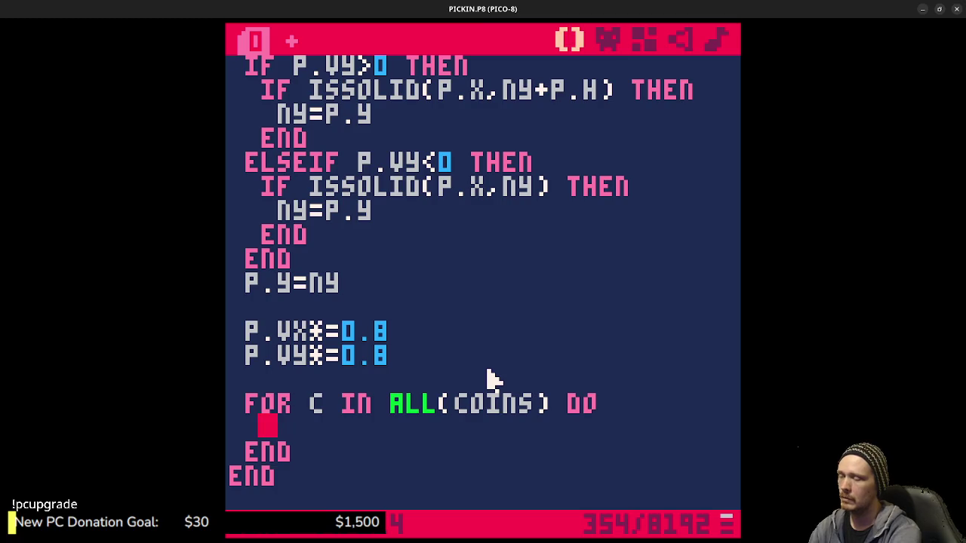
Begin an if iscollide(p,c) check inside the coin loop.
type("if")
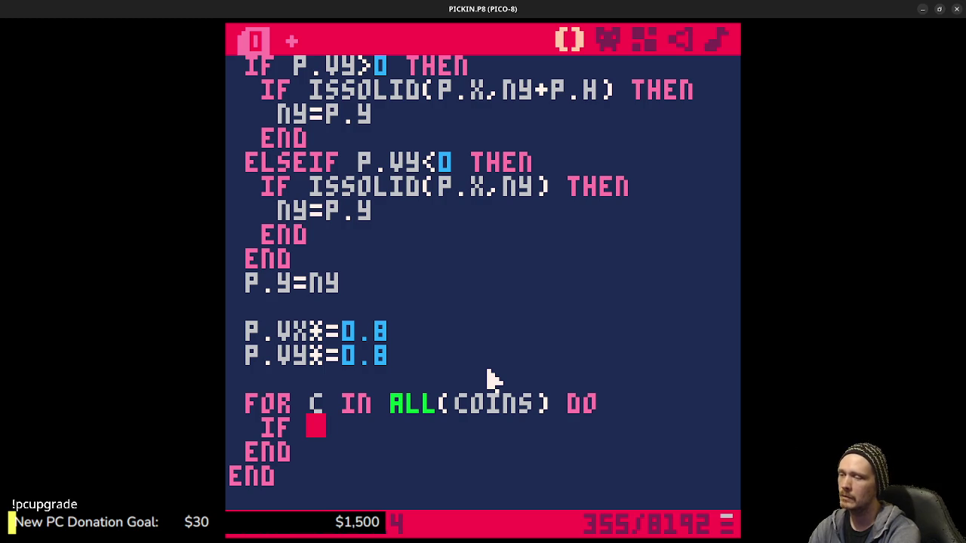
type("ISC")
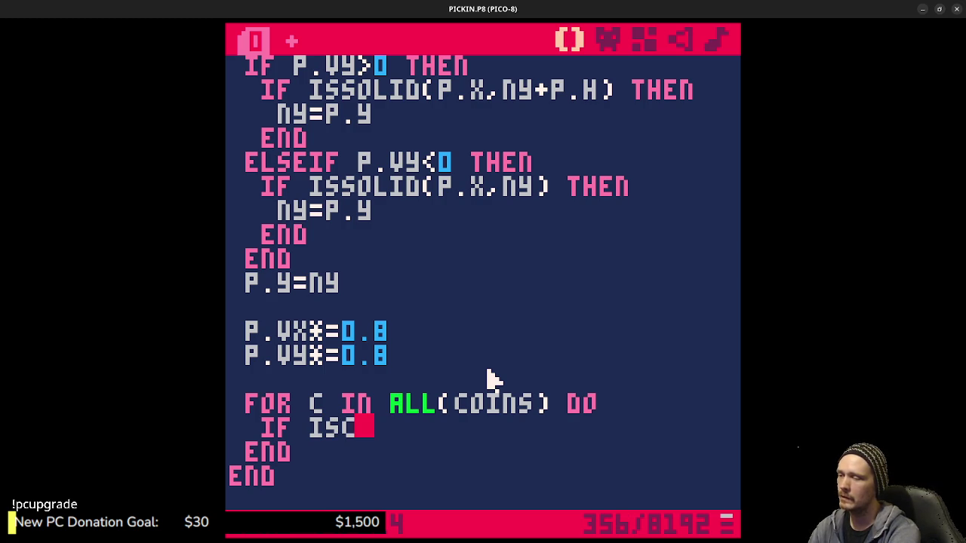
type("OLLIDE(p,c")
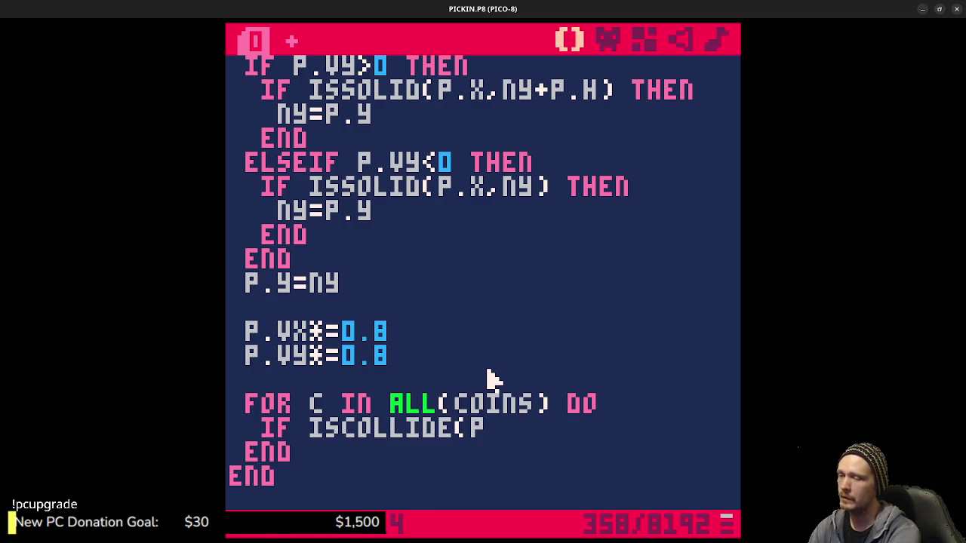
type(")")
scroll(489, 380, "up", 5)
scroll(489, 380, "down", 5)
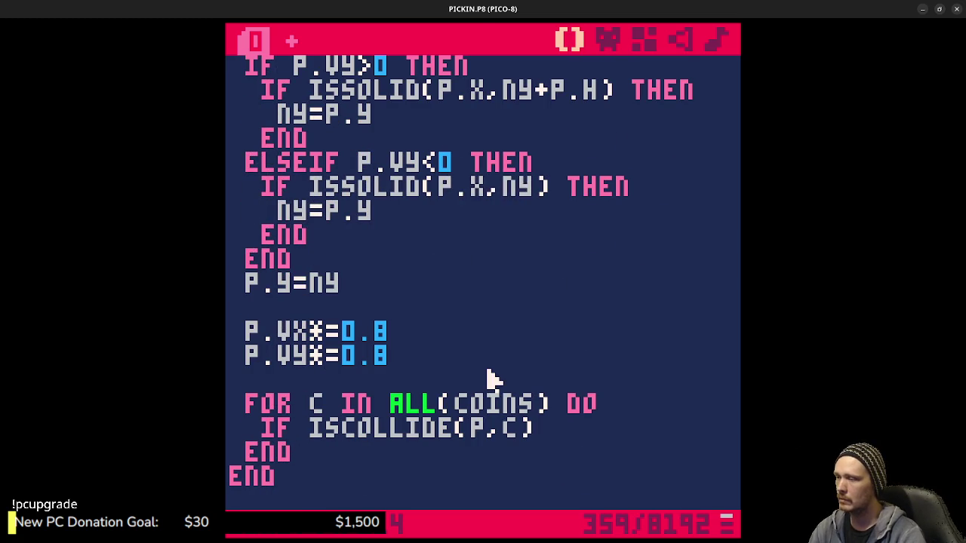
scroll(468, 392, "up", 8)
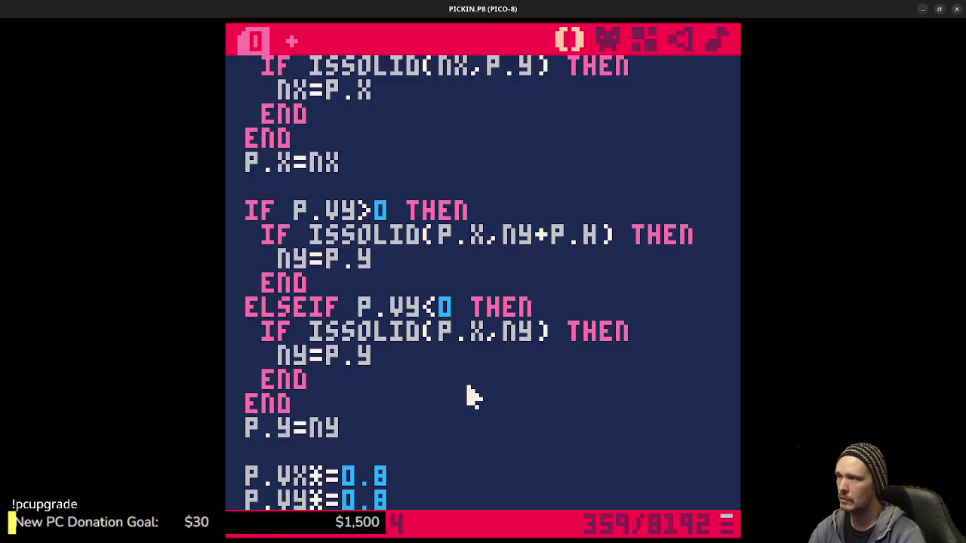
scroll(468, 400, "up", 13)
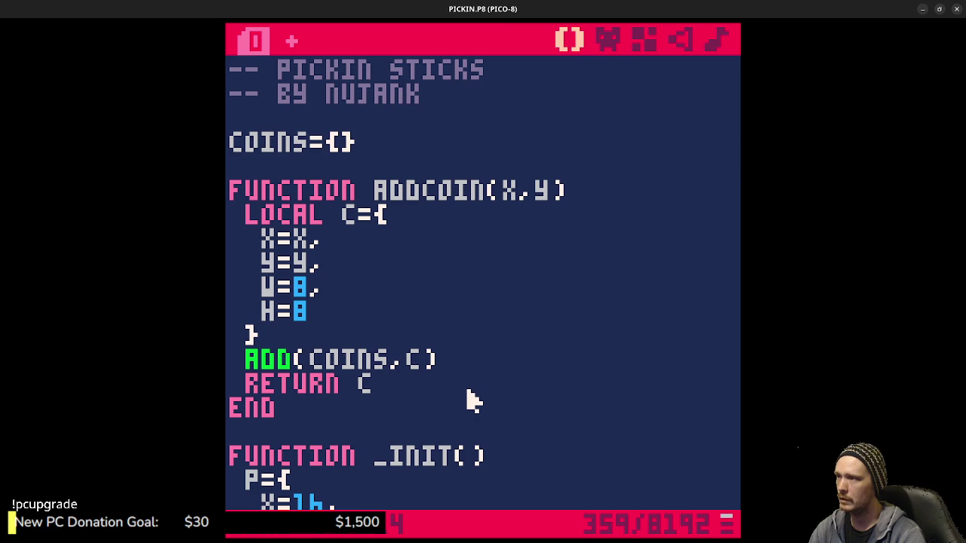
scroll(468, 400, "down", 18)
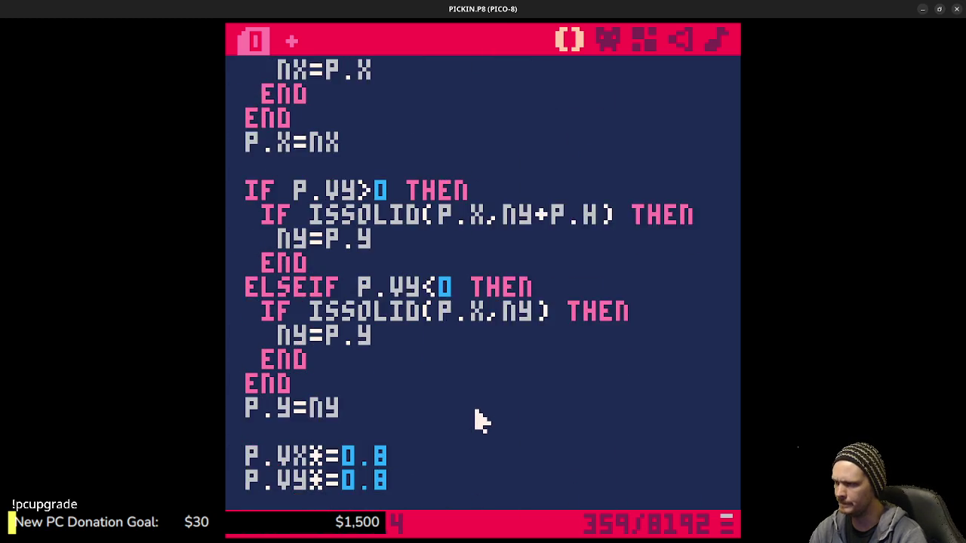
scroll(481, 420, "down", 3)
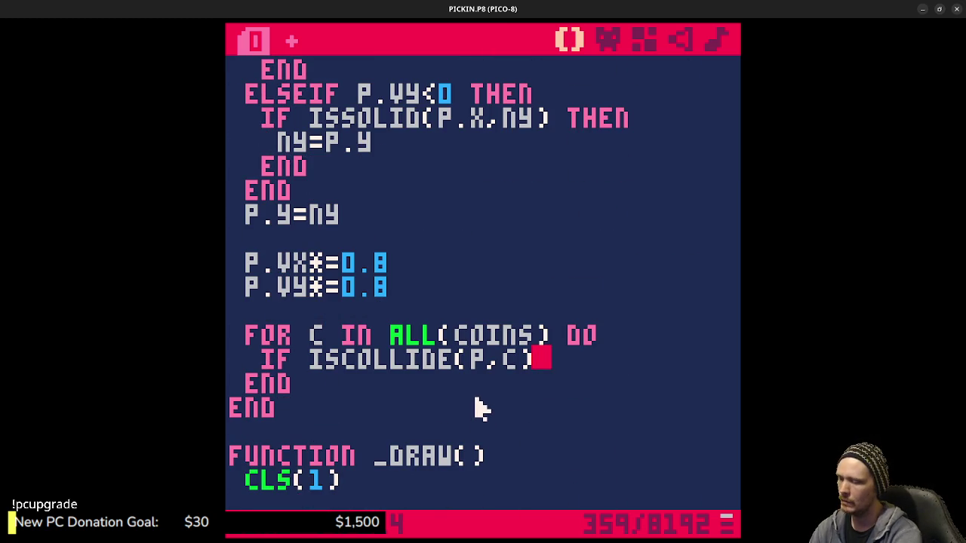
Finish the check with then, add comments remove coin, increase score, add new coin, and save PICKIN.P8.
type(" THEN")
key("Return")
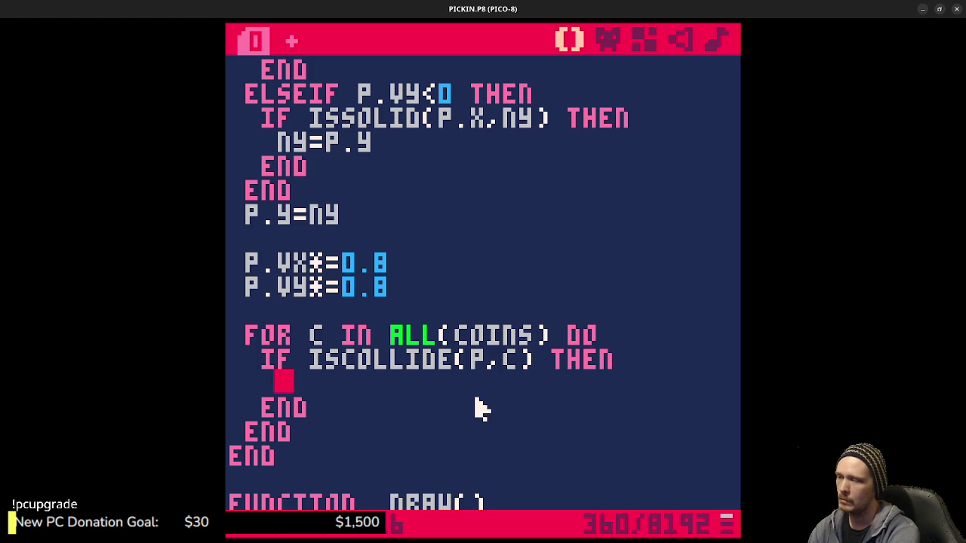
type("-- REMOVE COINE")
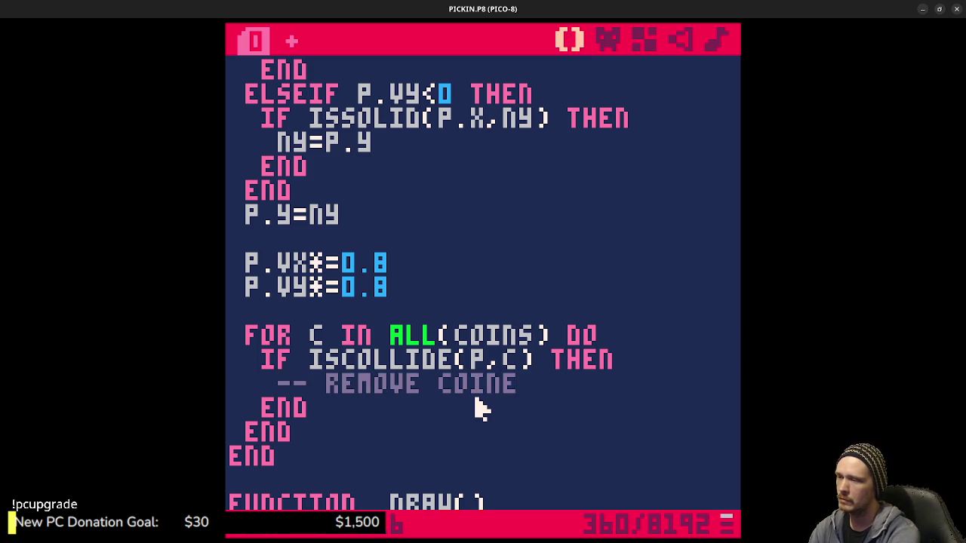
key("BackSpace")
key("Return")
type("-- INCRE")
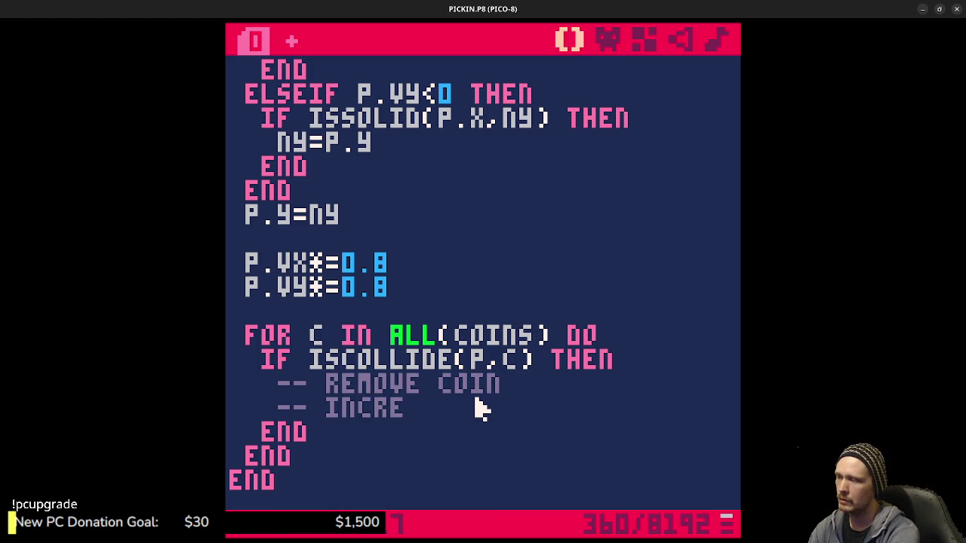
type("ASE SCORE")
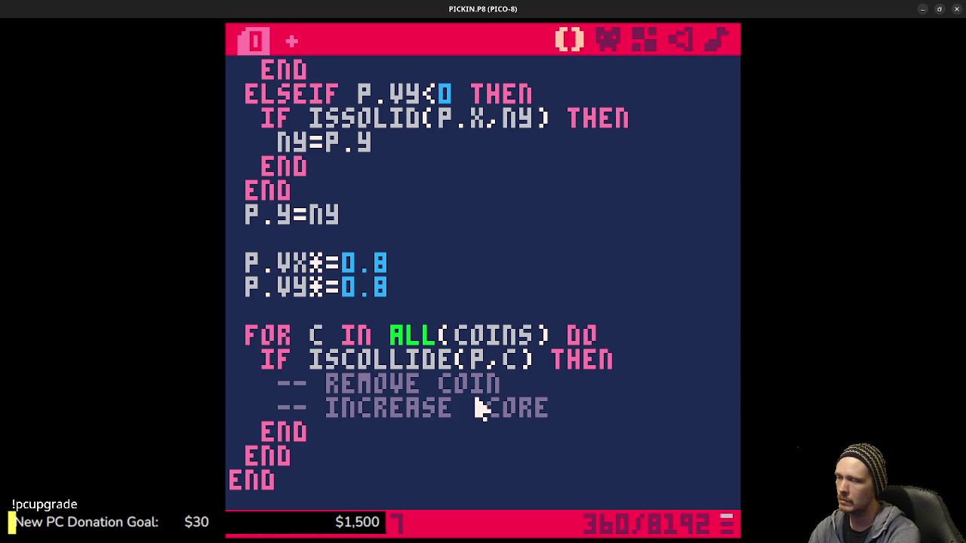
key("Return")
type("--")
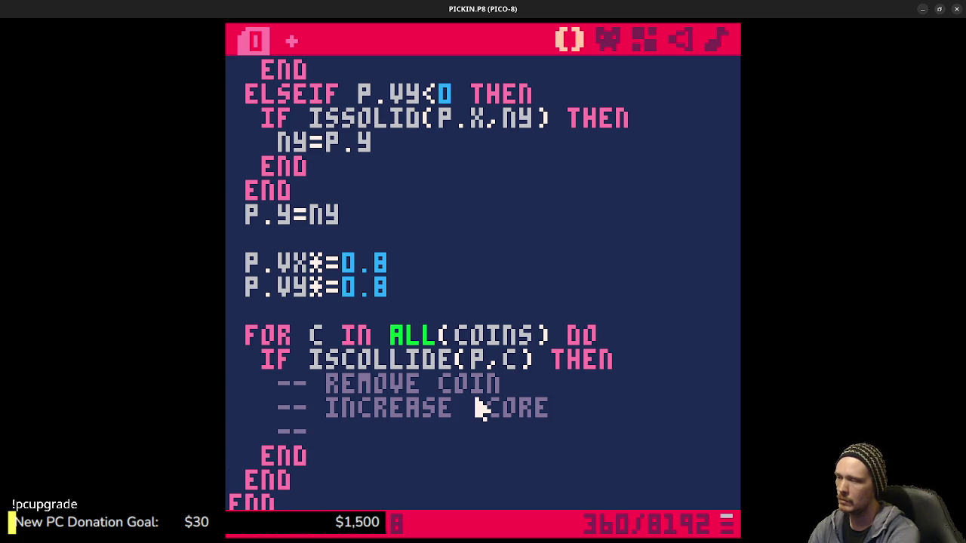
type(" ADD NEW COIN")
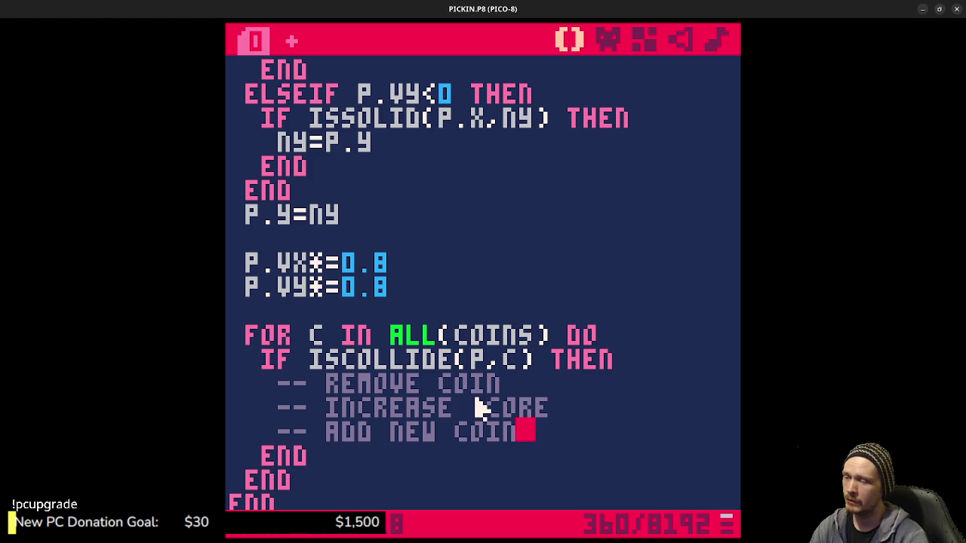
key("ctrl+s")
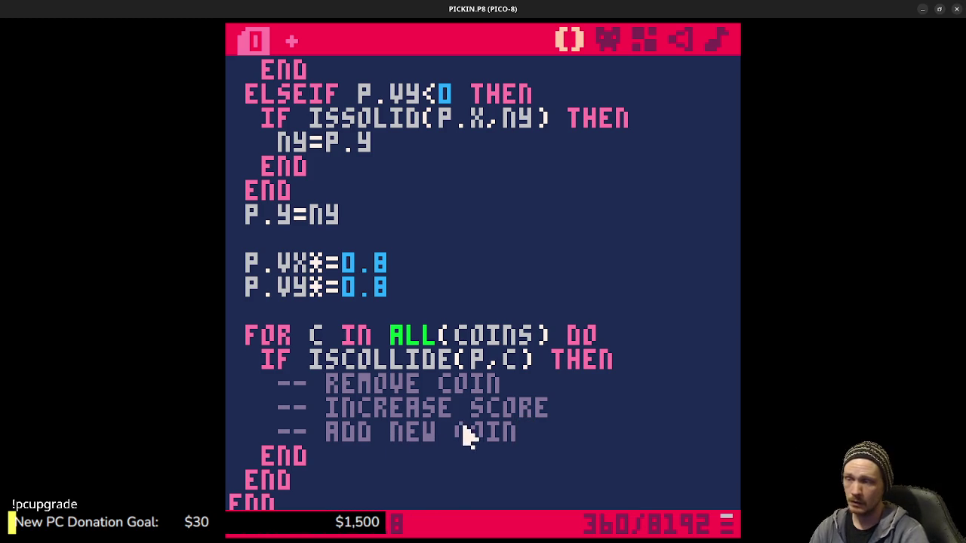
key("ctrl+s")
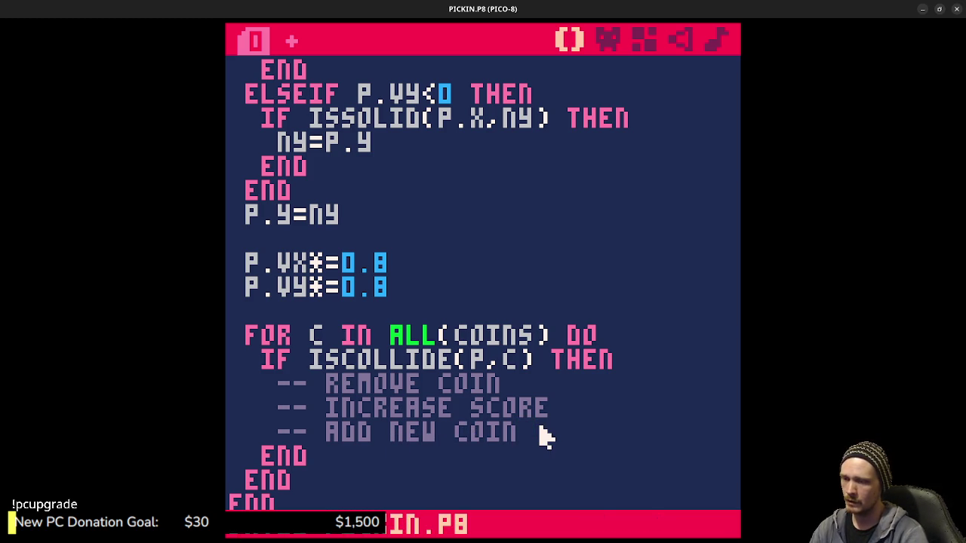
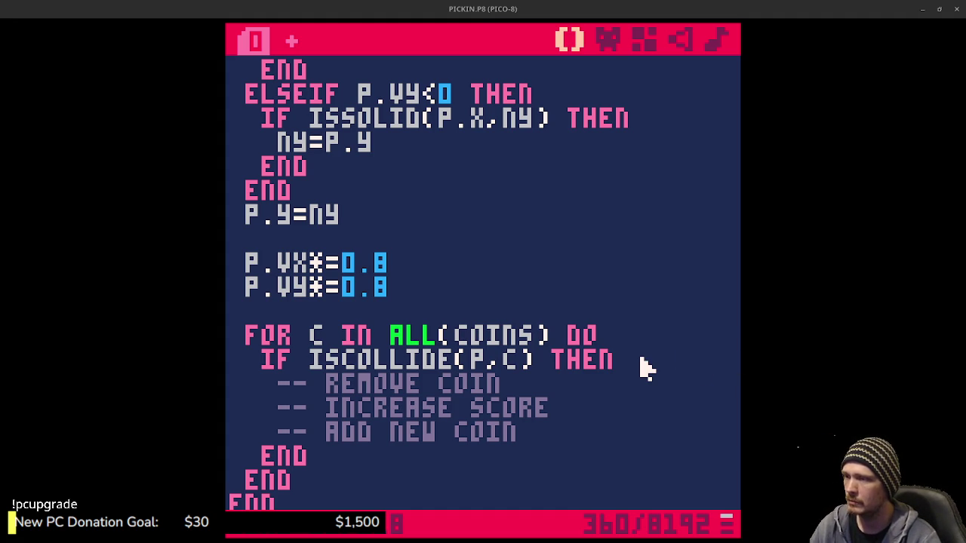
Shrink the maximized PICO-8 editor into a smaller centred window and scroll up toward _INIT.
left_click(604, 386)
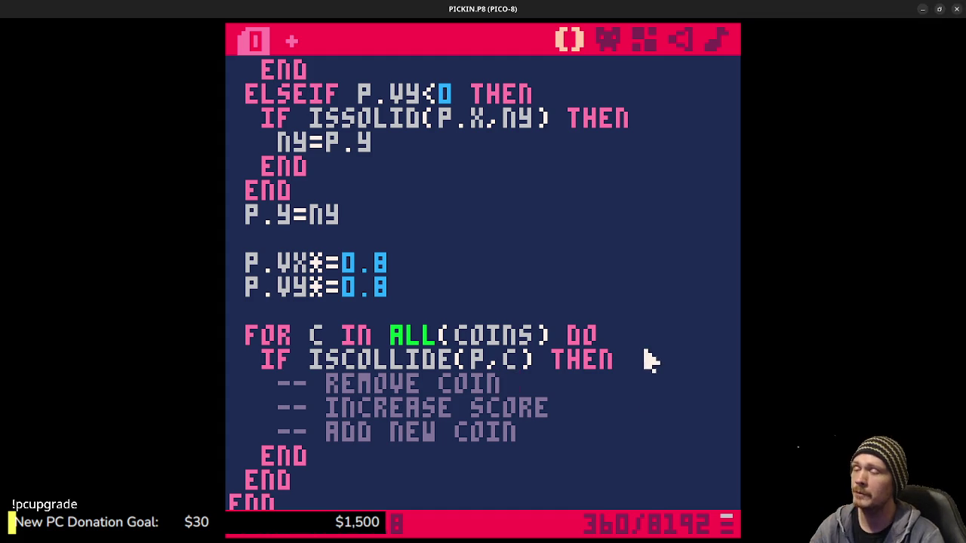
left_click_drag(721, 9, 604, 135)
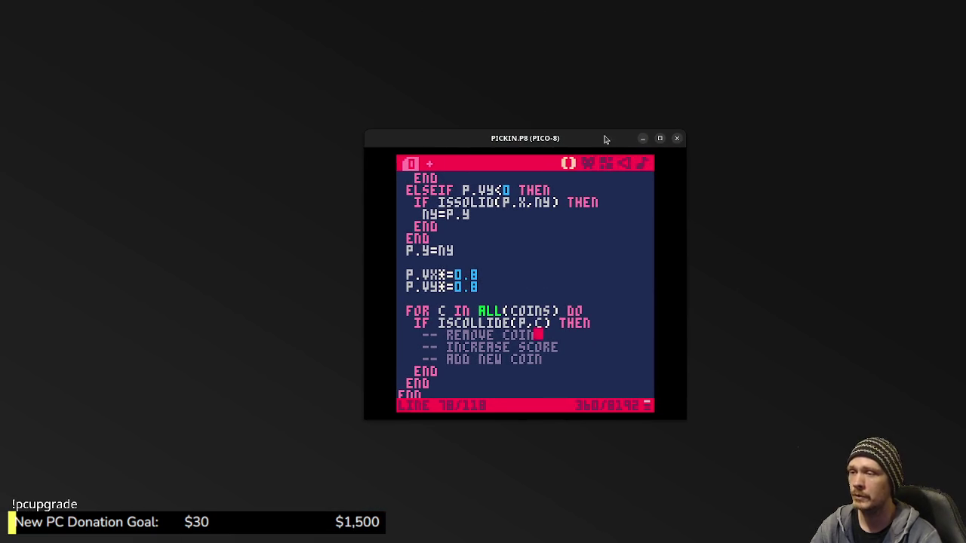
left_click(562, 357)
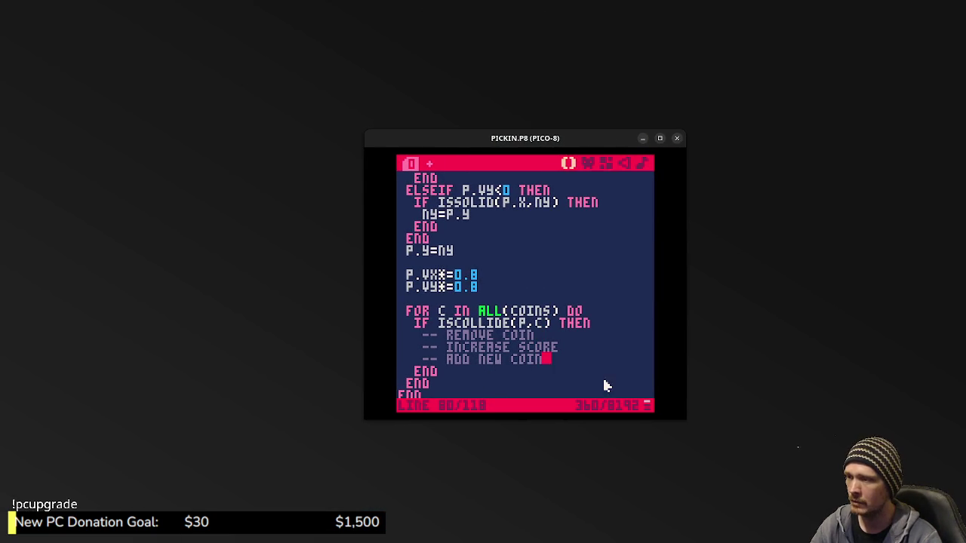
key("Up")
key("Up")
left_click(571, 345)
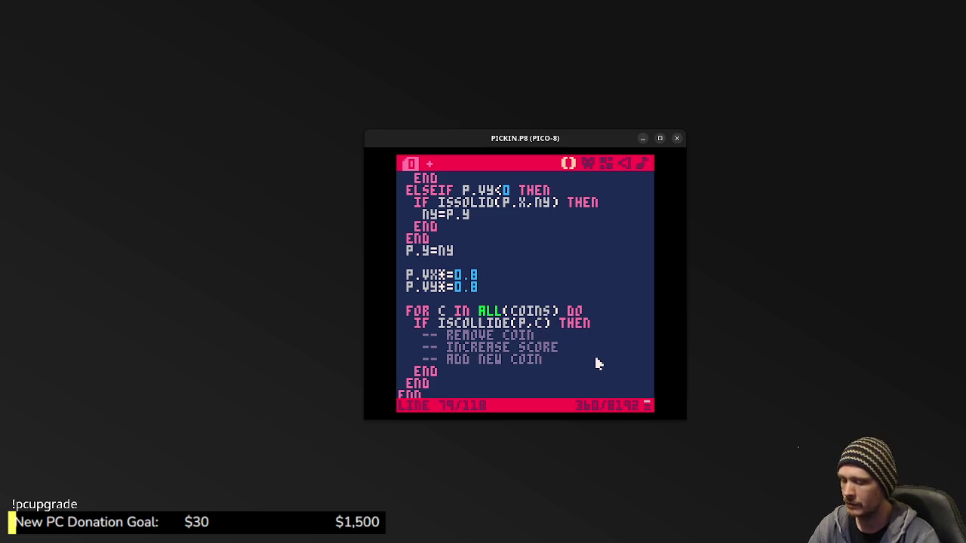
scroll(595, 360, "up", 5)
scroll(596, 360, "up", 15)
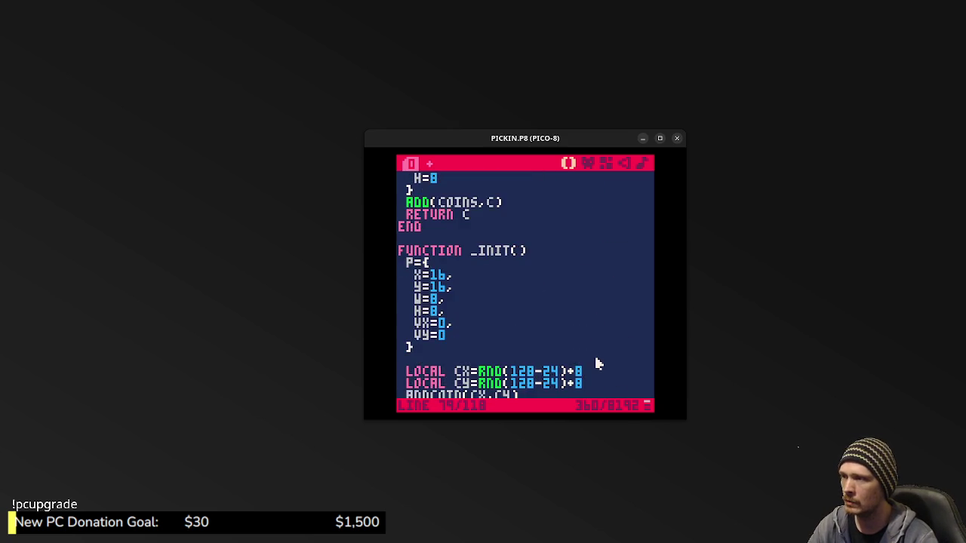
Add SCORE=0 after the ADDCOIN call in _INIT and save the cart.
scroll(513, 317, "down", 6)
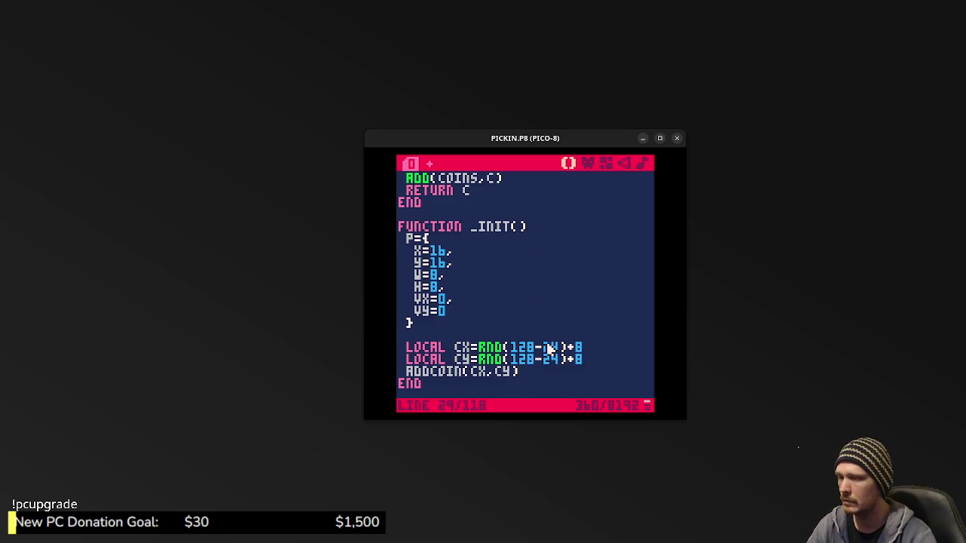
key("Return")
key("Return")
type("score=0")
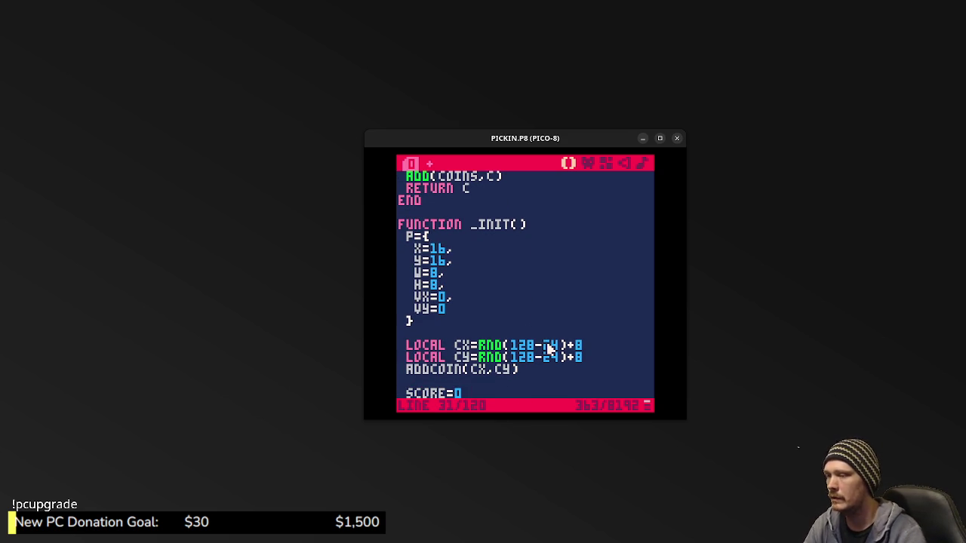
key("ctrl+s")
Add PRINT(SCORE,0,0) below SPR(1,P.X,P.Y) in _DRAW and save.
scroll(546, 351, "down", 6)
scroll(508, 334, "down", 15)
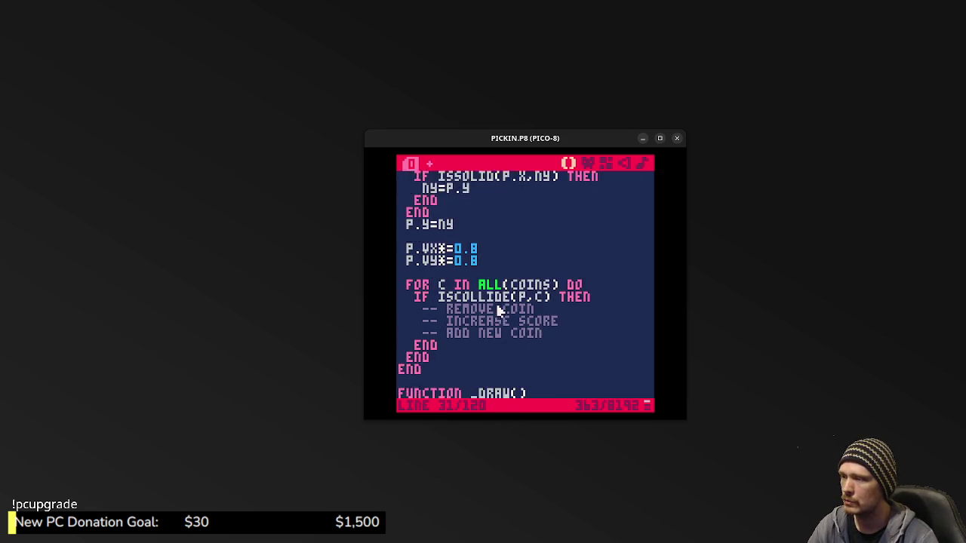
scroll(494, 304, "down", 1)
scroll(498, 306, "up", 2)
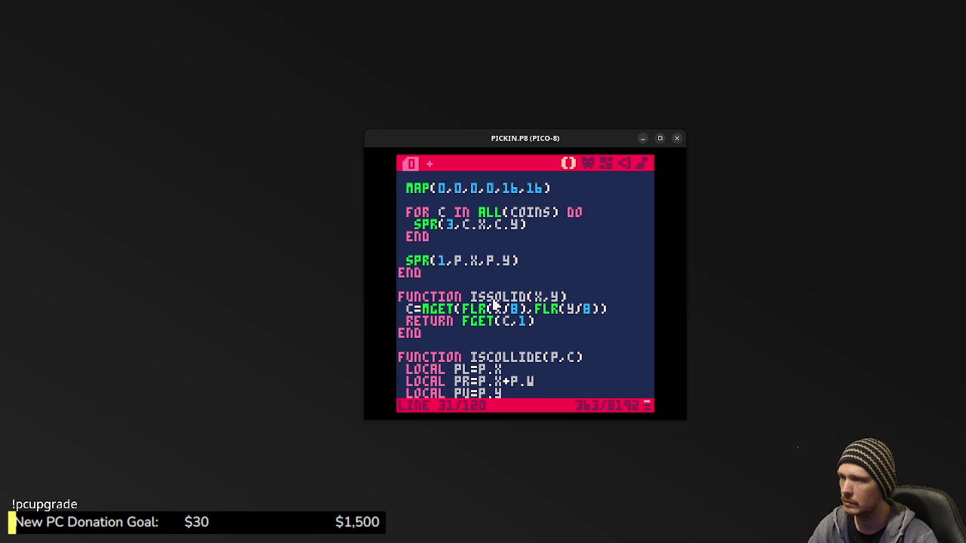
scroll(502, 308, "up", 2)
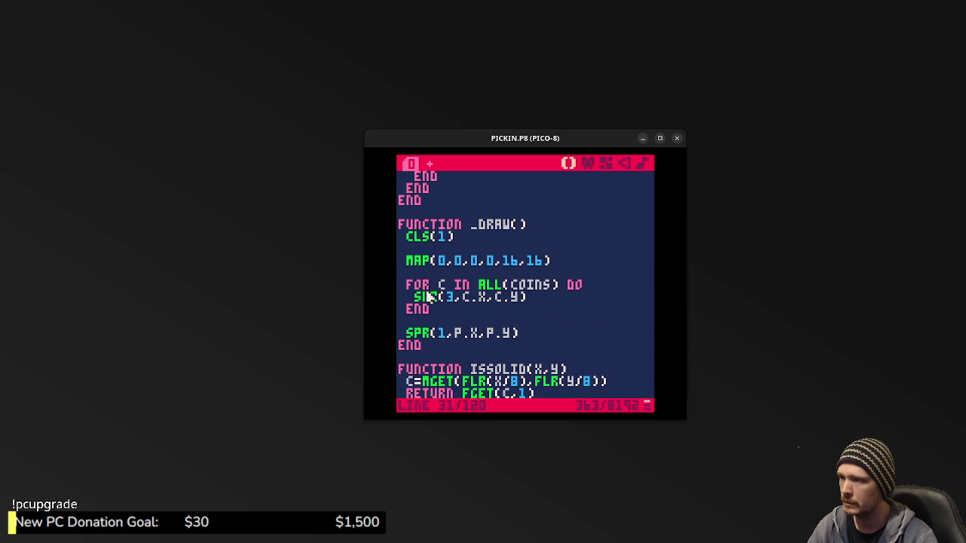
left_click(528, 336)
key("Return")
key("Return")
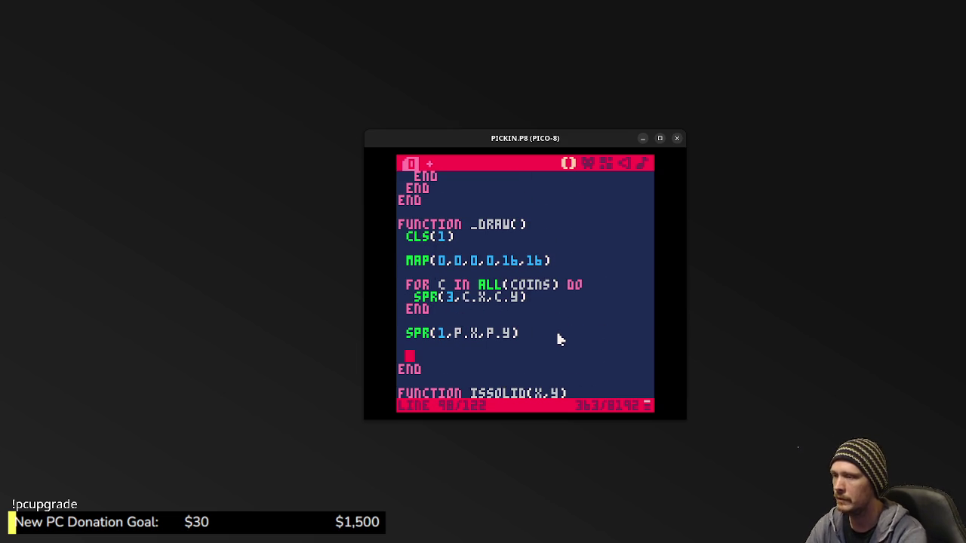
type("PRINT(")
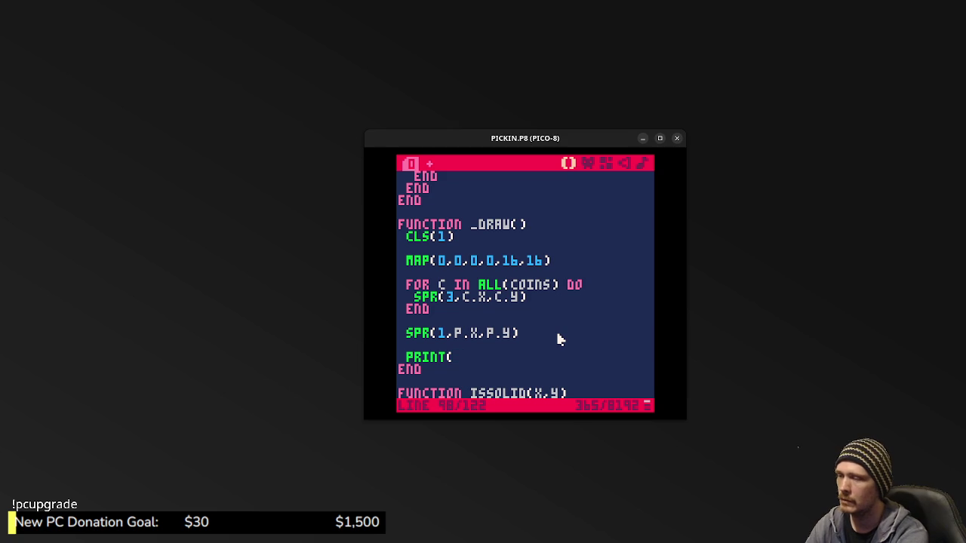
type("score,")
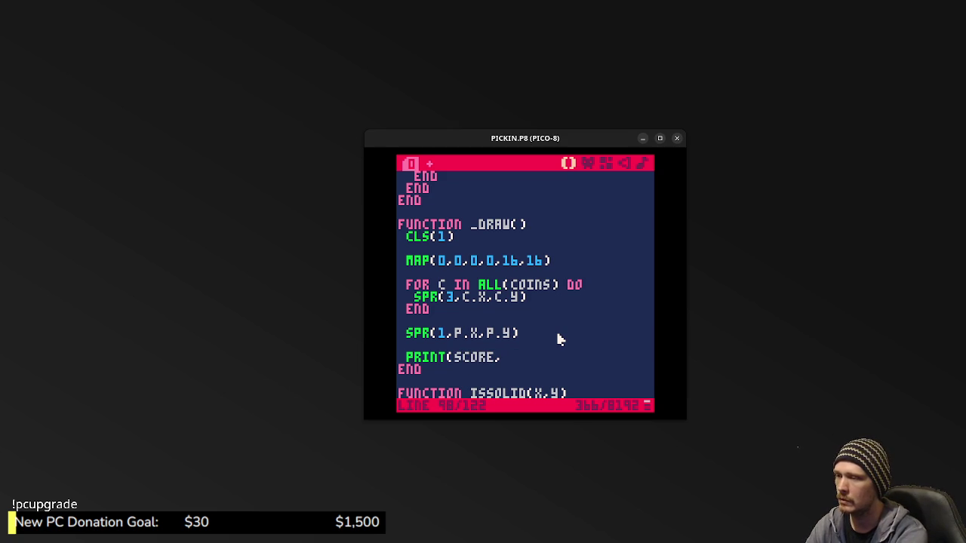
type("0,0)")
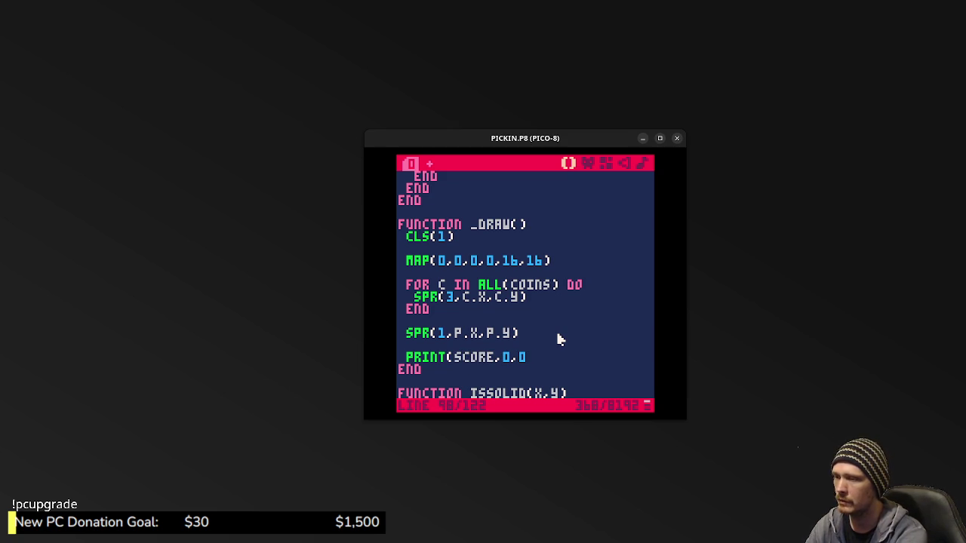
key("ctrl+s")
Run the game and steer the player around the coin, checking the score 0 top-left.
key("ctrl+r")
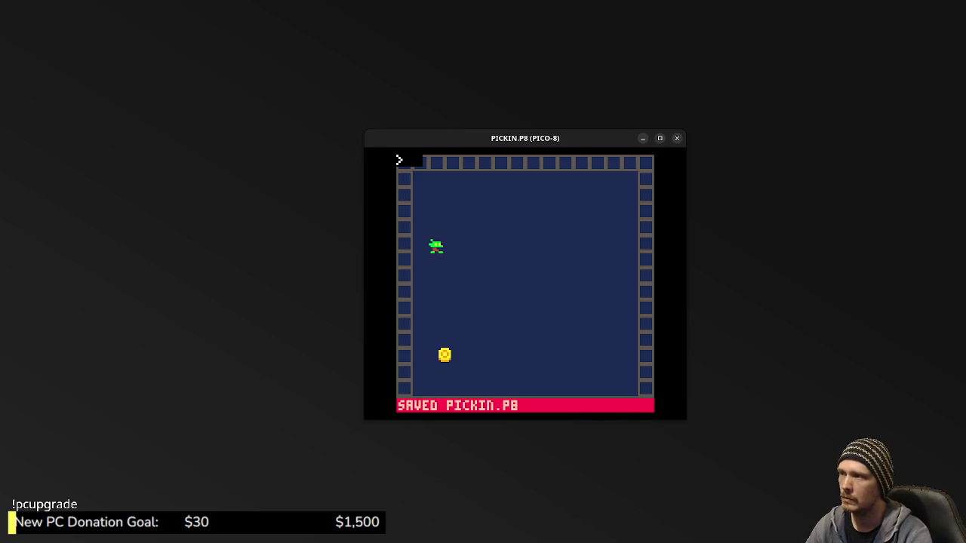
key("Right")
key("Up")
key("Right")
key("Left")
key("Right")
key("Down")
key("Up")
key("Left")
key("Down")
key("Escape")
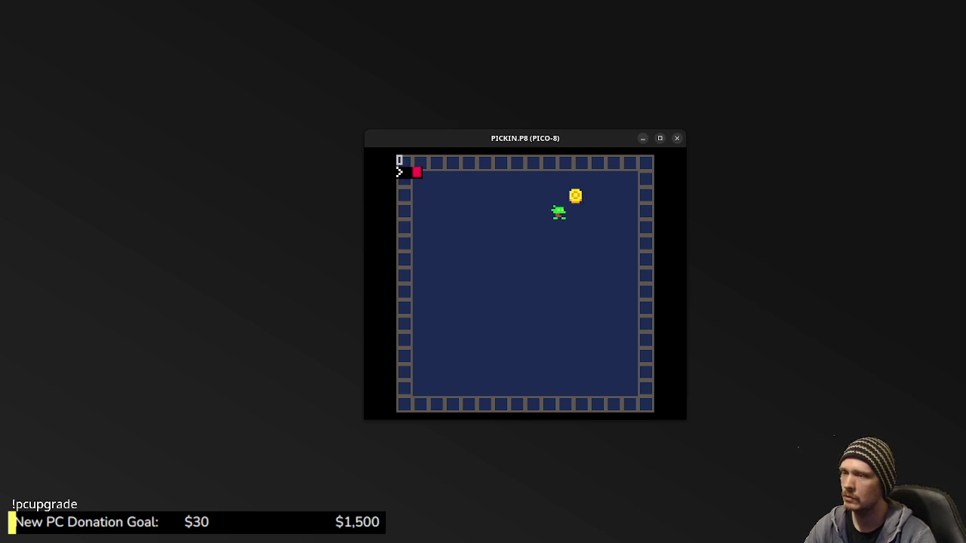
Minimize and restore the PICO-8 window, then return to the code editor.
left_click(642, 138)
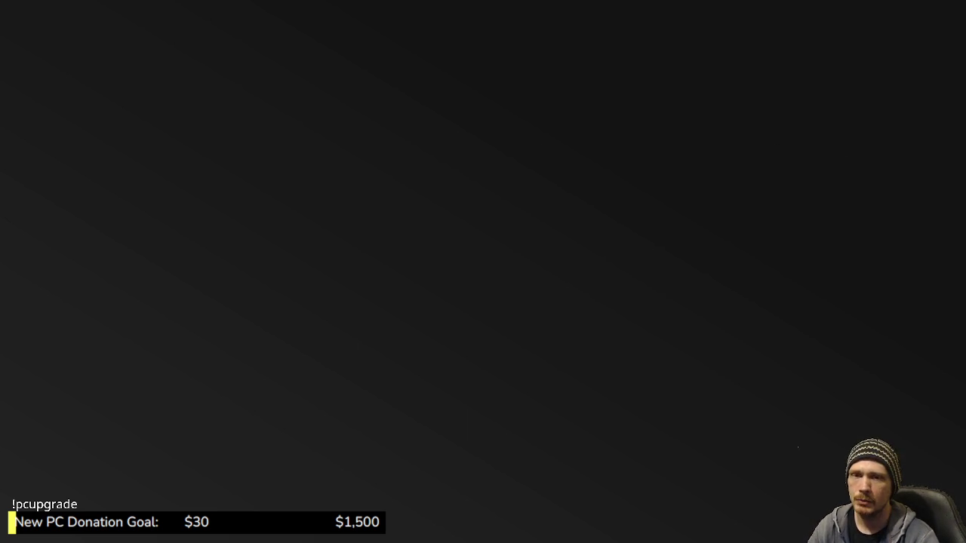
key("alt+Tab")
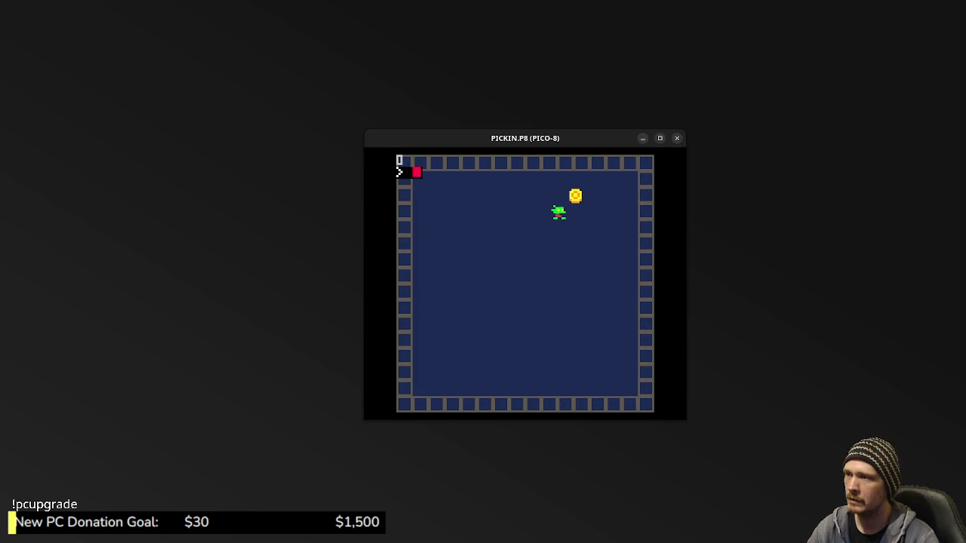
key("Escape")
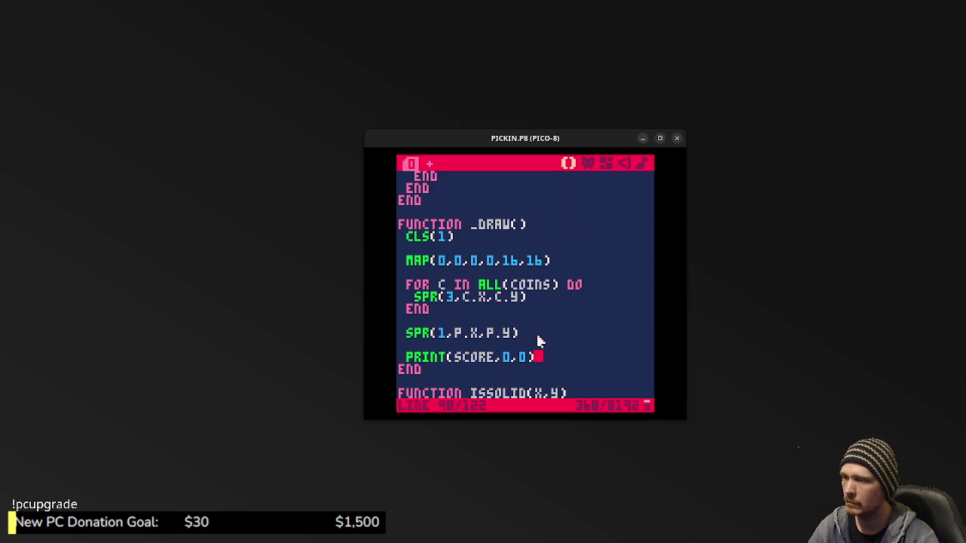
scroll(541, 335, "down", 6)
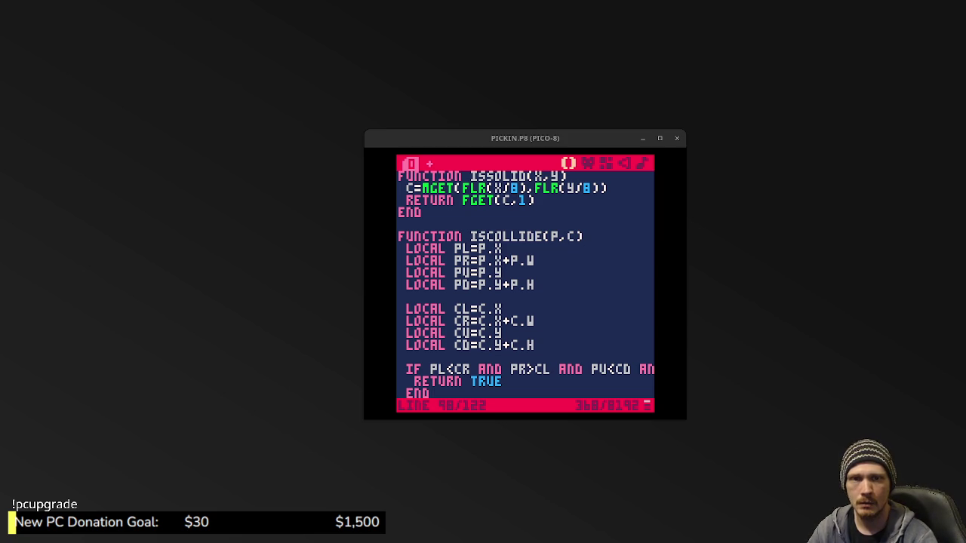
key("alt+Tab")
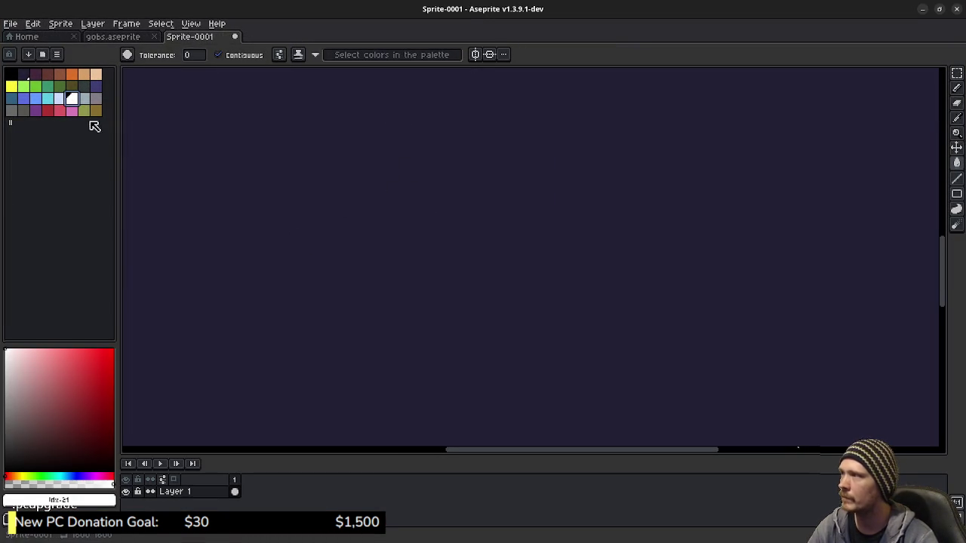
Fill the Aseprite canvas with dark navy, replacing an undone trial white fill.
left_click(76, 101)
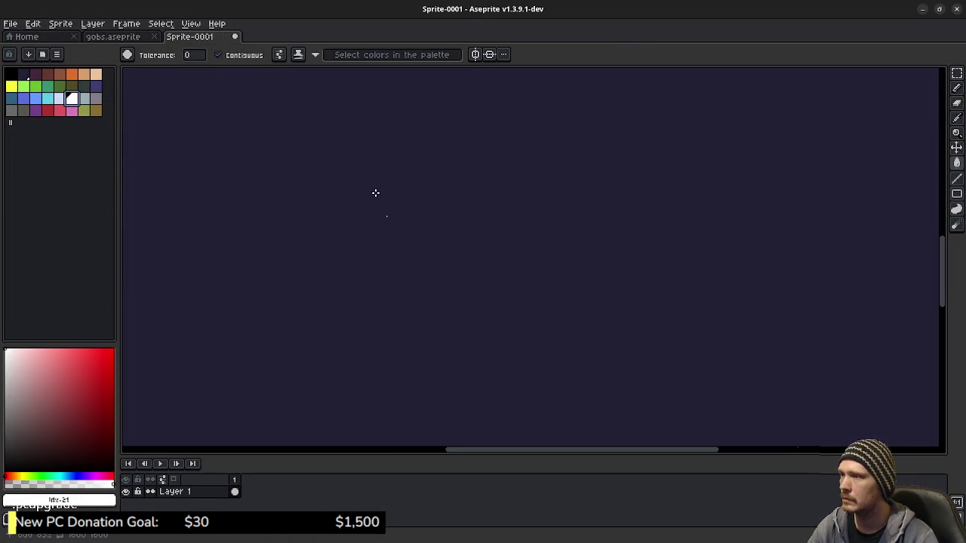
left_click(367, 273)
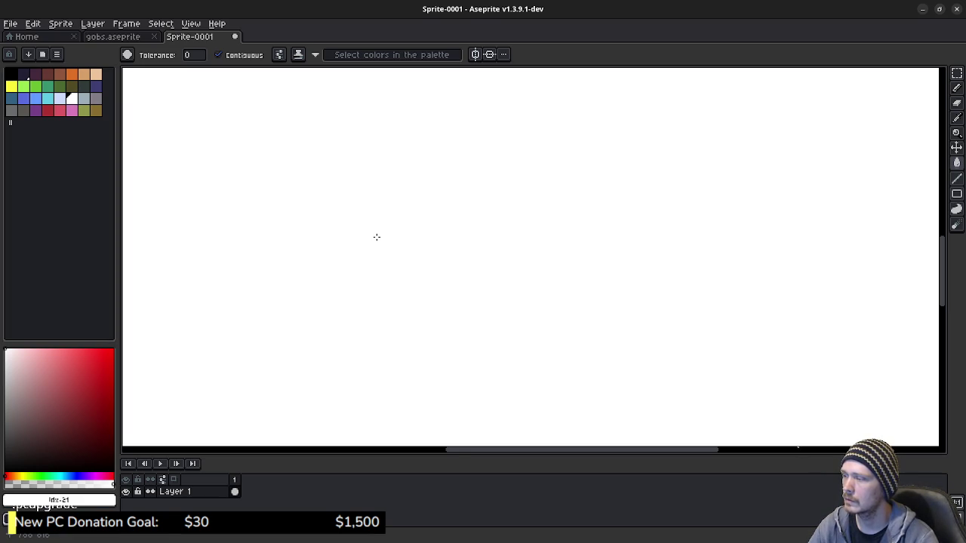
key("ctrl+z")
key("b")
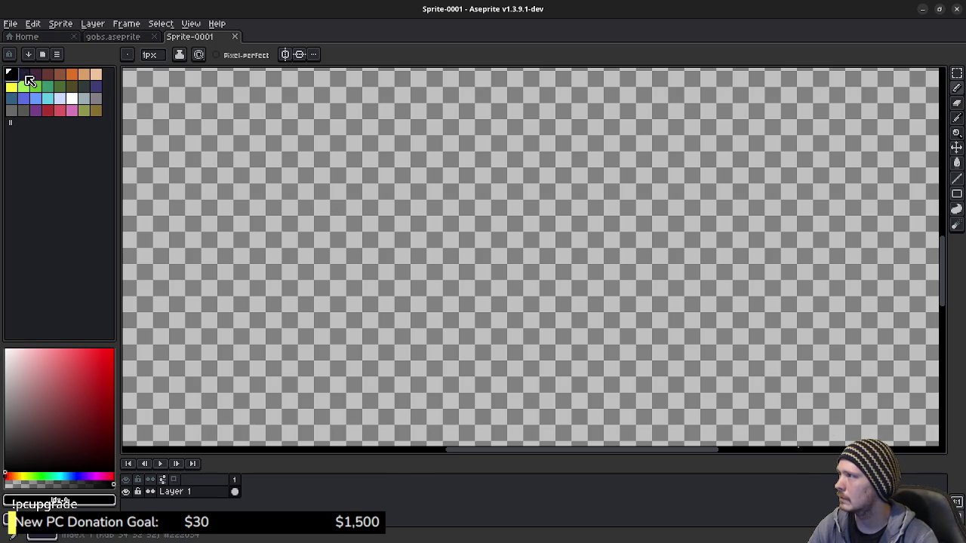
left_click(23, 75)
key("g")
left_click(131, 126)
key("b")
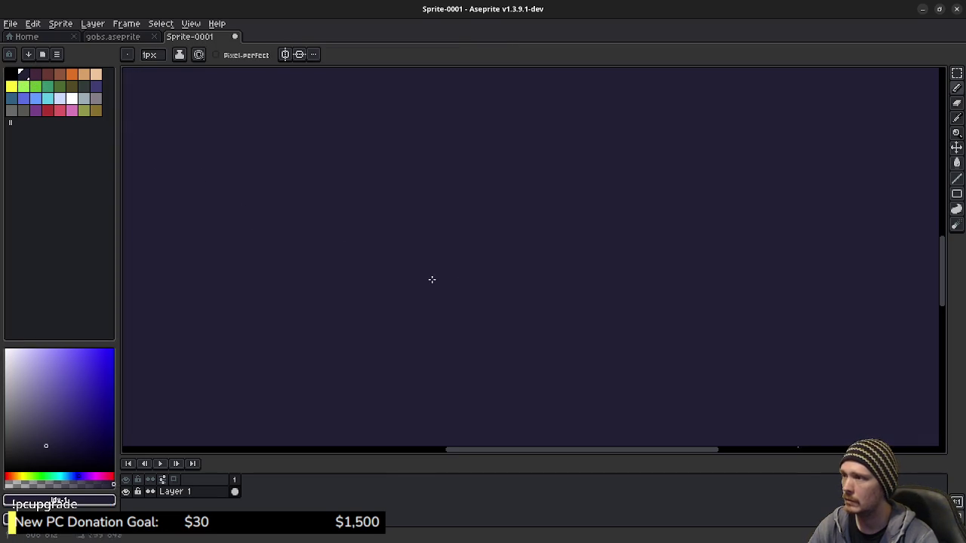
Pick white and draw a square outline near the canvas centre with the Rectangle tool.
left_click(72, 98)
left_click_drag(334, 184, 416, 276)
key("ctrl+z")
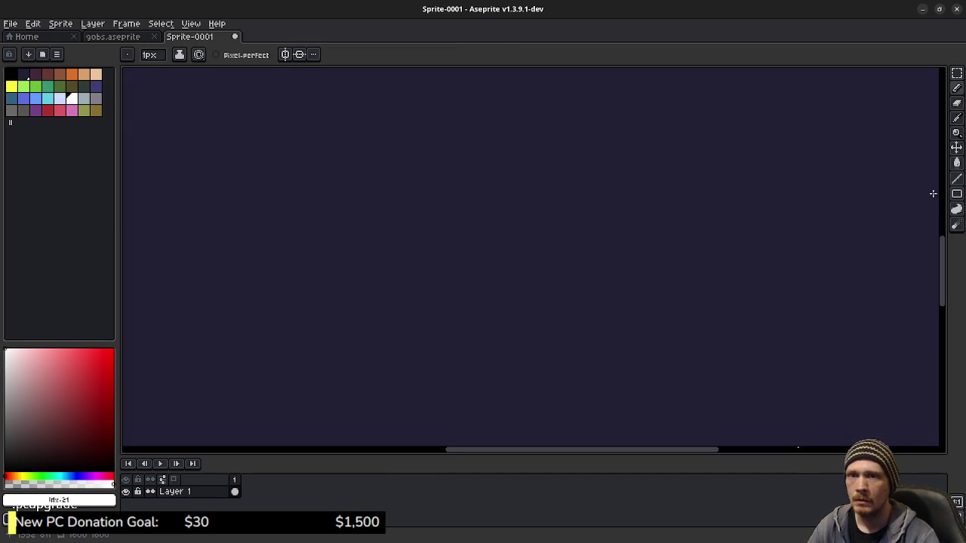
left_click(956, 193)
left_click(897, 194)
mouse_move(366, 201)
left_mouse_down()
mouse_move(486, 311)
mouse_move(477, 308)
left_mouse_up()
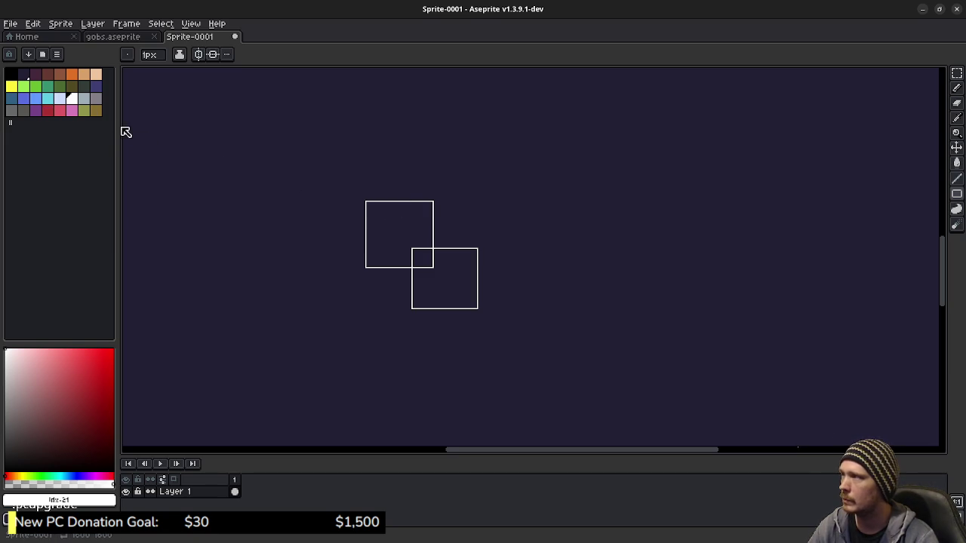
Hand-write the PR, PL, PU and PD edge labels around the top box.
scroll(416, 209, "up", 1)
key("b")
mouse_move(455, 225)
left_mouse_down()
mouse_move(473, 243)
mouse_move(454, 218)
mouse_move(477, 217)
mouse_move(458, 230)
mouse_move(515, 236)
left_mouse_up()
key("ctrl+z")
key("ctrl+z")
left_click_drag(484, 212, 513, 231)
mouse_move(252, 230)
left_mouse_down()
mouse_move(271, 260)
mouse_move(278, 224)
mouse_move(263, 243)
mouse_move(308, 246)
left_mouse_up()
left_click_drag(363, 154, 368, 187)
mouse_move(363, 151)
left_mouse_down()
mouse_move(382, 155)
mouse_move(365, 167)
mouse_move(411, 156)
left_mouse_up()
mouse_move(340, 343)
left_mouse_down()
mouse_move(341, 362)
mouse_move(341, 349)
mouse_move(361, 353)
left_mouse_up()
Hand-write the CR, CU and CL edge labels on the lower box.
mouse_move(498, 267)
left_mouse_down()
mouse_move(478, 283)
mouse_move(522, 266)
left_mouse_up()
mouse_move(563, 338)
left_mouse_down()
mouse_move(548, 346)
mouse_move(564, 355)
left_mouse_up()
mouse_move(572, 341)
left_mouse_down()
mouse_move(573, 360)
mouse_move(581, 340)
mouse_move(615, 350)
left_mouse_up()
mouse_move(423, 365)
left_mouse_down()
mouse_move(439, 382)
mouse_move(459, 383)
mouse_move(468, 425)
mouse_move(491, 412)
mouse_move(466, 425)
mouse_move(502, 419)
mouse_move(474, 429)
left_mouse_up()
key("ctrl+z")
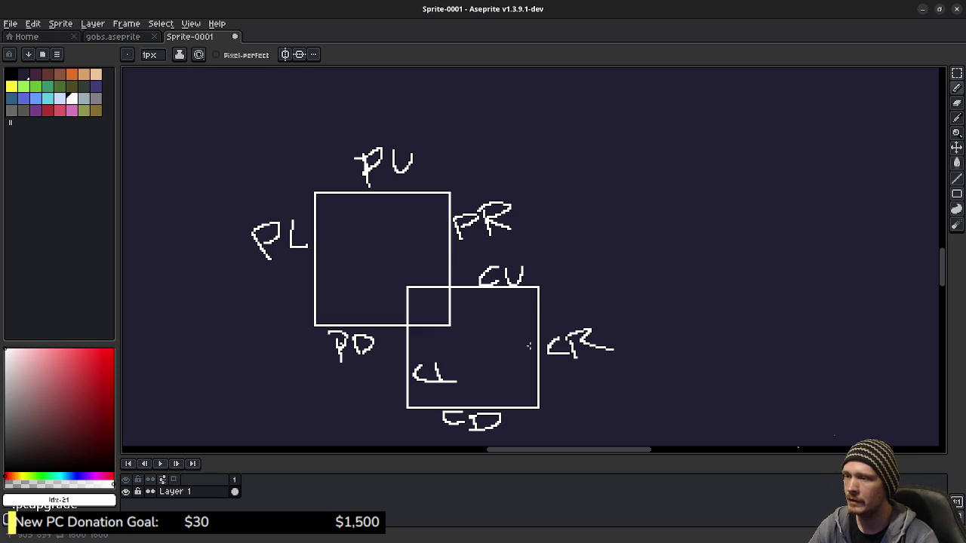
Un-maximize Aseprite and arrange it beside the PICO-8 window showing the labelled boxes.
mouse_move(712, 15)
left_mouse_down()
mouse_move(632, 328)
mouse_move(640, 290)
mouse_move(657, 358)
mouse_move(651, 403)
mouse_move(610, 116)
mouse_move(535, 93)
left_mouse_up()
left_click_drag(526, 322, 425, 218)
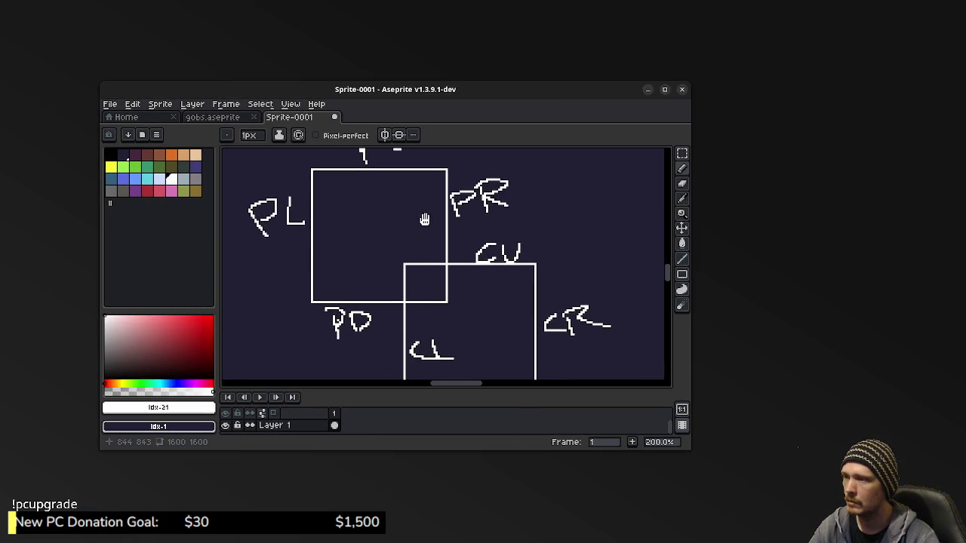
mouse_move(544, 95)
left_mouse_down()
mouse_move(421, 137)
mouse_move(332, 127)
left_mouse_up()
left_click_drag(558, 138, 707, 148)
left_click_drag(387, 125, 425, 126)
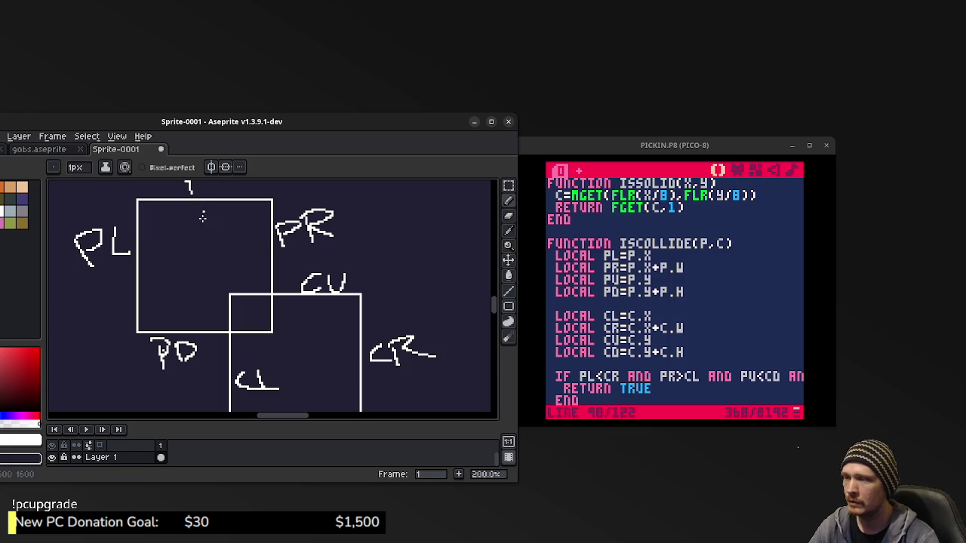
scroll(329, 376, "down", 2)
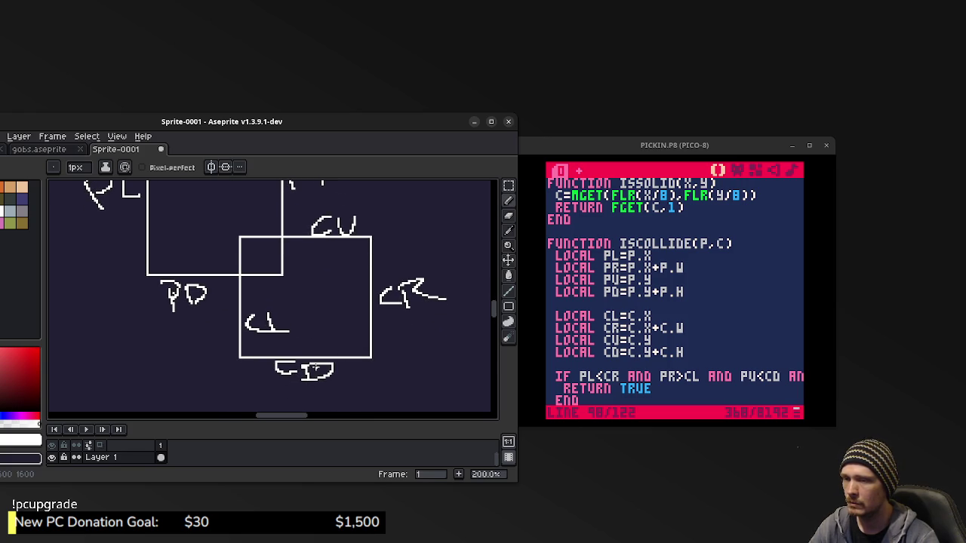
scroll(317, 237, "up", 3)
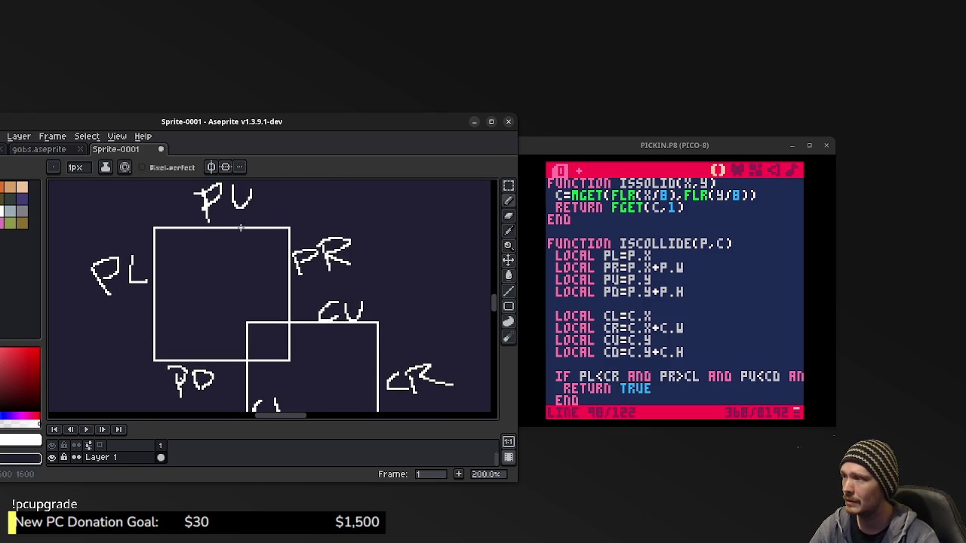
scroll(271, 290, "down", 3)
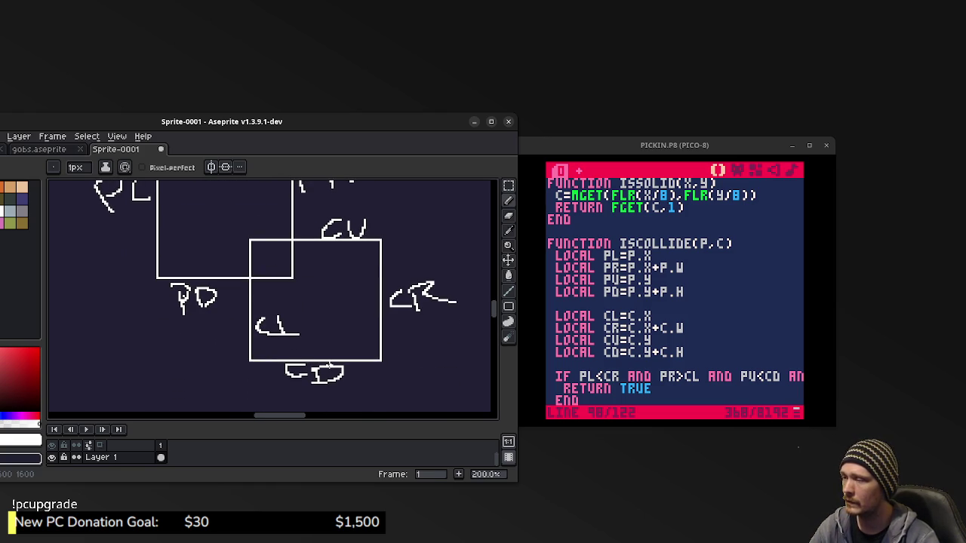
left_click_drag(738, 376, 800, 375)
left_click(733, 397)
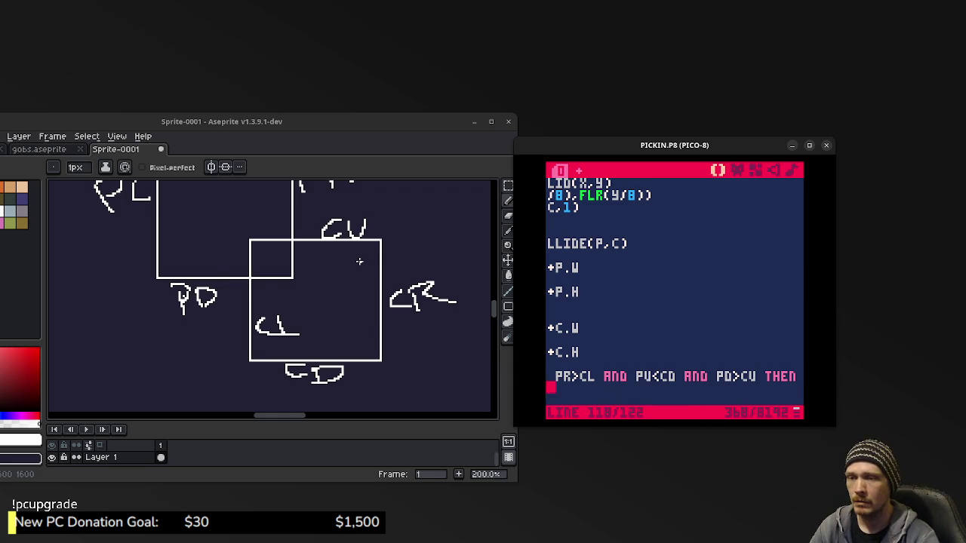
left_click_drag(682, 377, 547, 382)
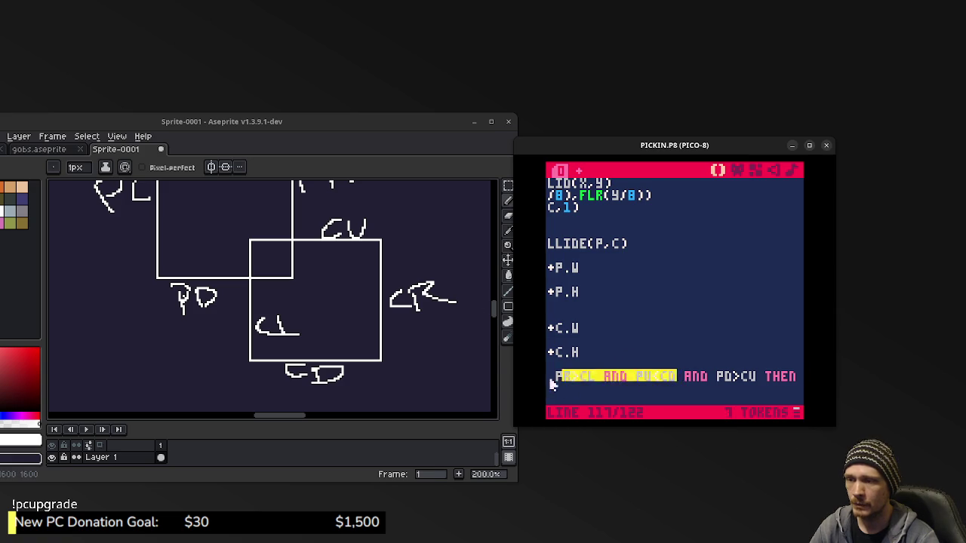
scroll(587, 383, "down", 3)
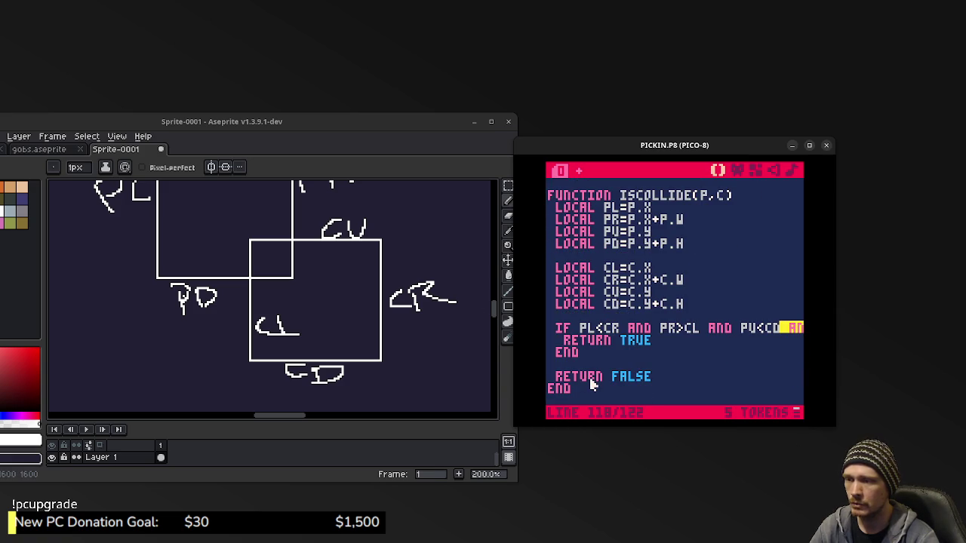
scroll(606, 379, "up", 4)
scroll(604, 374, "up", 10)
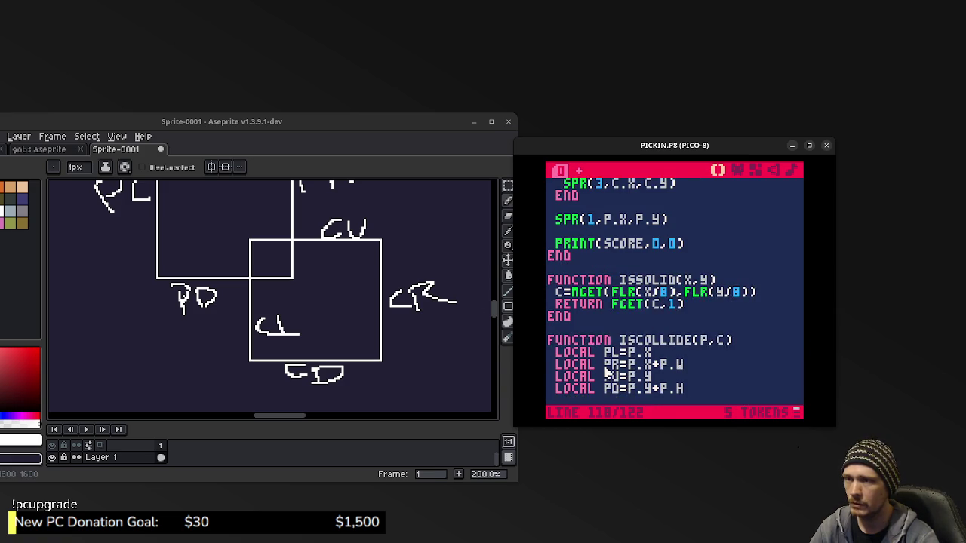
scroll(604, 373, "up", 2)
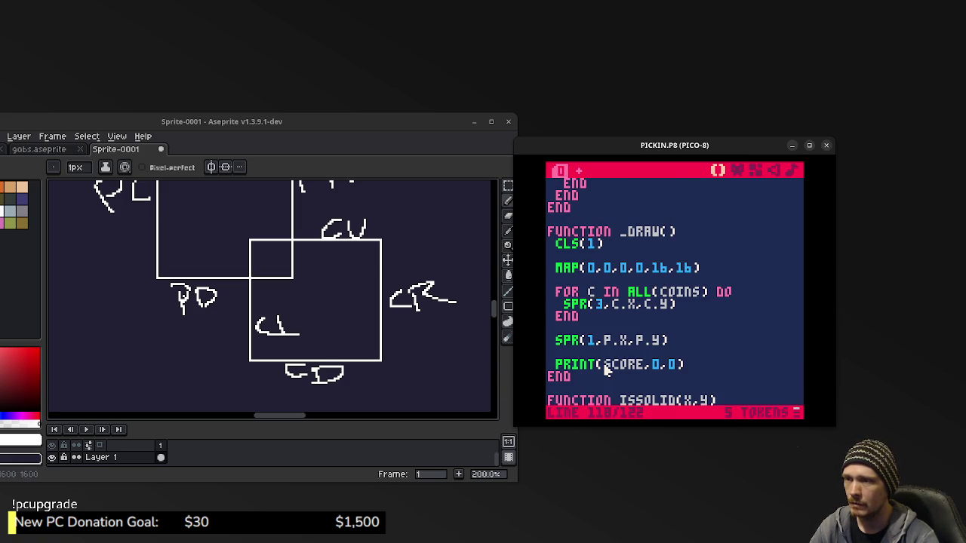
scroll(604, 368, "up", 12)
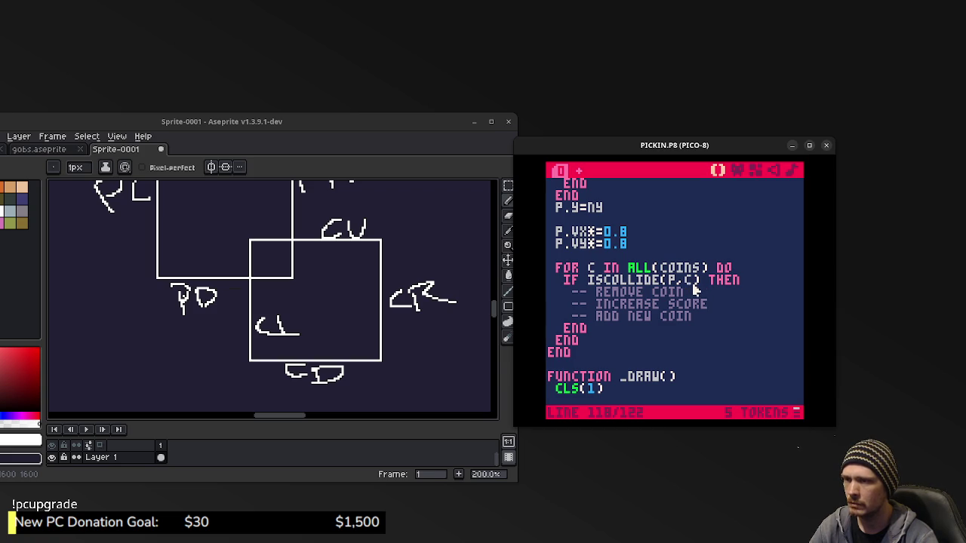
scroll(672, 291, "up", 15)
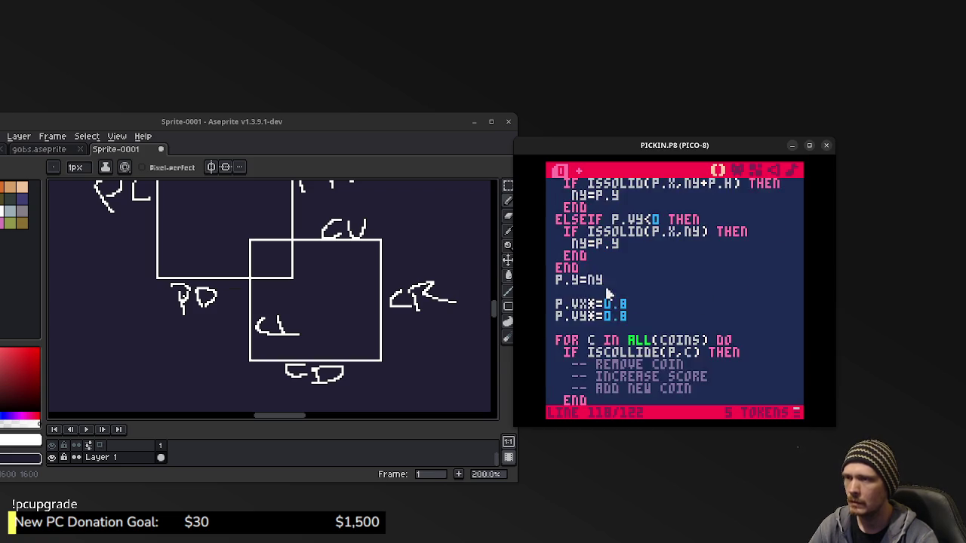
scroll(634, 303, "up", 4)
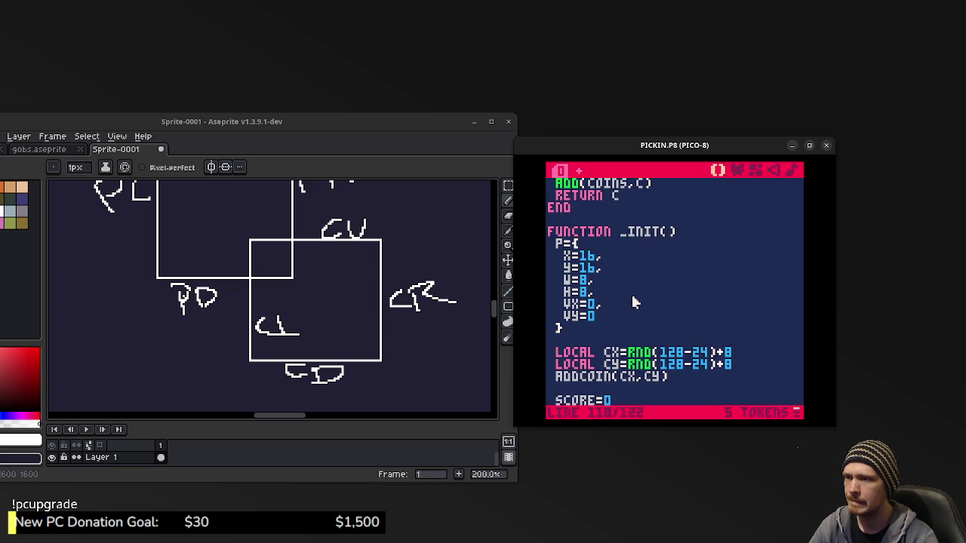
scroll(634, 303, "up", 6)
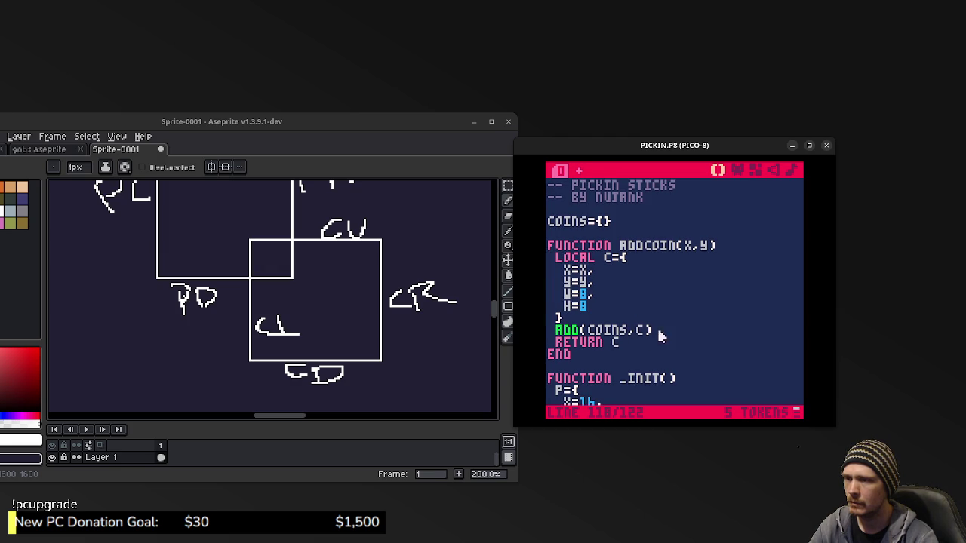
Delete the COINS={} line and start a C={ table after the player table.
left_click(619, 224)
key("shift+Home")
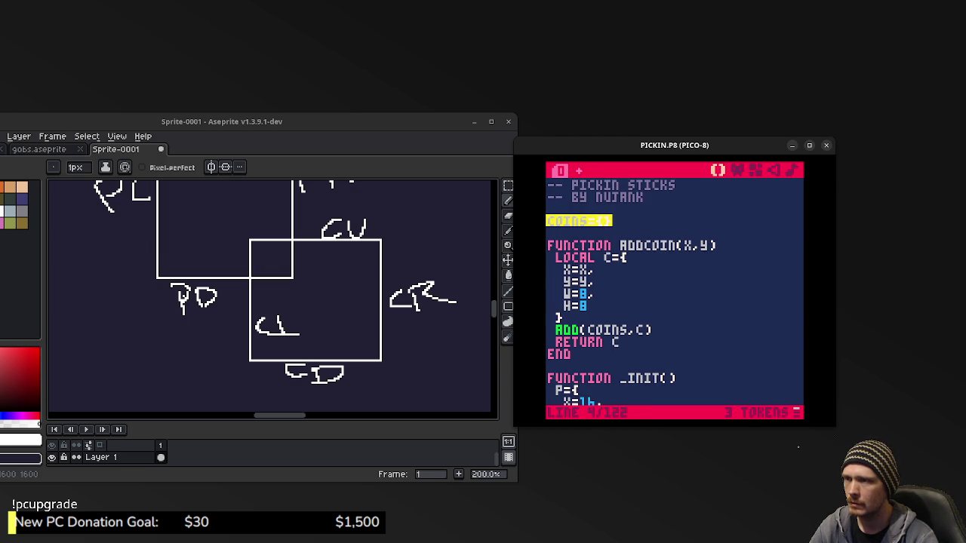
key("BackSpace")
key("BackSpace")
key("BackSpace")
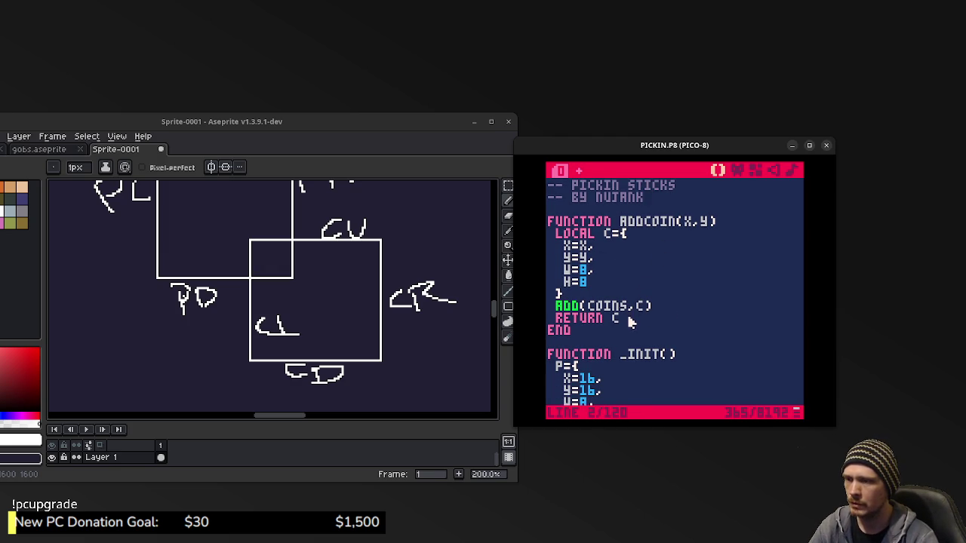
scroll(631, 326, "down", 2)
scroll(631, 326, "down", 5)
left_click(571, 283)
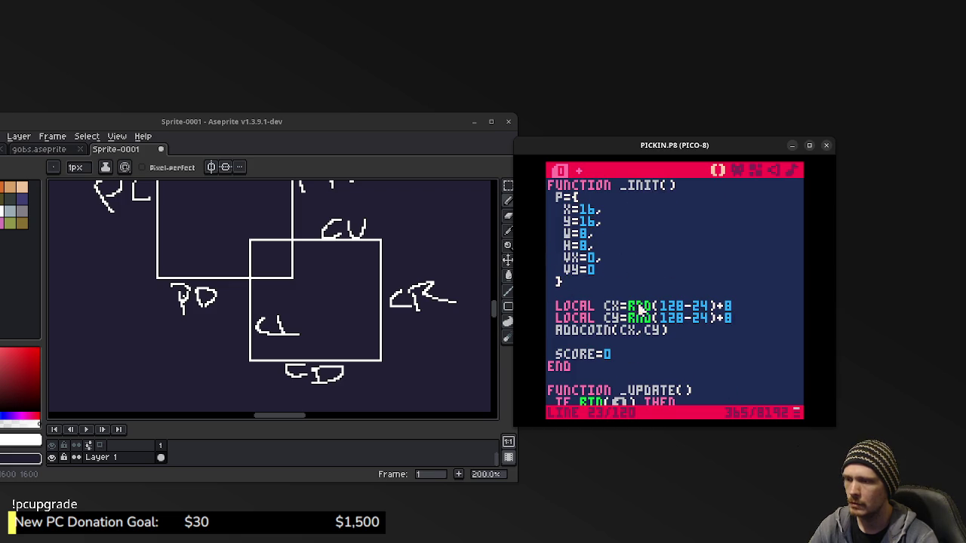
key("Return")
key("Return")
type("c={")
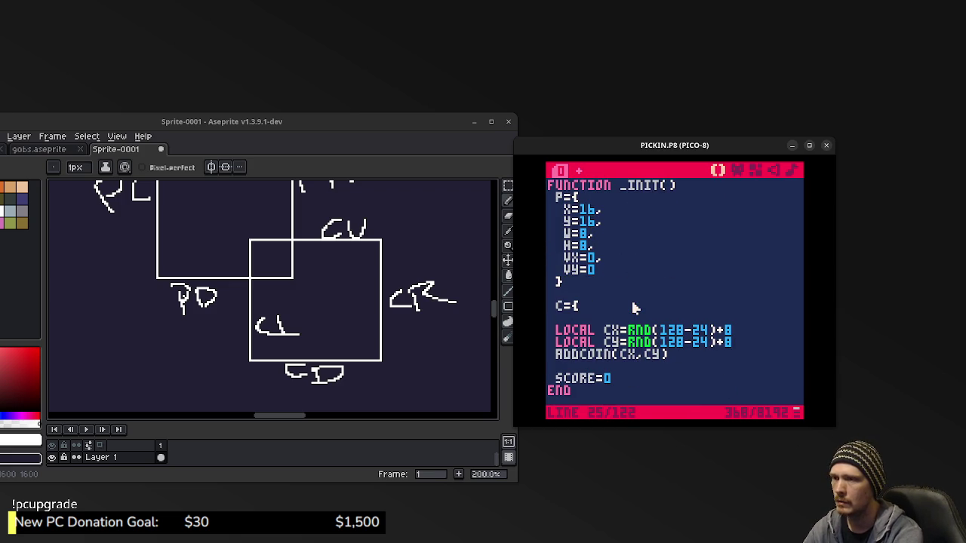
key("Return")
key("Return")
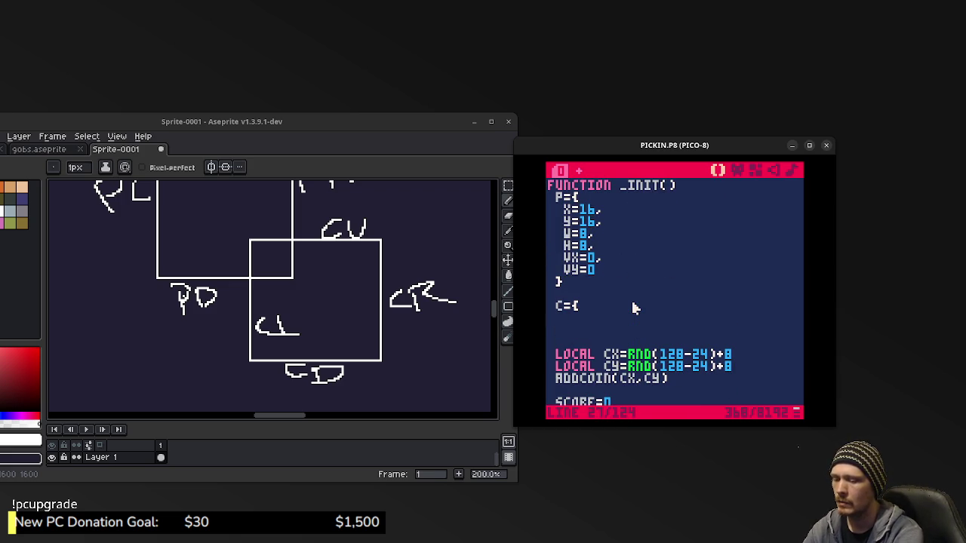
type("}x=")
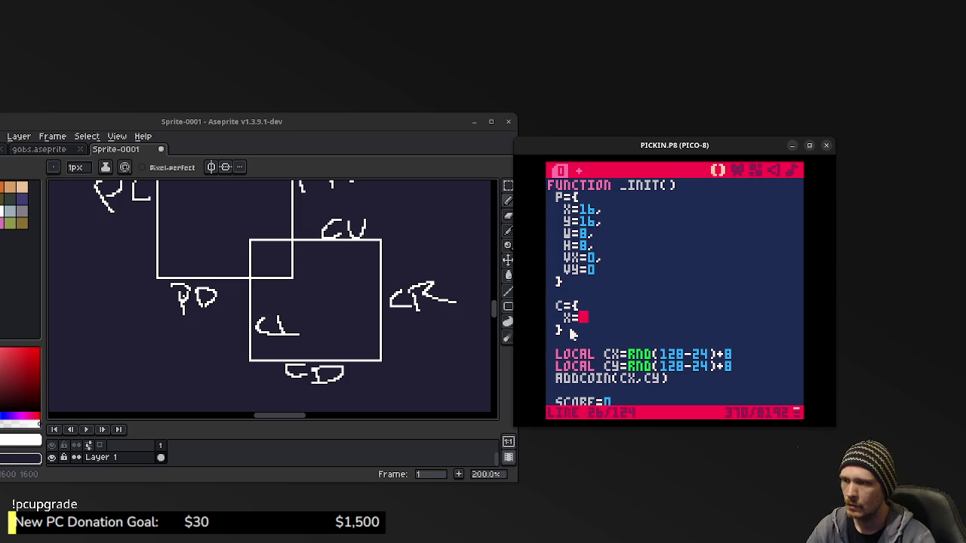
Move the C table block over the ADDCOIN(CX,CY) call and remove leftover blank lines.
left_click_drag(563, 332, 557, 308)
key("ctrl+x")
left_click_drag(679, 357, 557, 354)
key("ctrl+v")
left_click(603, 317)
key("BackSpace")
key("BackSpace")
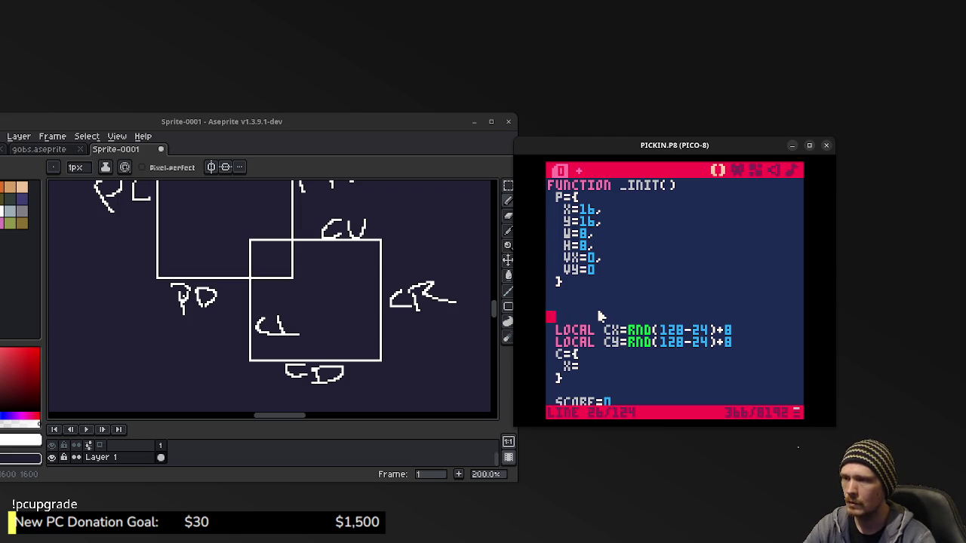
key("BackSpace")
Fill the C table with X=CX, Y=CY, W=8, H=8 and save PICKIN.P8.
left_click(600, 366)
type("cx,")
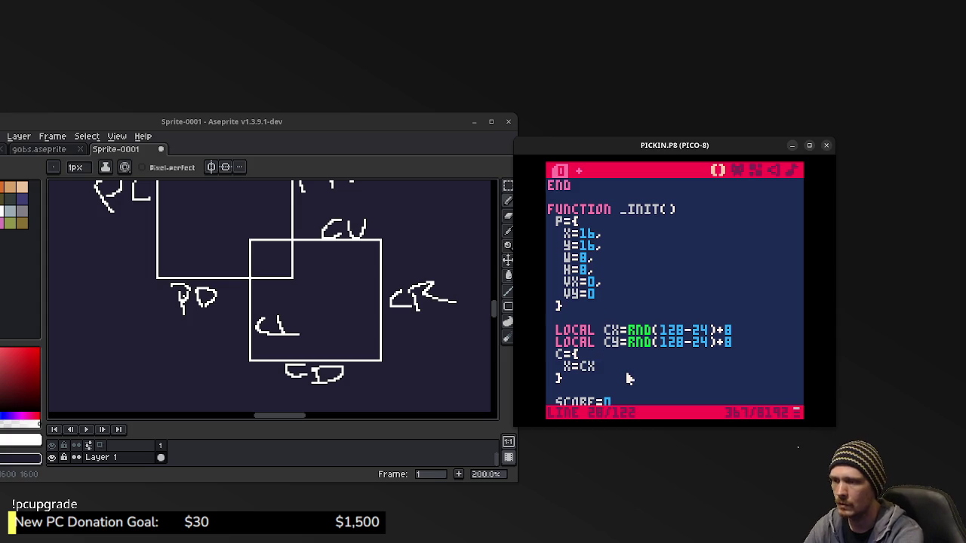
key("Return")
type("y=cy,")
key("Return")
type("w=")
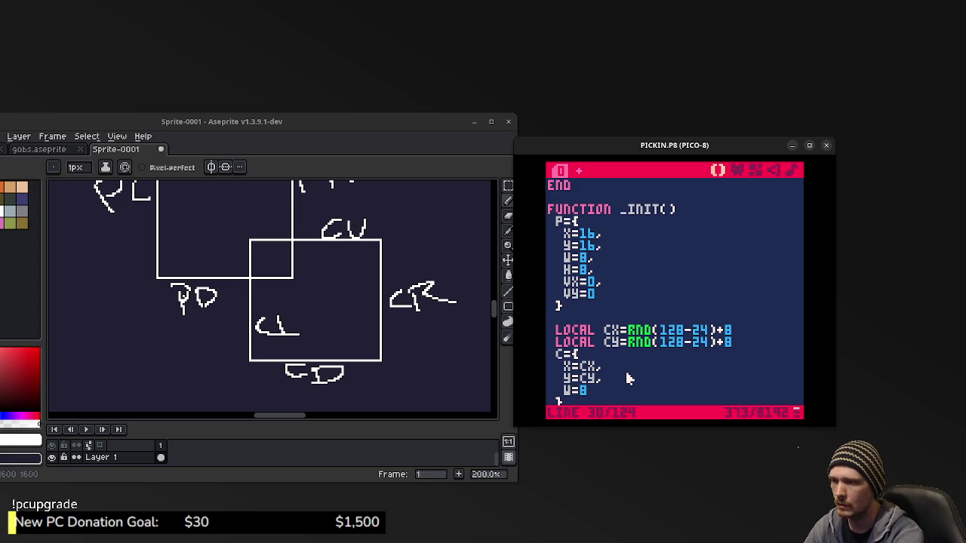
type(",")
key("Return")
type("=8")
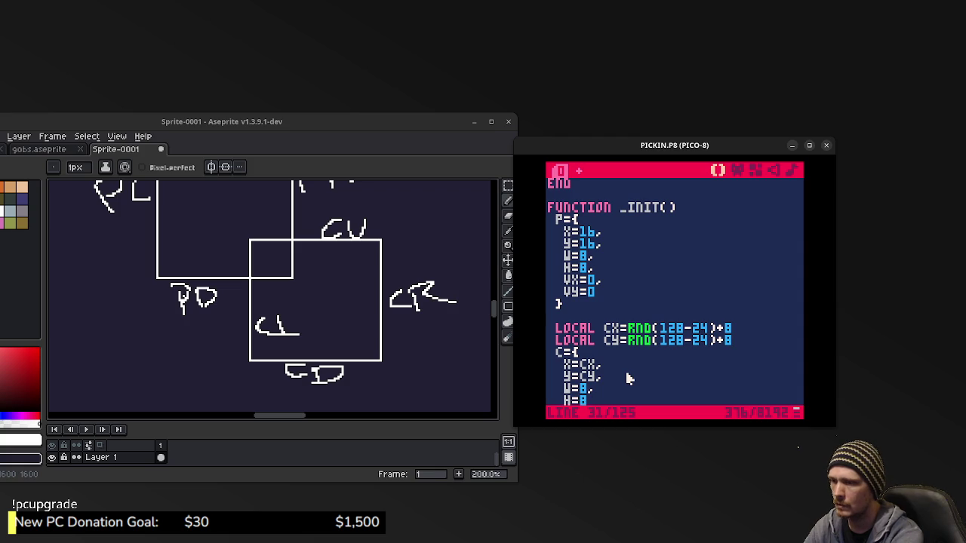
key("ctrl+s")
scroll(628, 379, "up", 4)
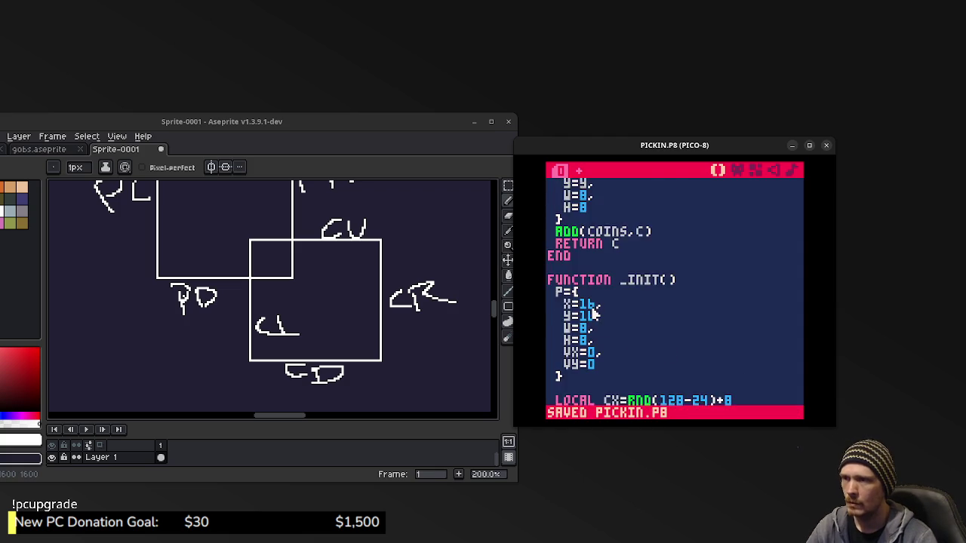
Delete the whole ADDCOIN function.
mouse_move(571, 333)
left_mouse_down()
mouse_move(559, 306)
mouse_move(550, 209)
left_mouse_up()
key("ctrl+x")
key("BackSpace")
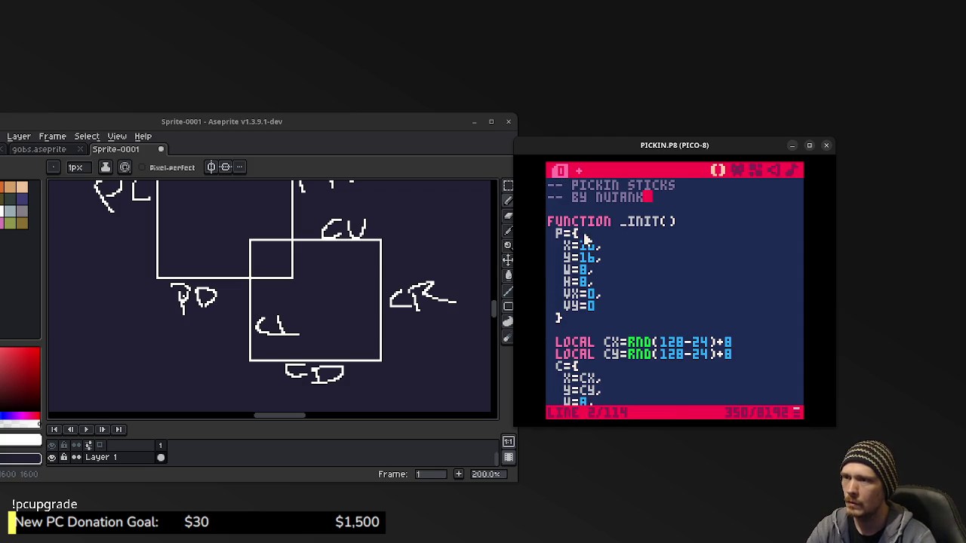
scroll(617, 297, "down", 2)
scroll(613, 297, "down", 5)
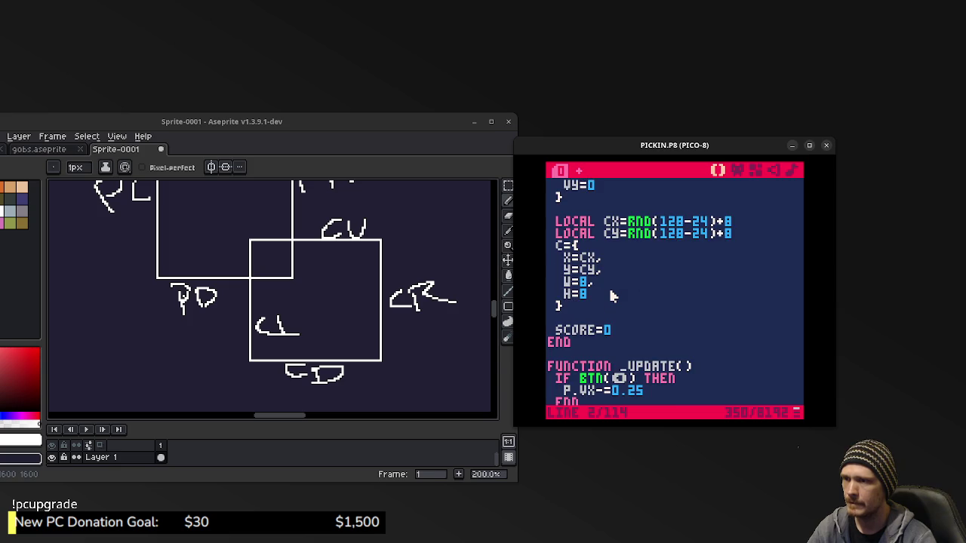
scroll(609, 291, "down", 15)
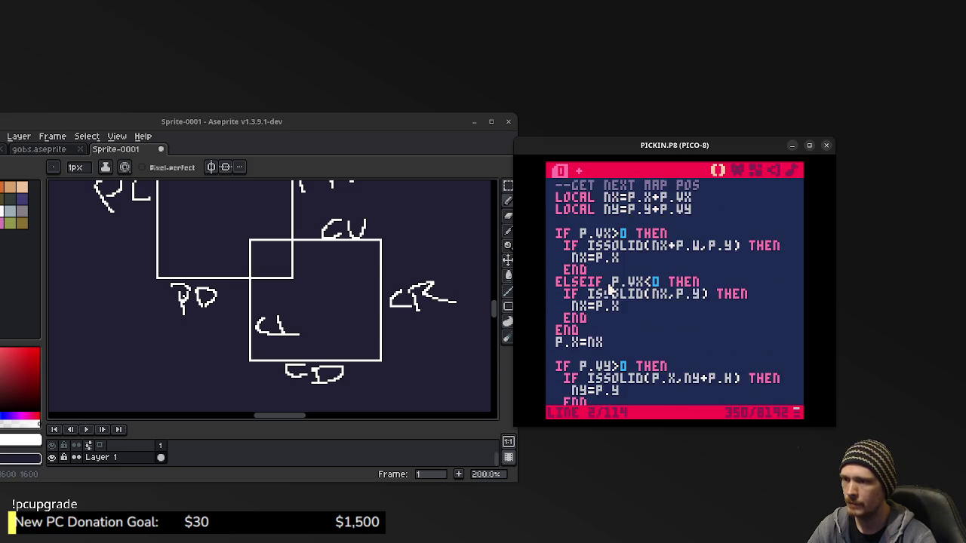
scroll(608, 286, "down", 1)
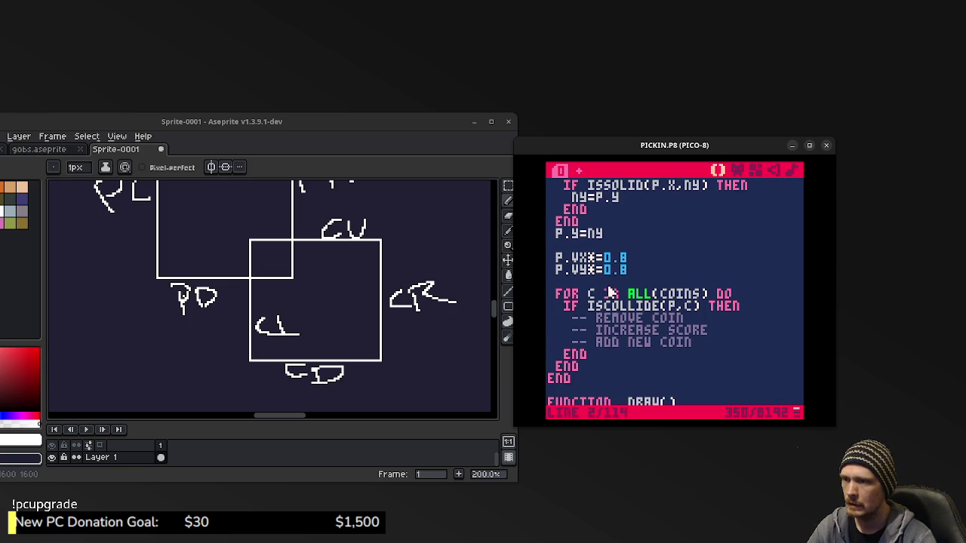
Remove the FOR C IN ALL(COINS) loop in _UPDATE, dedent the IF ISCOLLIDE block, and save.
left_click(754, 294)
key("shift+Home")
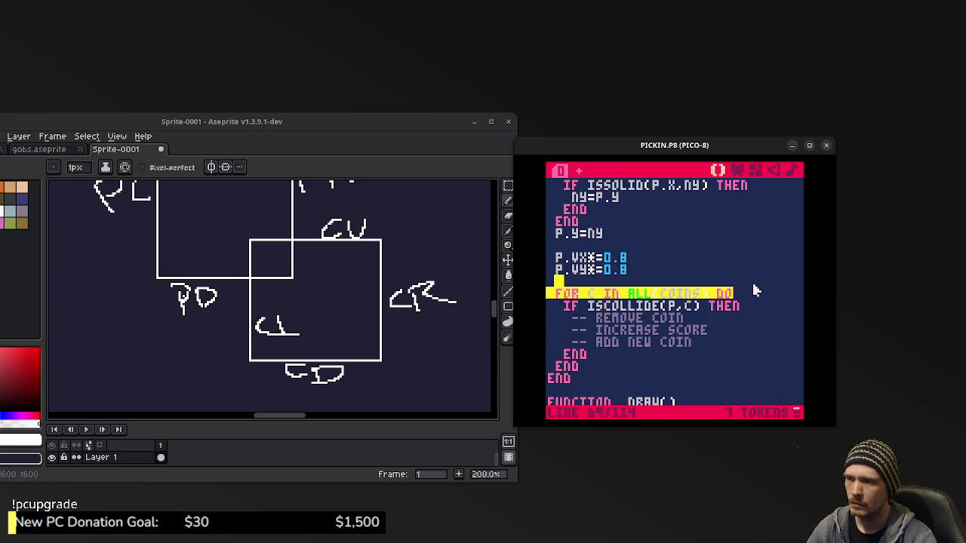
key("BackSpace")
key("BackSpace")
left_click(612, 352)
key("shift+Home")
key("BackSpace")
key("BackSpace")
left_click_drag(611, 346, 568, 299)
key("shift+Tab")
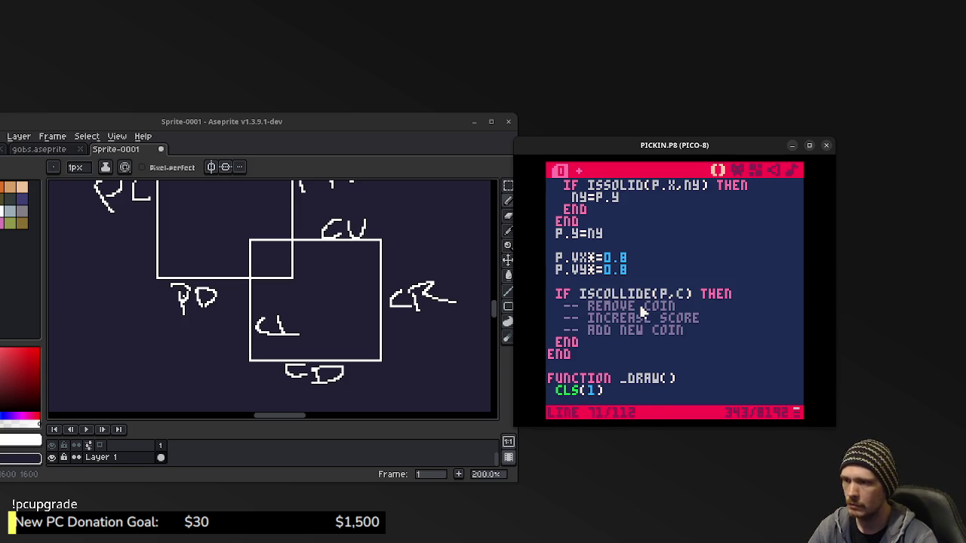
key("ctrl+s")
Remove the coin loop in _DRAW, aligning SPR(3,C.X,C.Y) with the other lines, and save.
scroll(691, 323, "down", 2)
scroll(691, 322, "down", 4)
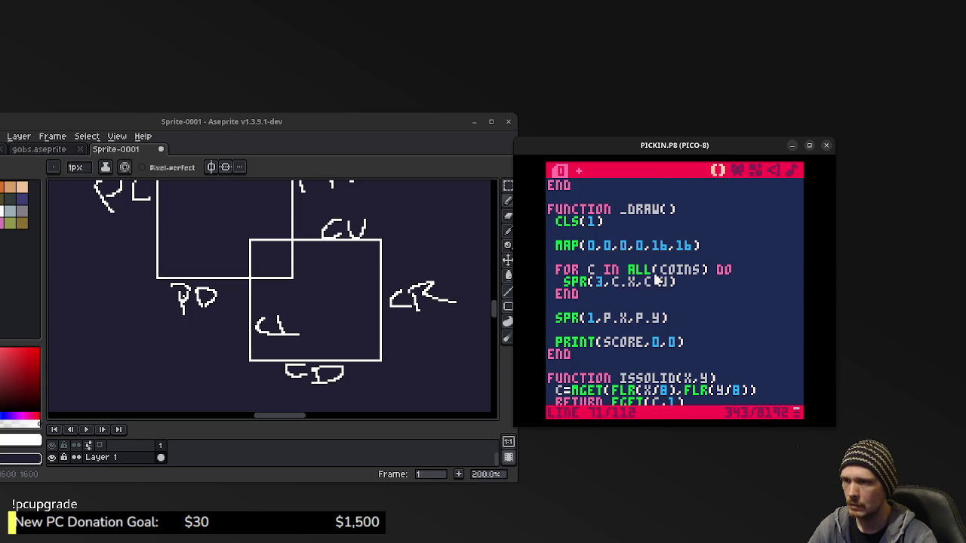
left_click(640, 299)
left_click_drag(702, 293, 740, 259)
key("BackSpace")
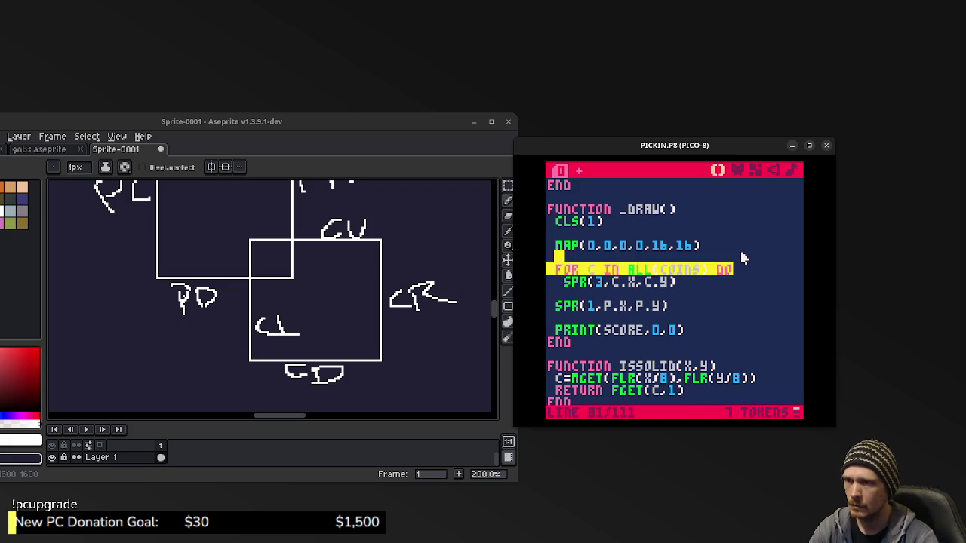
key("BackSpace")
left_click(566, 272)
key("BackSpace")
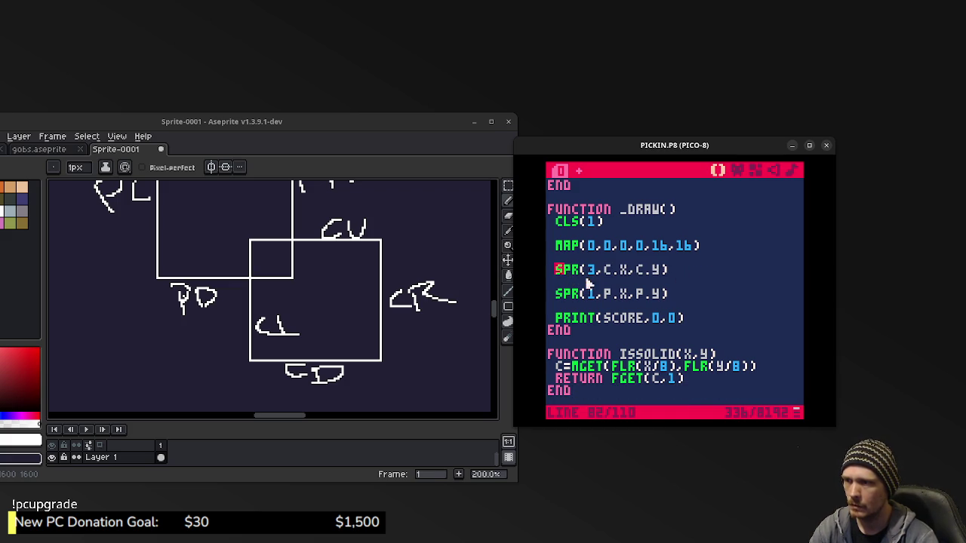
key("ctrl+s")
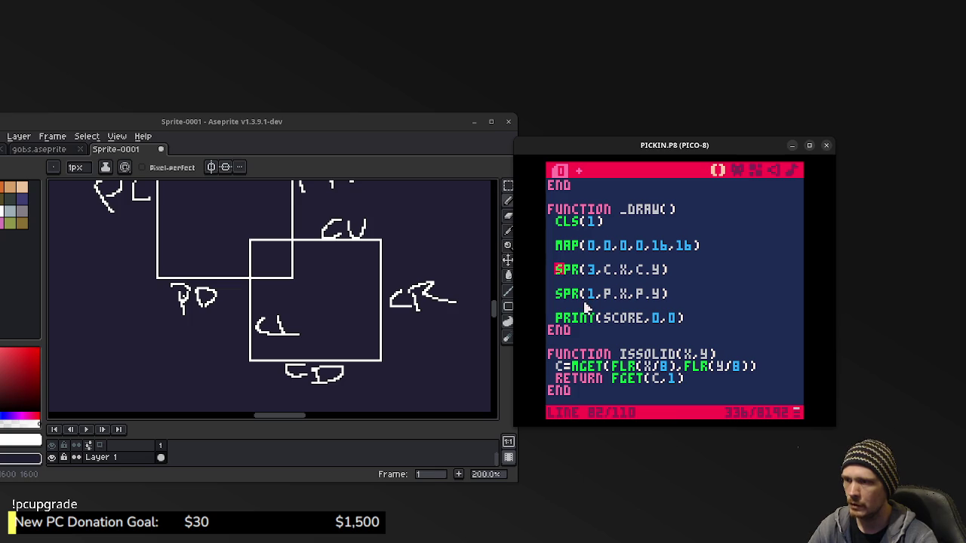
scroll(653, 347, "down", 4)
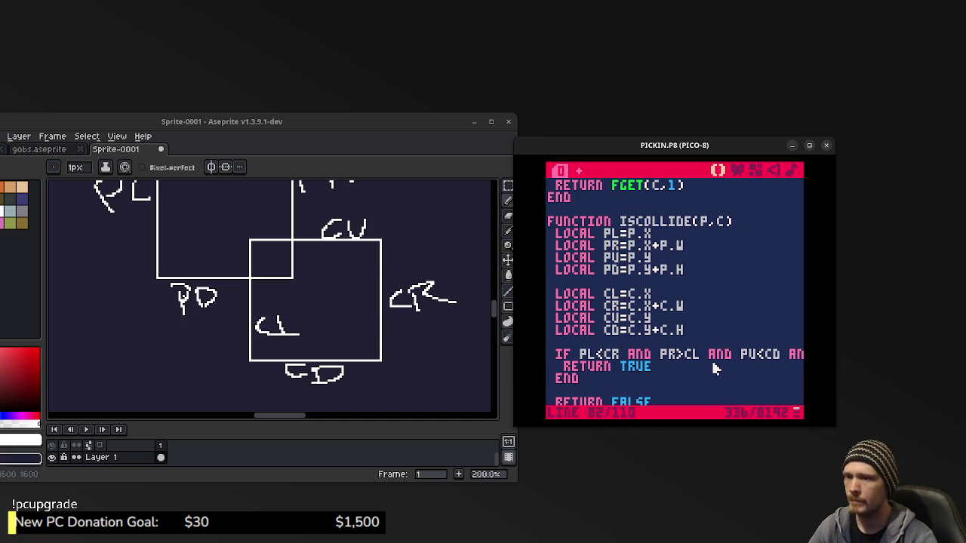
scroll(690, 353, "up", 4)
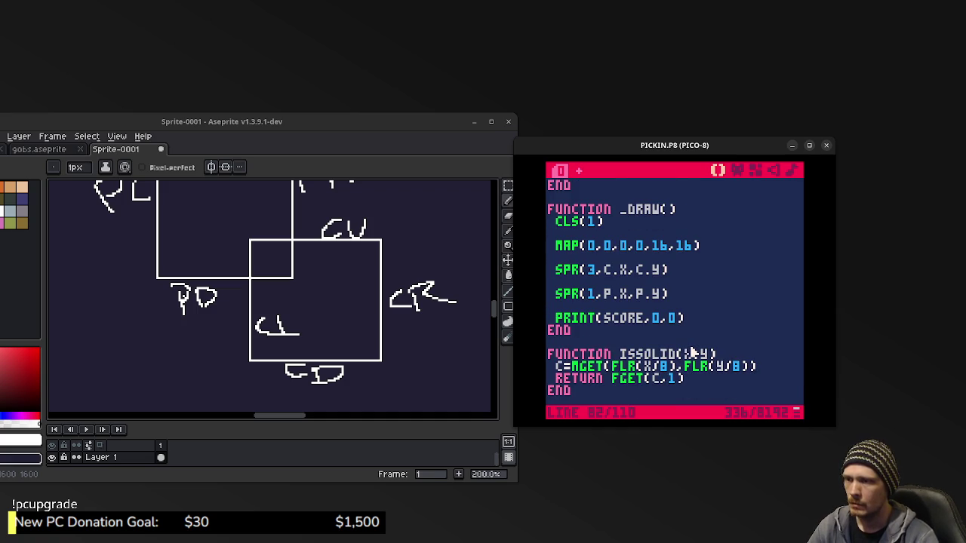
scroll(690, 353, "up", 4)
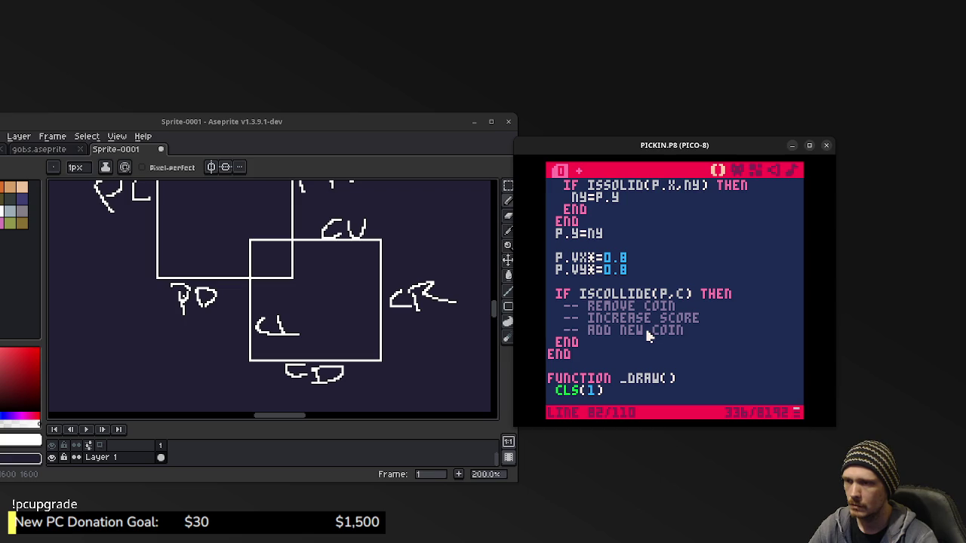
key("ctrl+s")
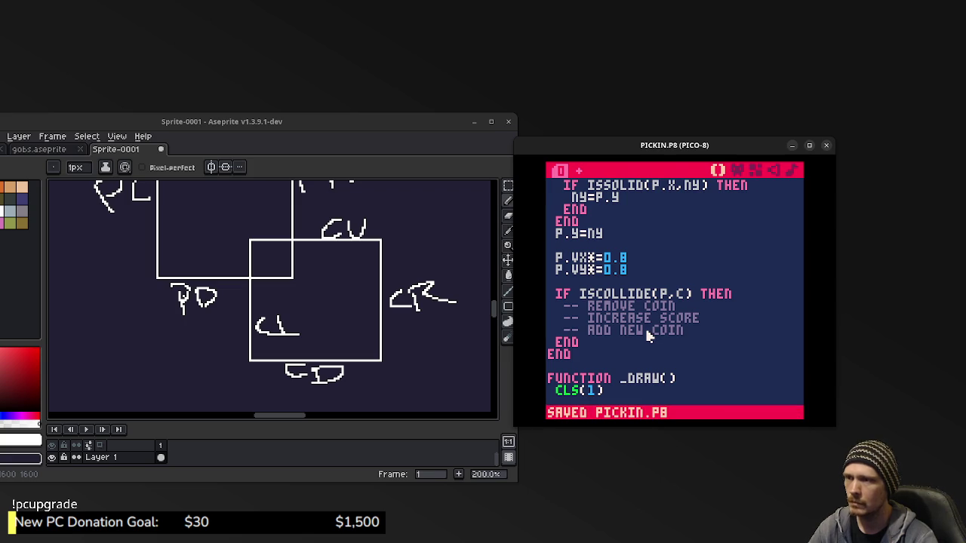
Run the cart, hit the runtime error at line 100 in ISCOLLIDE, and return to that line.
key("ctrl+r")
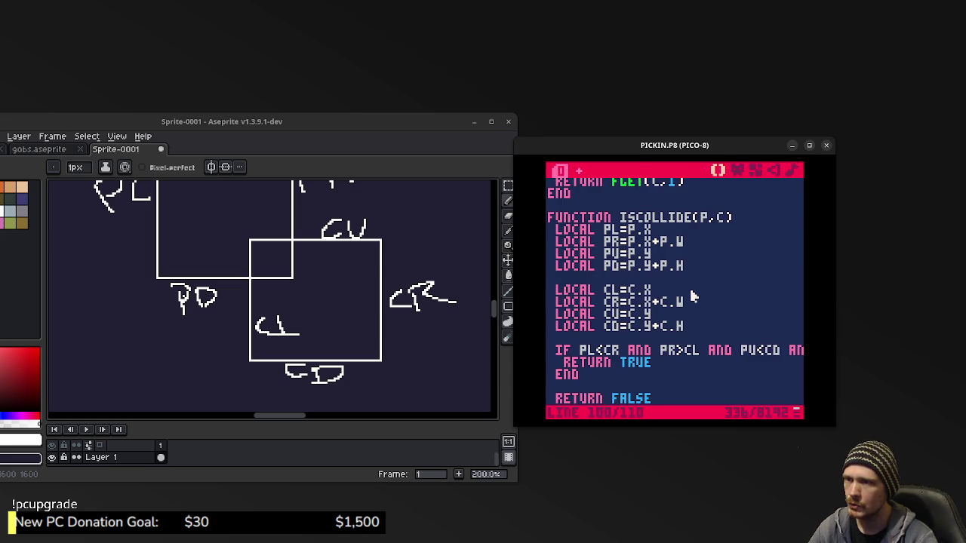
scroll(693, 298, "up", 2)
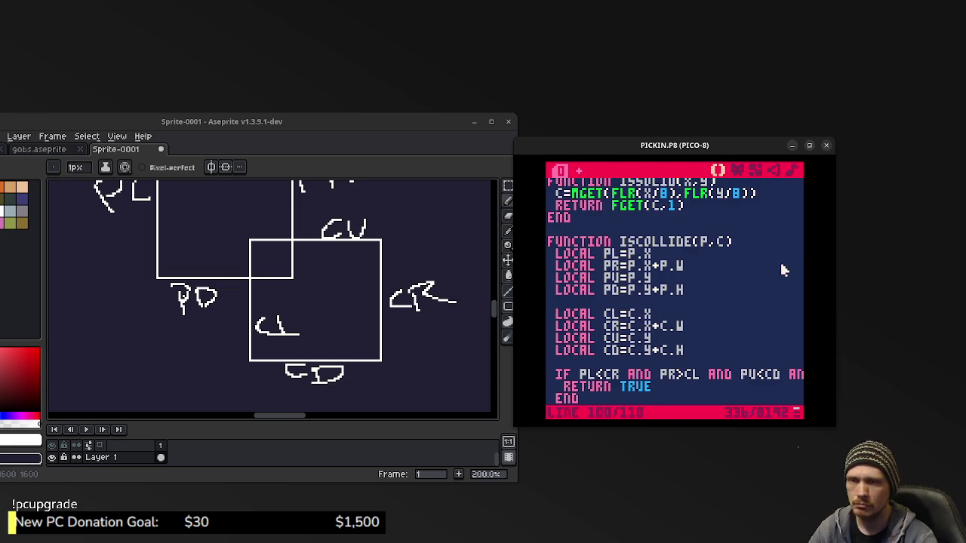
key("ctrl+r")
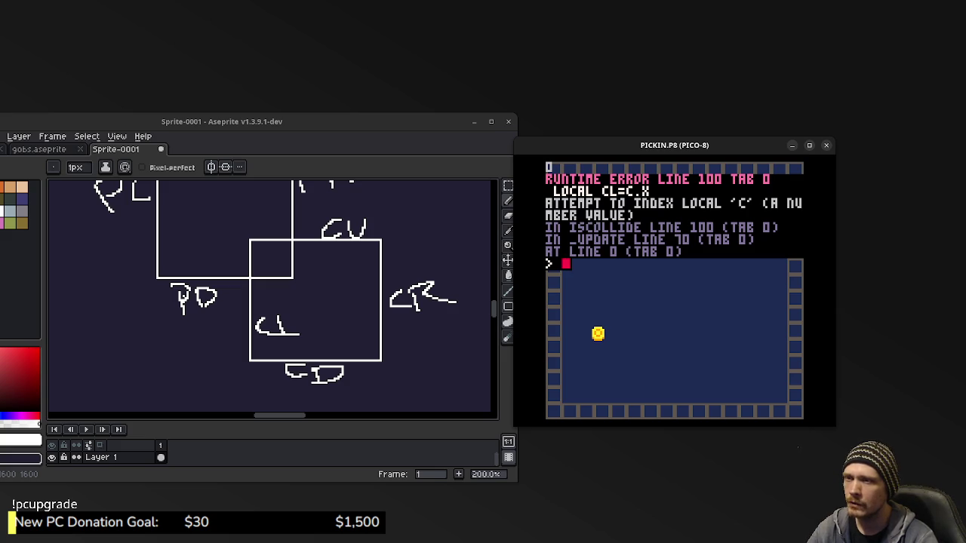
key("Escape")
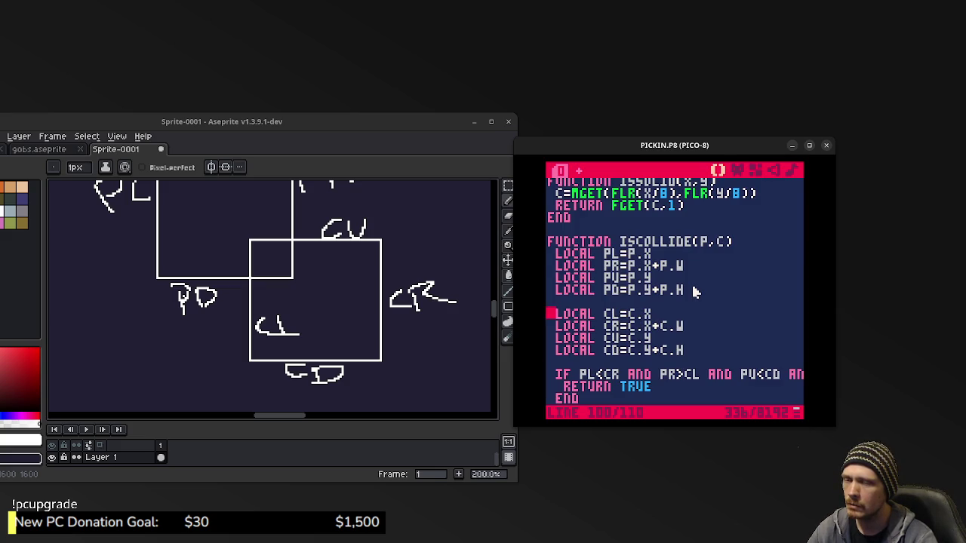
Rename the coin table definition from C={ to COIN={ in _INIT.
scroll(693, 288, "up", 10)
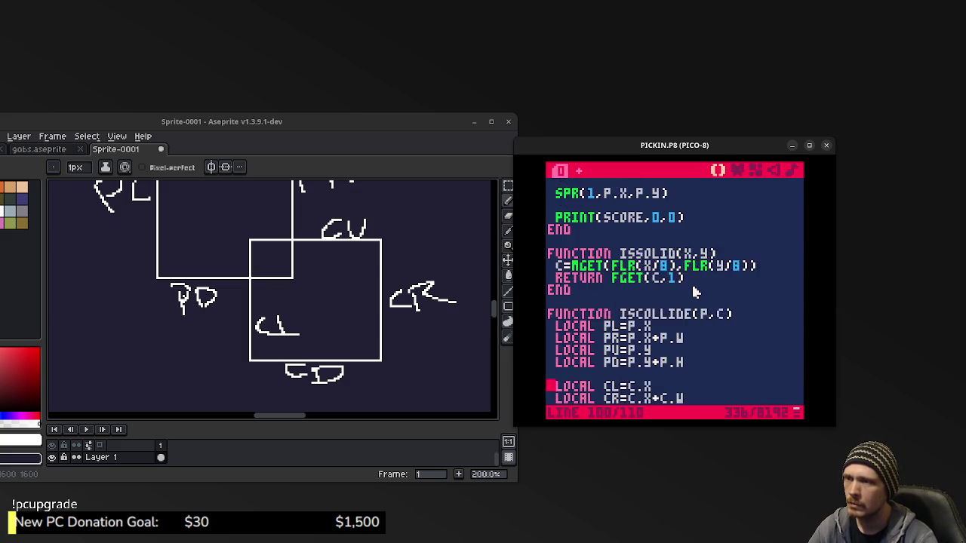
scroll(694, 291, "up", 10)
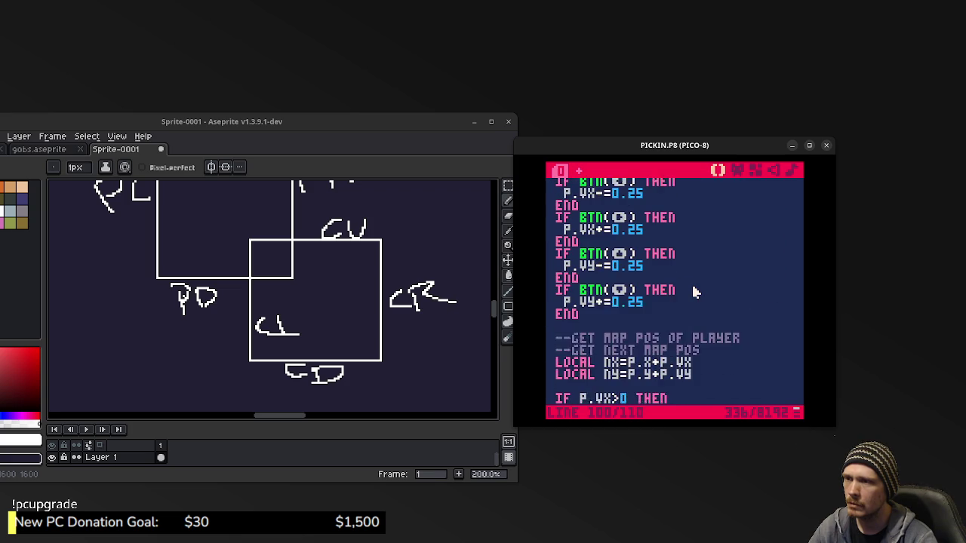
scroll(693, 289, "up", 4)
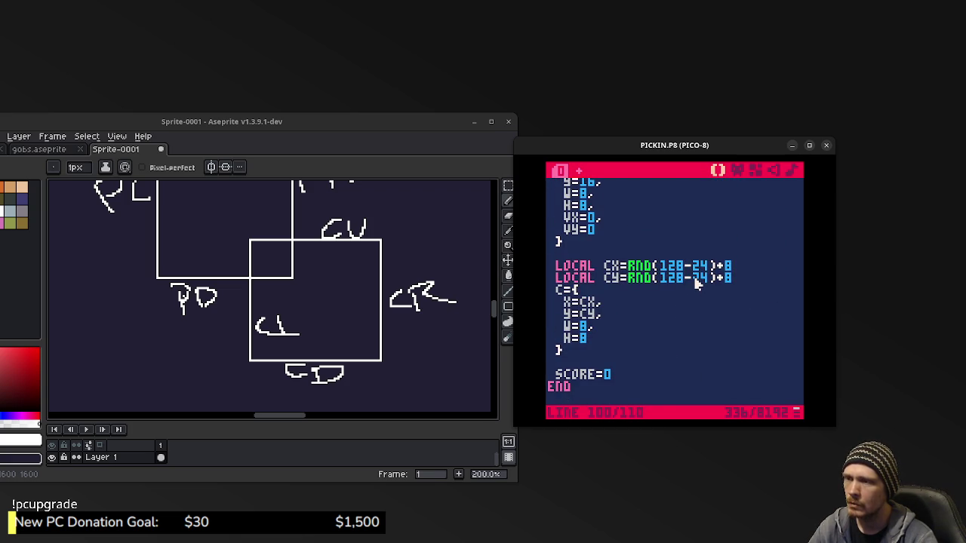
scroll(696, 283, "up", 4)
scroll(695, 284, "down", 8)
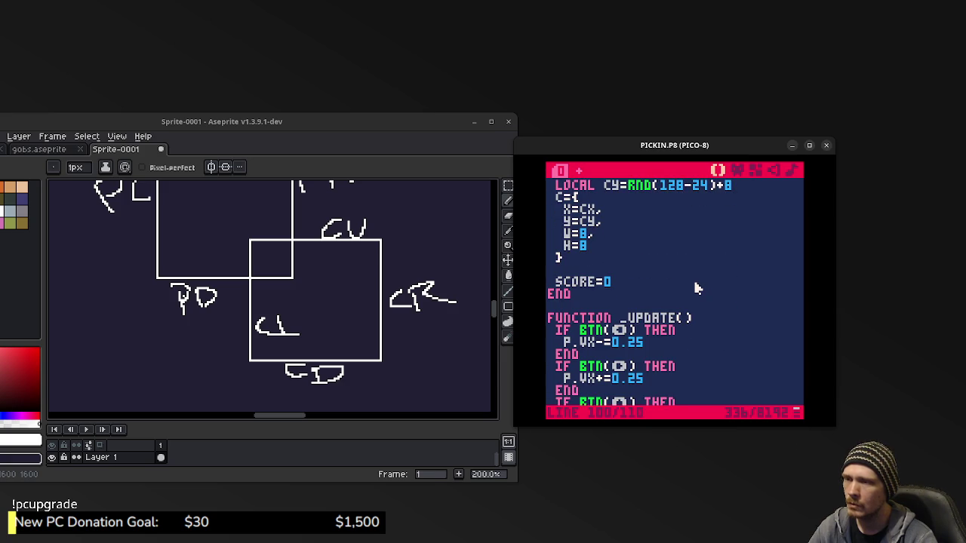
scroll(632, 294, "up", 2)
left_click(564, 246)
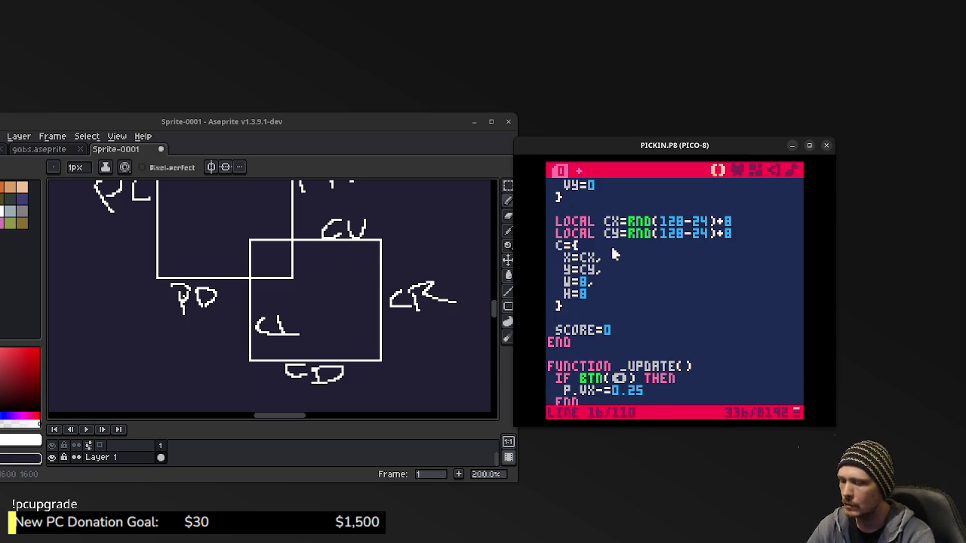
type("OIN")
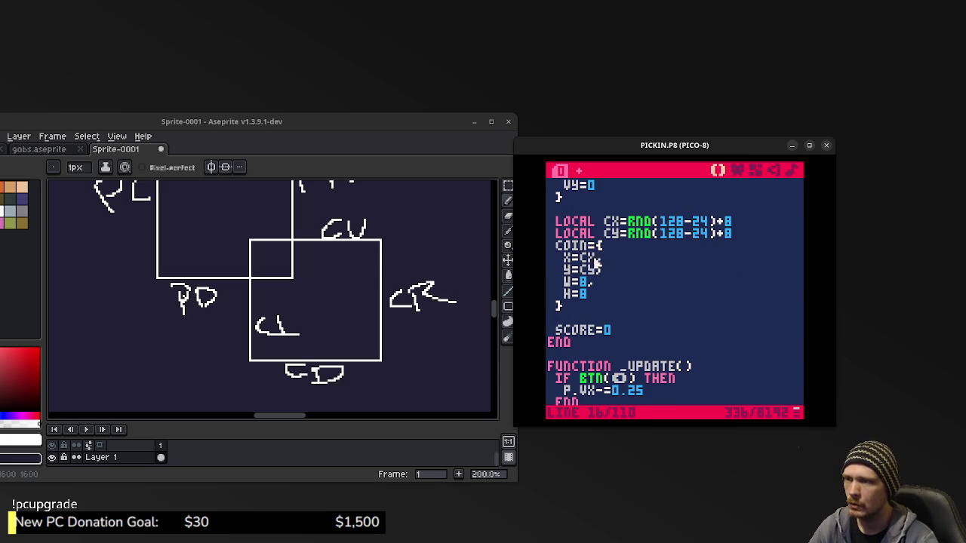
Change the collision check to ISCOLLIDE(P,COIN).
double_click(572, 248)
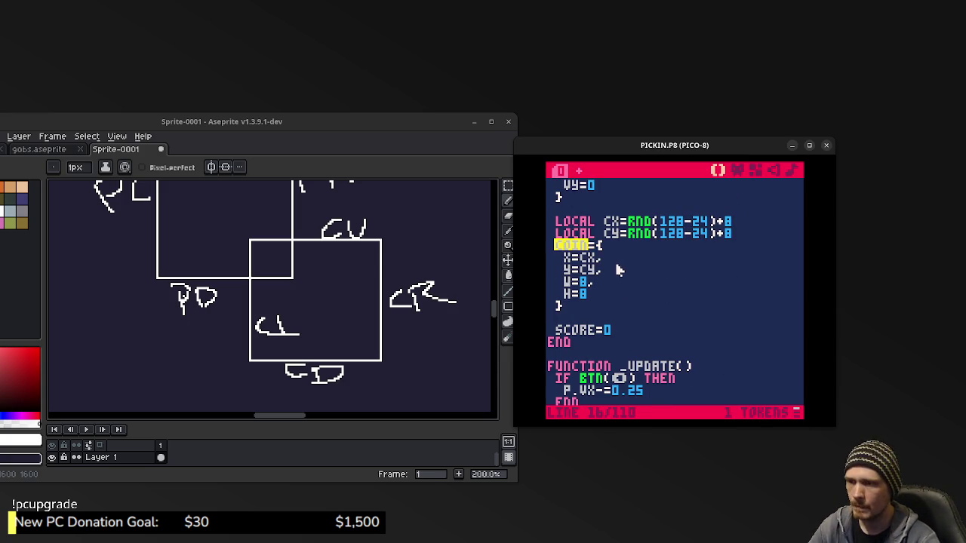
scroll(618, 270, "down", 5)
scroll(620, 281, "down", 5)
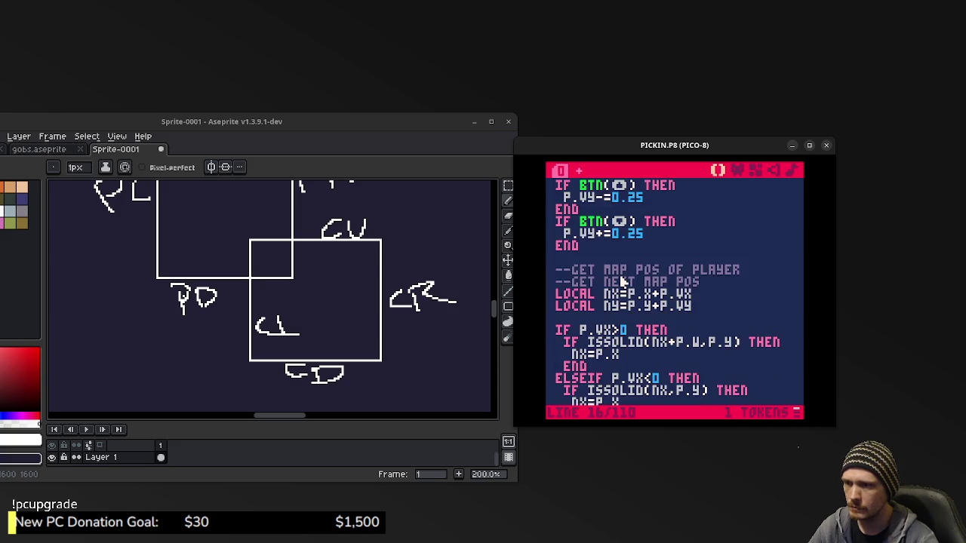
scroll(620, 281, "down", 5)
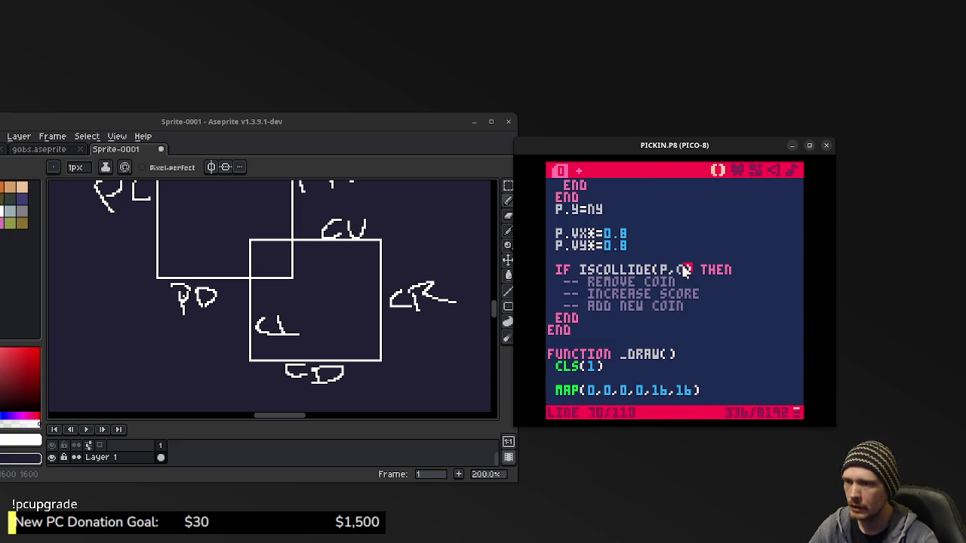
type("oin")
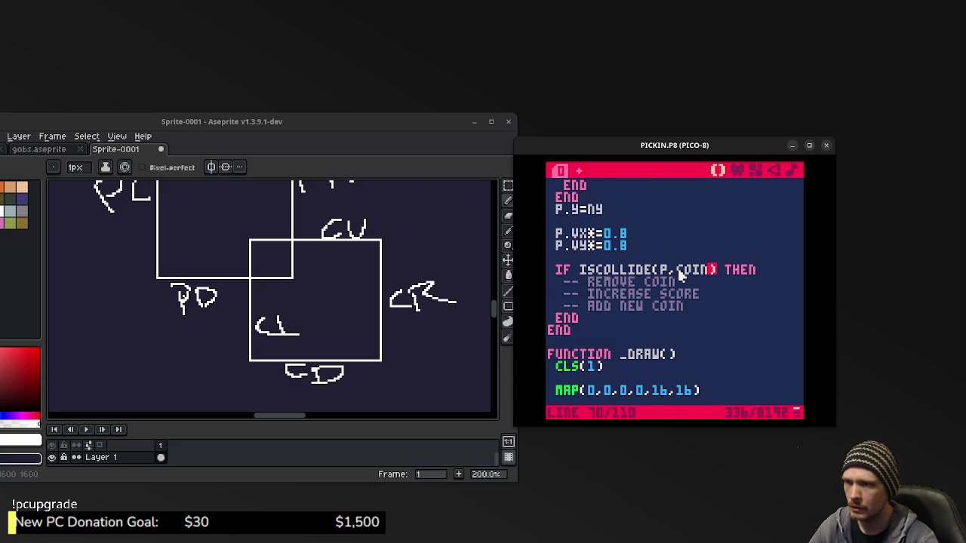
Change the coin draw to SPR(3,COIN.X,COIN.Y) and save PICKIN.P8.
scroll(677, 279, "down", 3)
left_click(608, 345)
type("oin")
double_click(664, 343)
type("coin")
key("ctrl+s")
scroll(657, 325, "down", 5)
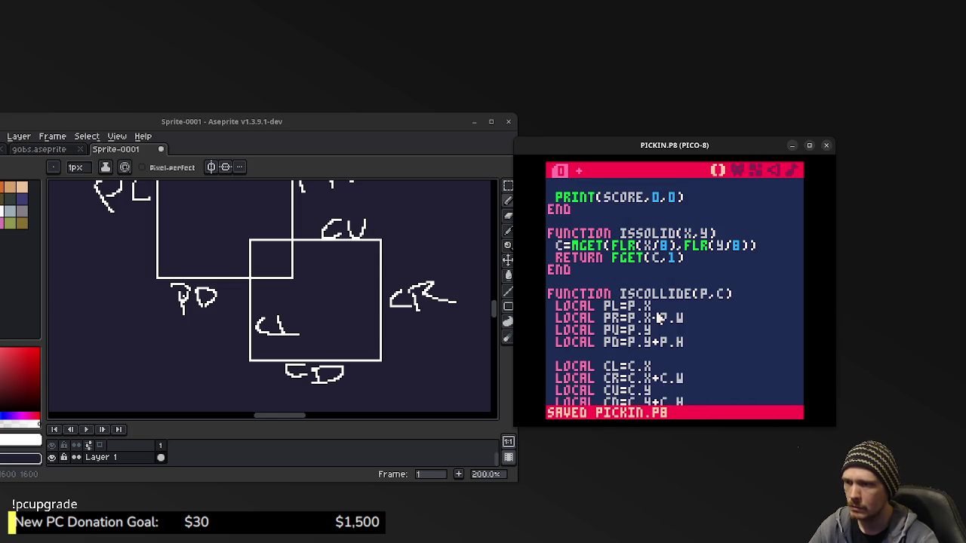
Look over the renamed COIN code and save the cart.
scroll(659, 317, "down", 2)
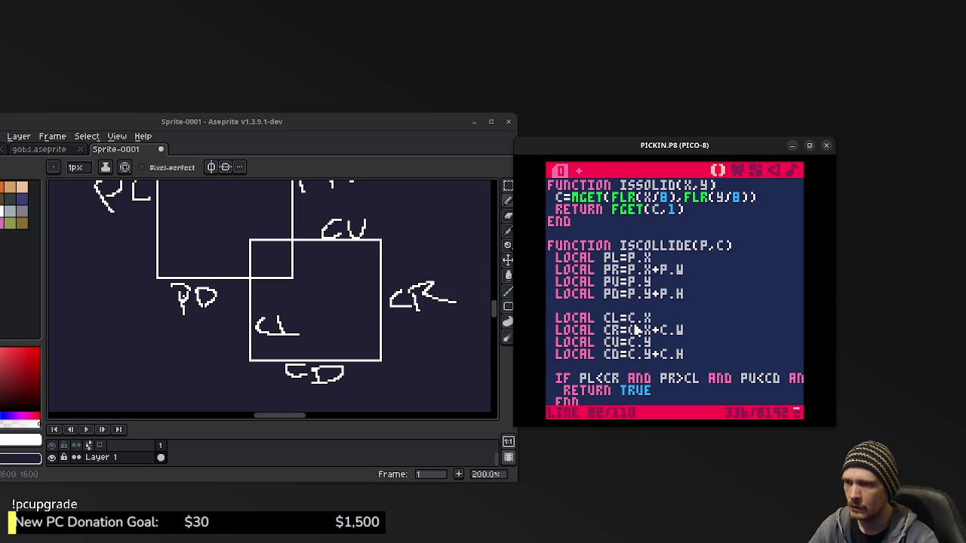
scroll(631, 348, "down", 2)
scroll(630, 344, "up", 8)
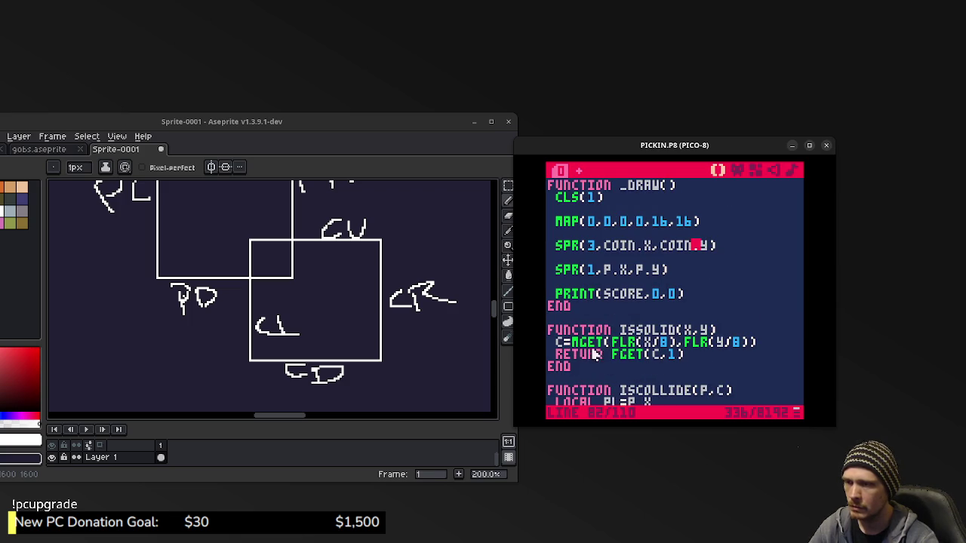
scroll(654, 321, "up", 2)
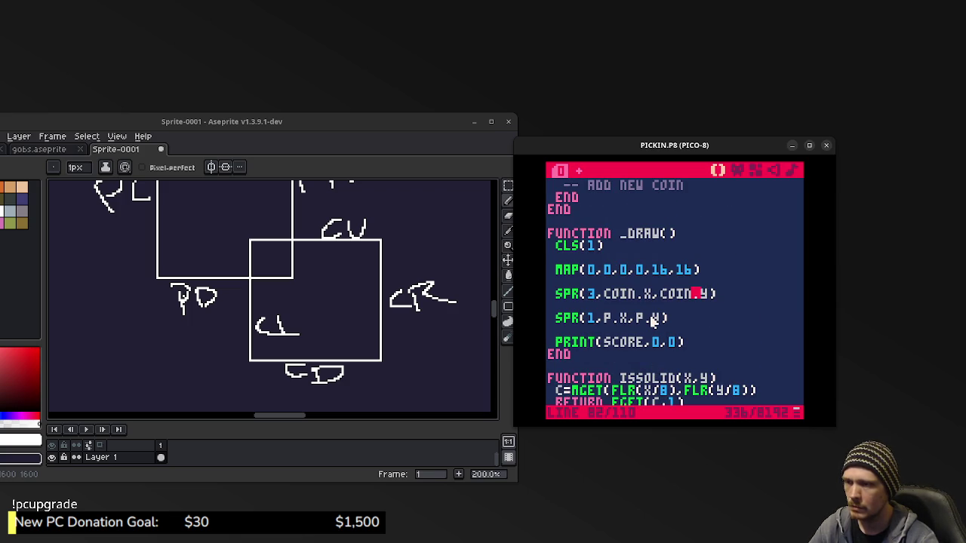
scroll(650, 322, "up", 6)
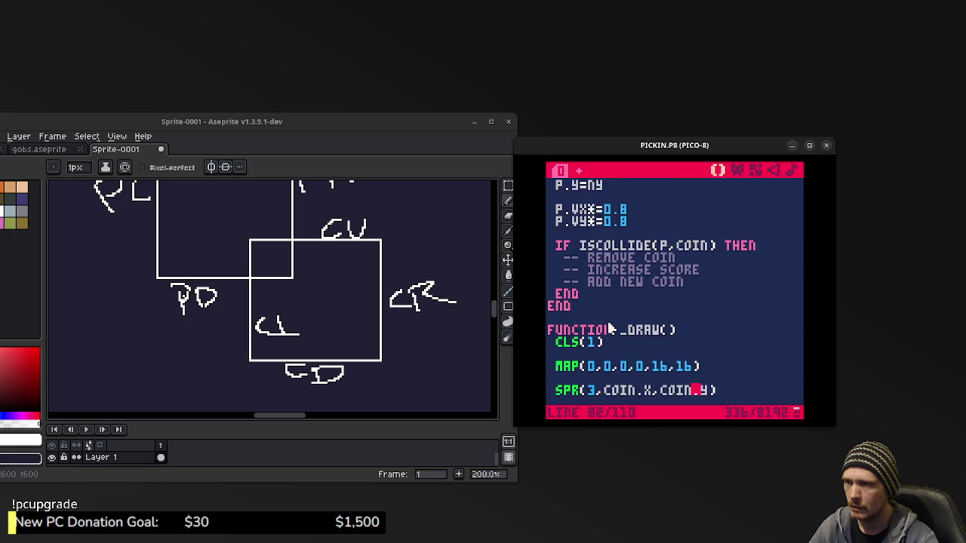
scroll(609, 329, "up", 4)
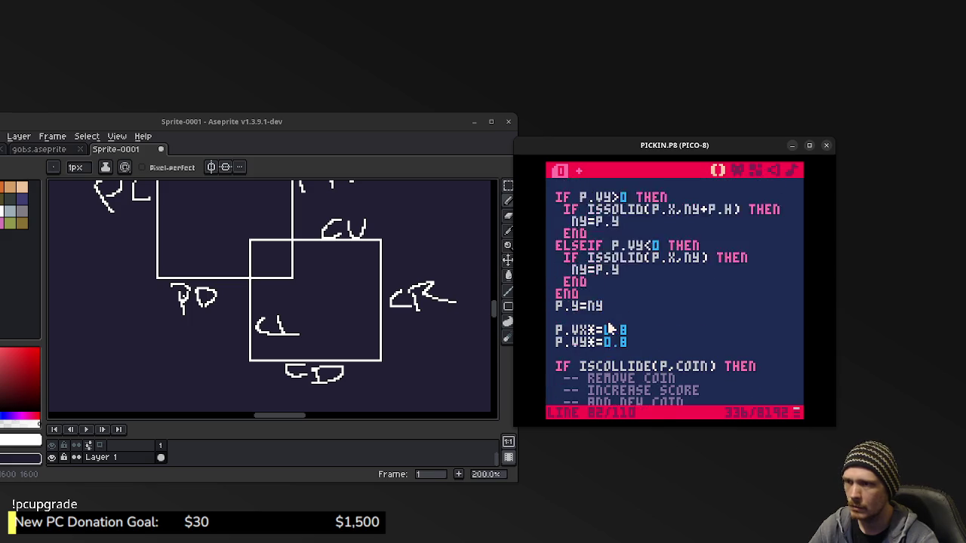
key("ctrl+s")
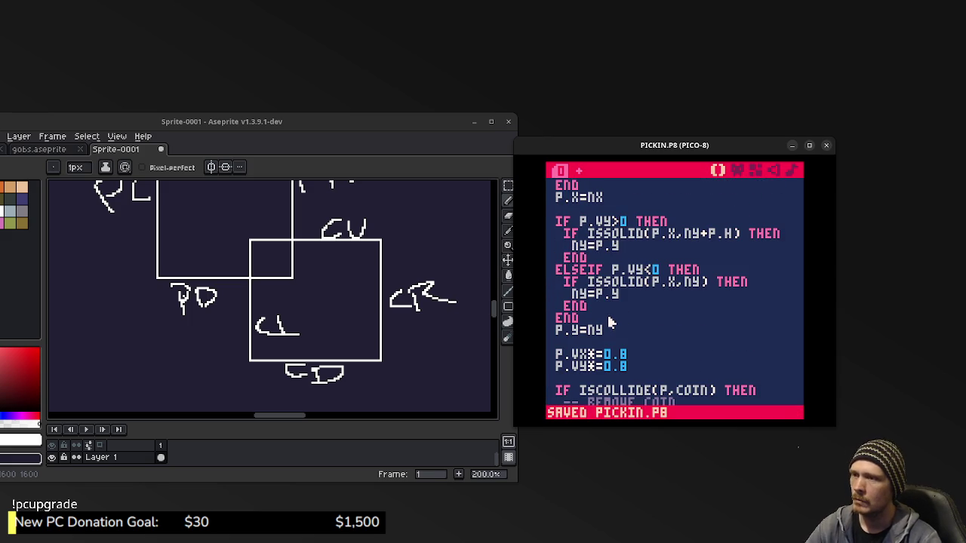
Run the game, steer the player down-right onto the coin, then return to the code.
scroll(611, 323, "down", 20)
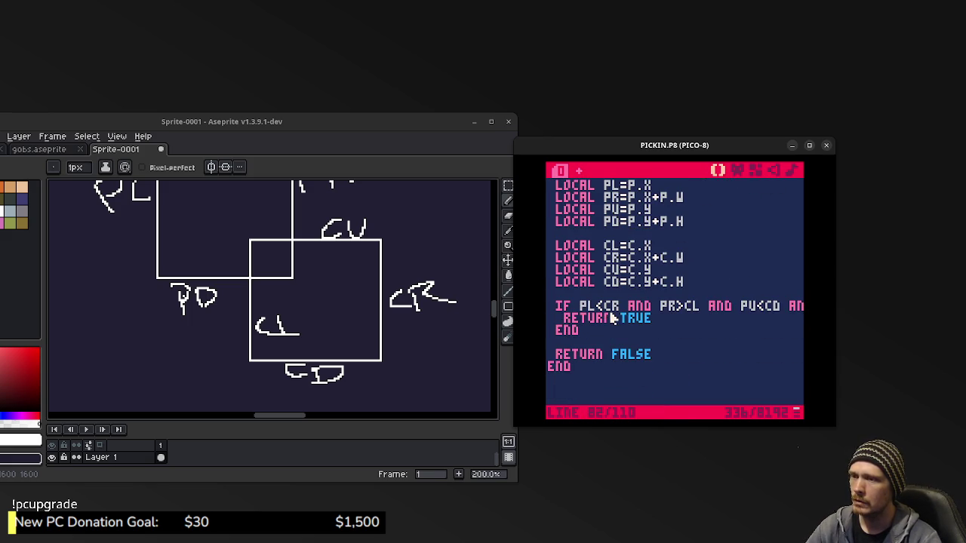
scroll(612, 318, "up", 3)
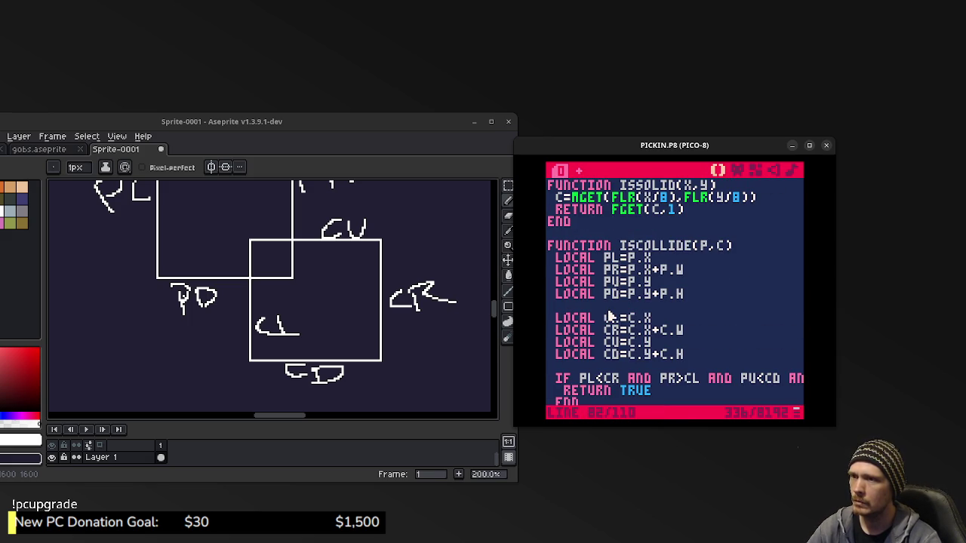
key("ctrl+r")
key("ctrl+r")
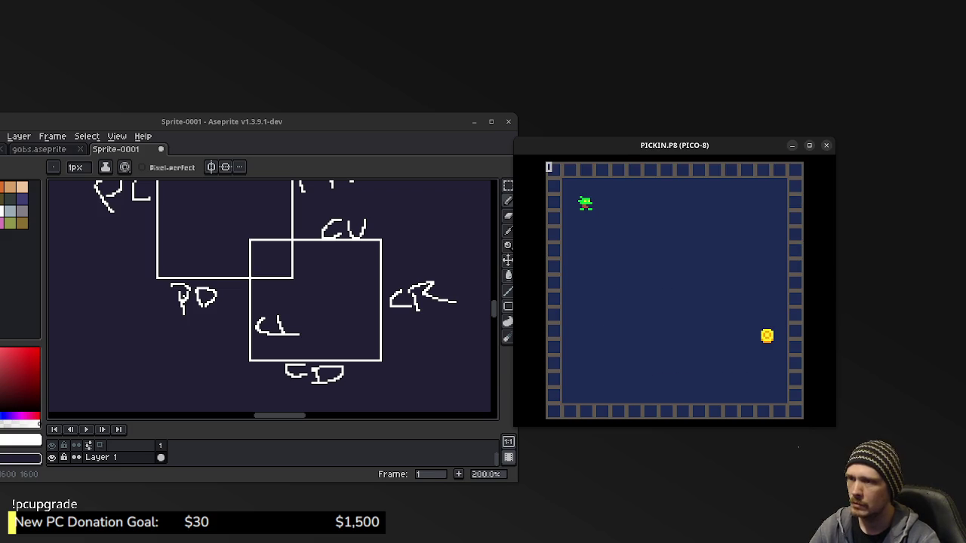
key("Down")
key("Right")
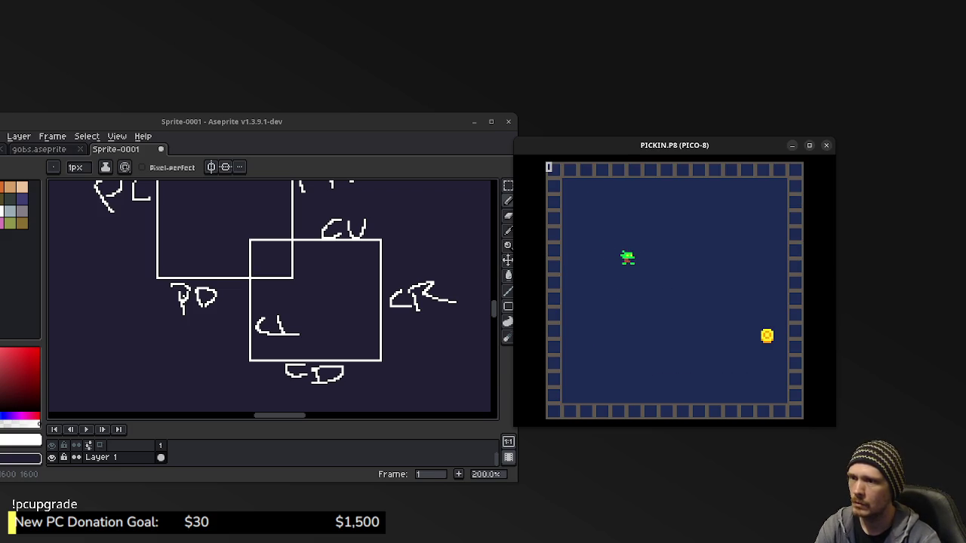
key("Down")
key("Right")
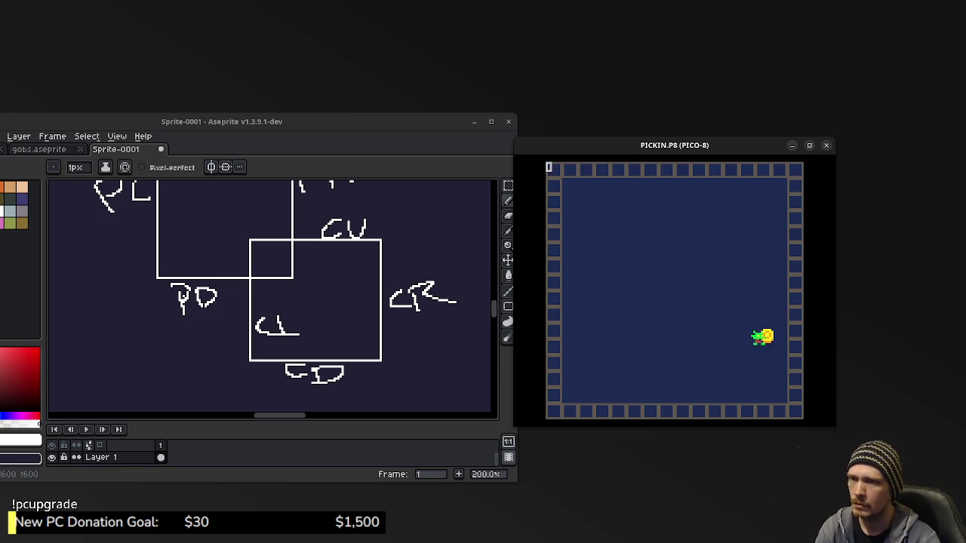
key("Left")
key("Escape")
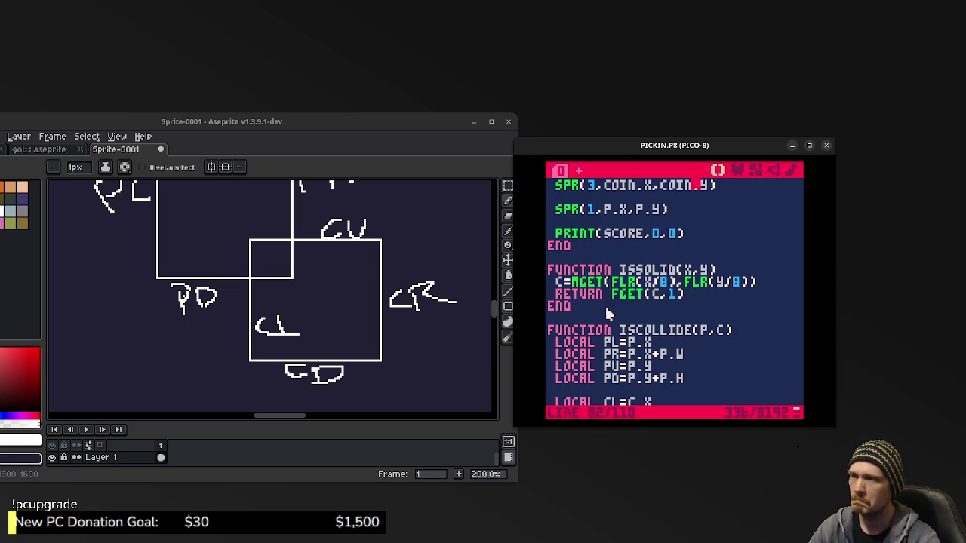
Add SCORE+=1 below the INCREASE SCORE comment and save PICKIN.P8.
scroll(647, 313, "up", 1)
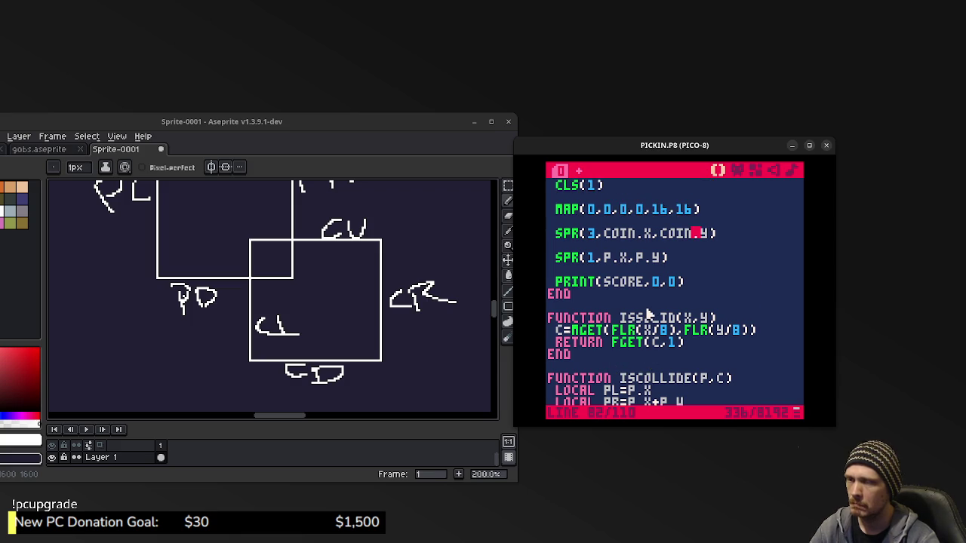
scroll(649, 317, "down", 7)
scroll(649, 321, "up", 7)
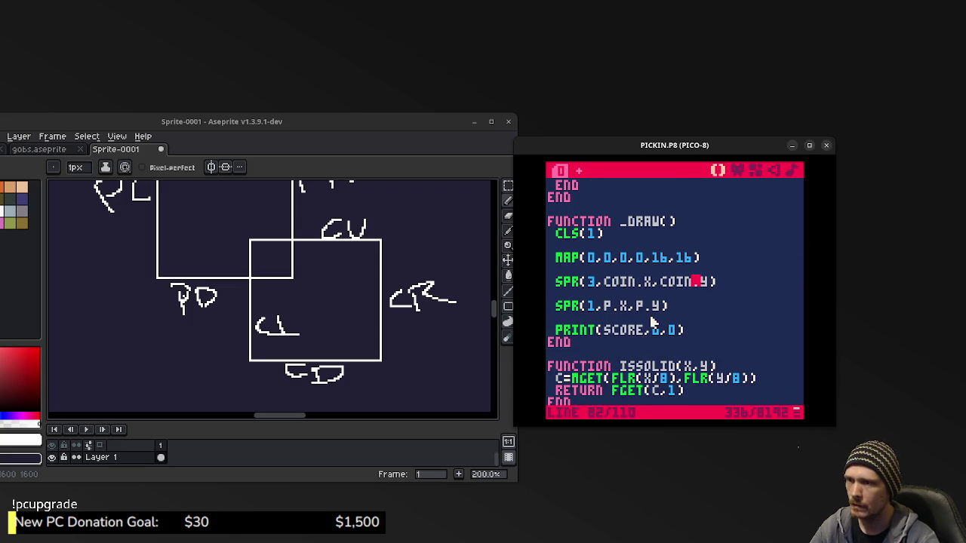
scroll(651, 317, "up", 3)
left_click(721, 306)
key("Return")
type("SCORE+=1")
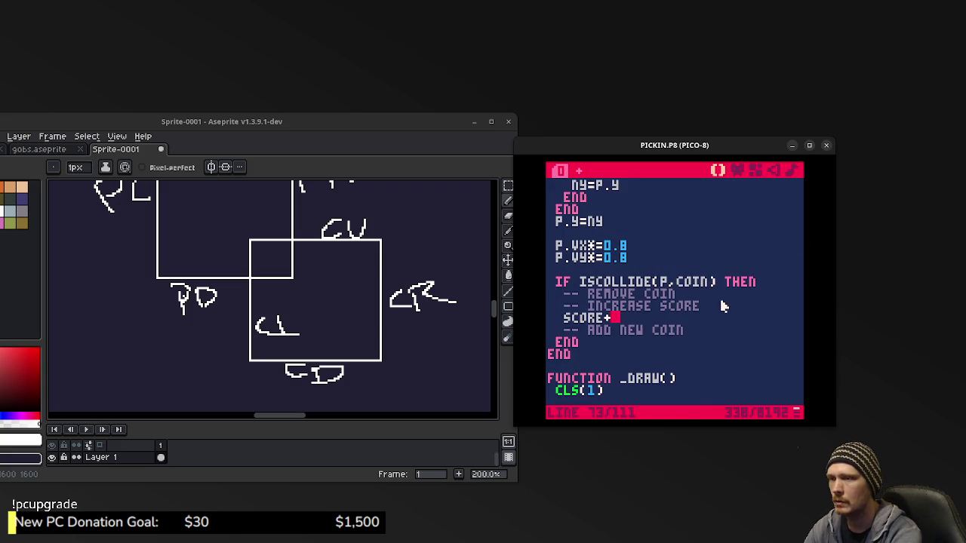
key("BackSpace")
key("BackSpace")
key("BackSpace")
type("+=1")
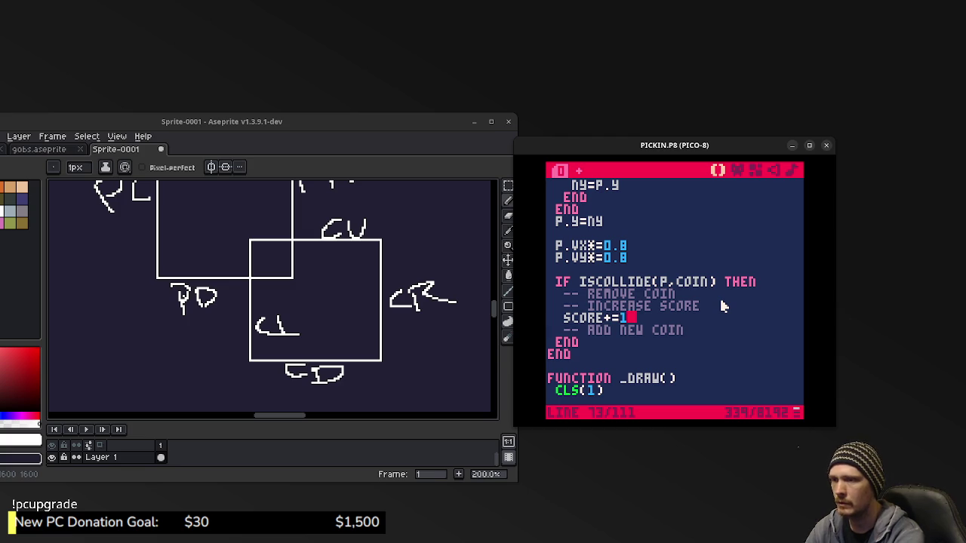
key("ctrl+s")
Run the game, touch the coin to raise the score to 11, then return to the code.
key("ctrl+r")
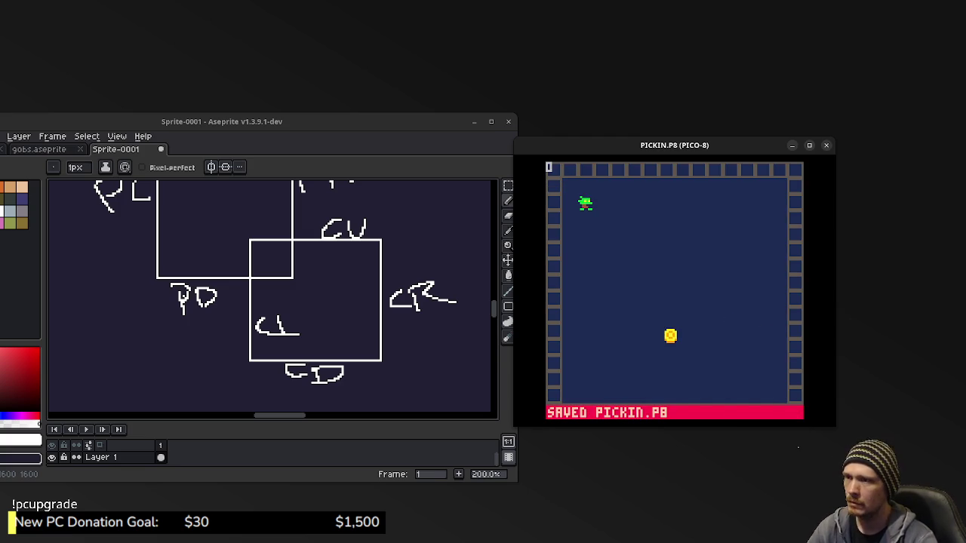
key("Right")
key("Down")
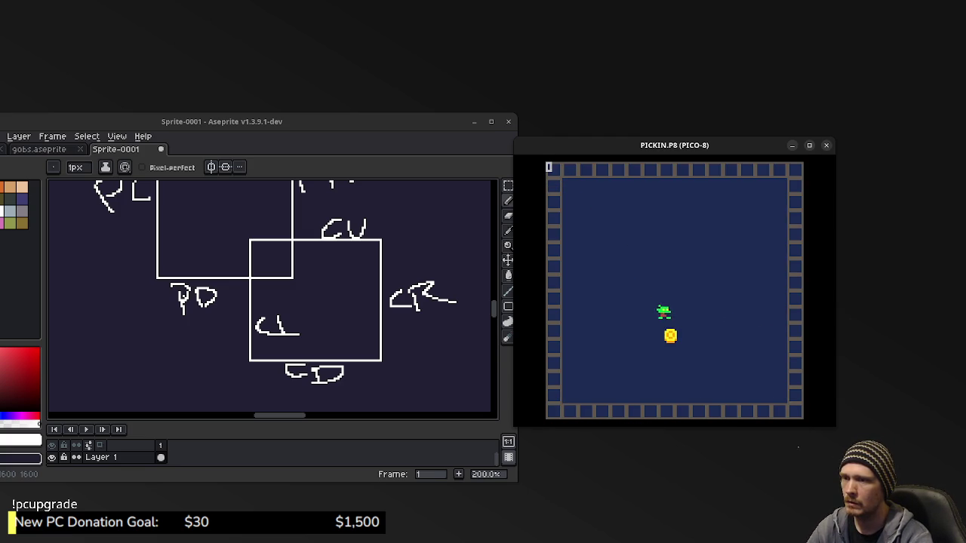
key("Up")
key("Escape")
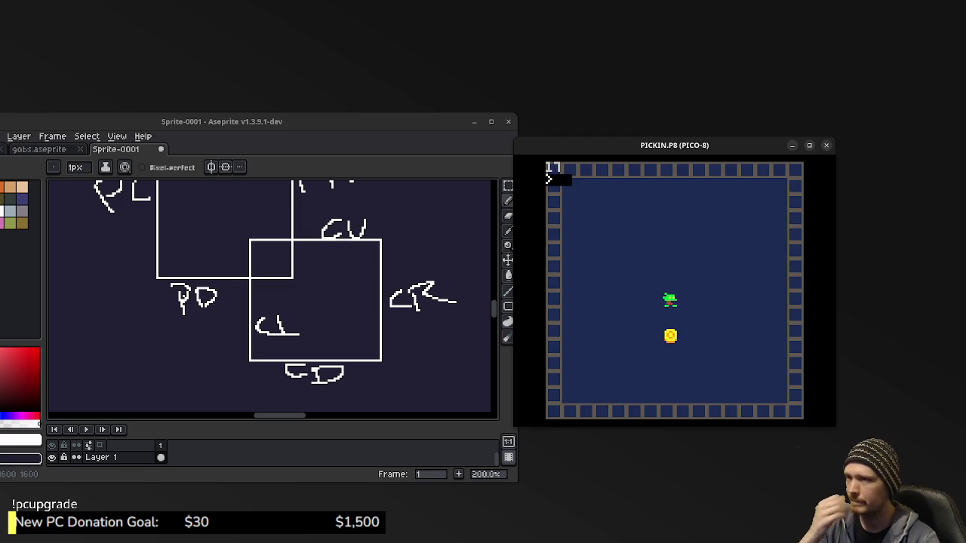
key("Escape")
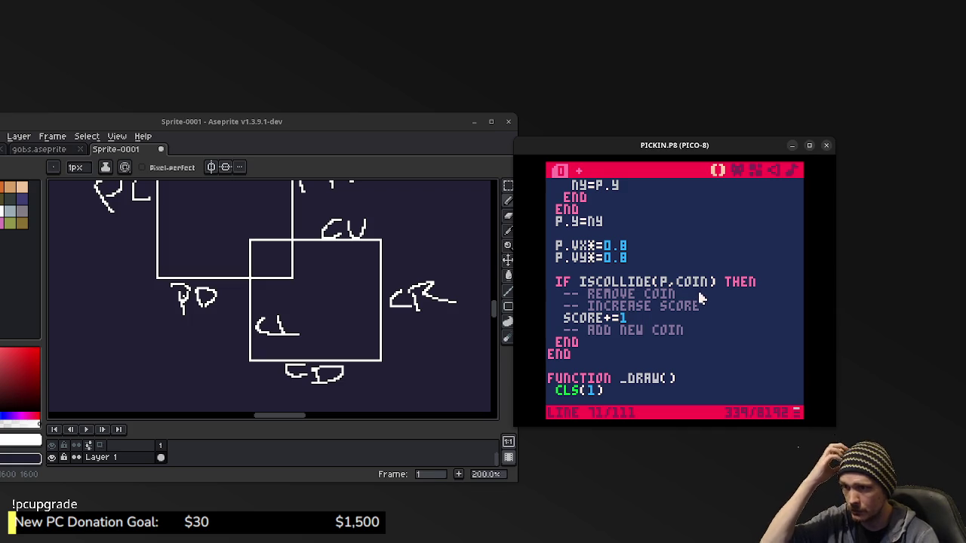
Delete the ADD NEW COIN comment, rename REMOVE COIN to MOVE COIN, and begin a COIN.X line.
left_click(704, 323)
key("shift+Down")
key("BackSpace")
left_click_drag(668, 295, 587, 295)
type("MOVE CO")
key("Return")
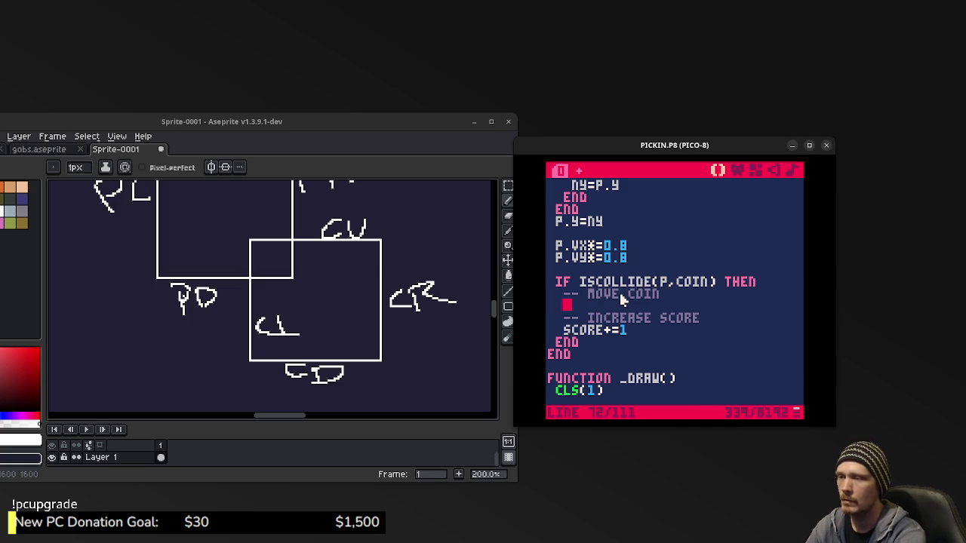
type("COIN.X =")
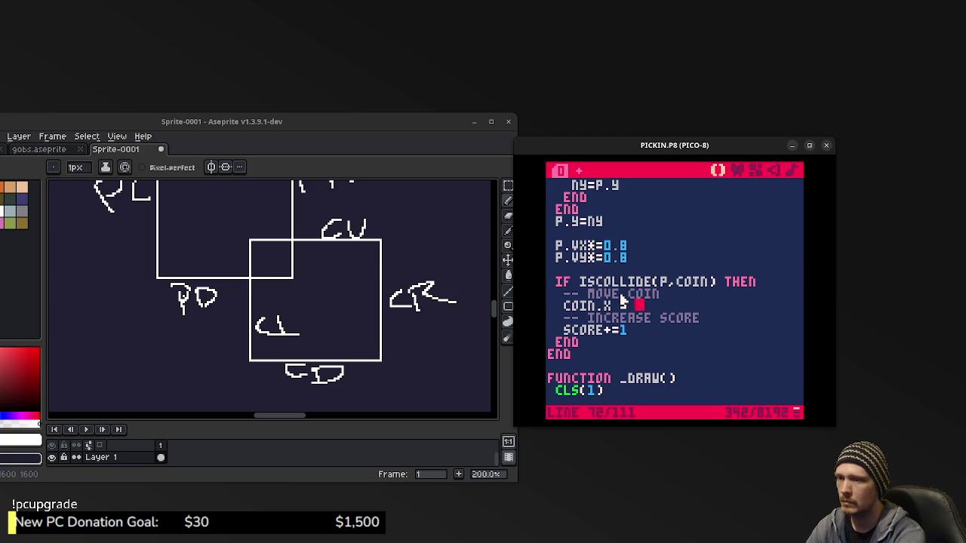
Set COIN.X = RND(128-24)+8, start a matching COIN.Y = RND line, and save.
scroll(642, 294, "up", 15)
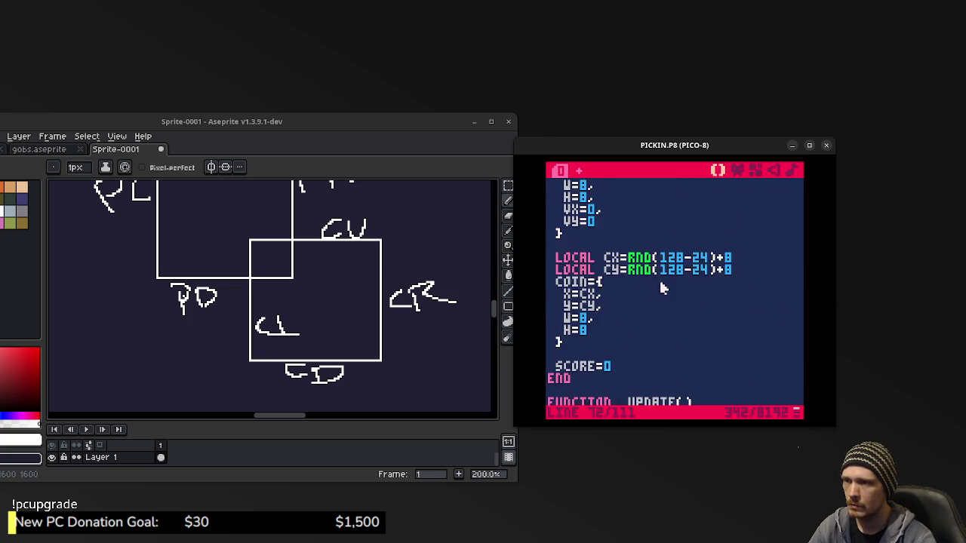
scroll(663, 289, "up", 3)
left_click_drag(733, 332, 633, 334)
key("ctrl+c")
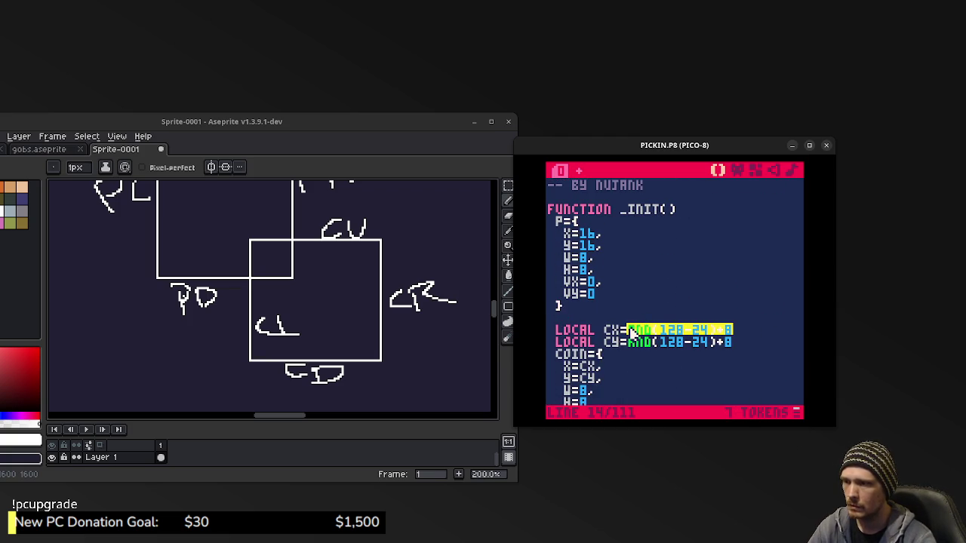
scroll(650, 328, "down", 15)
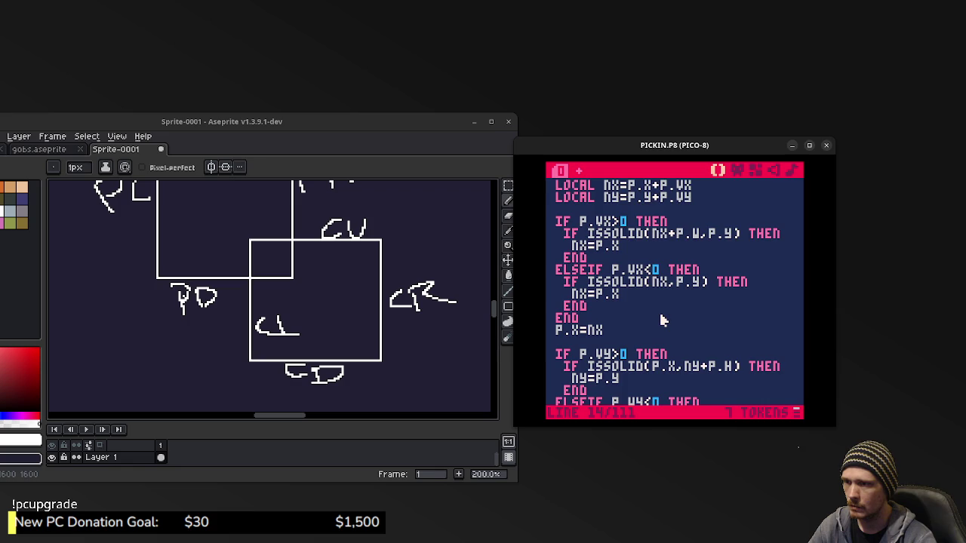
scroll(661, 323, "down", 5)
left_click(661, 258)
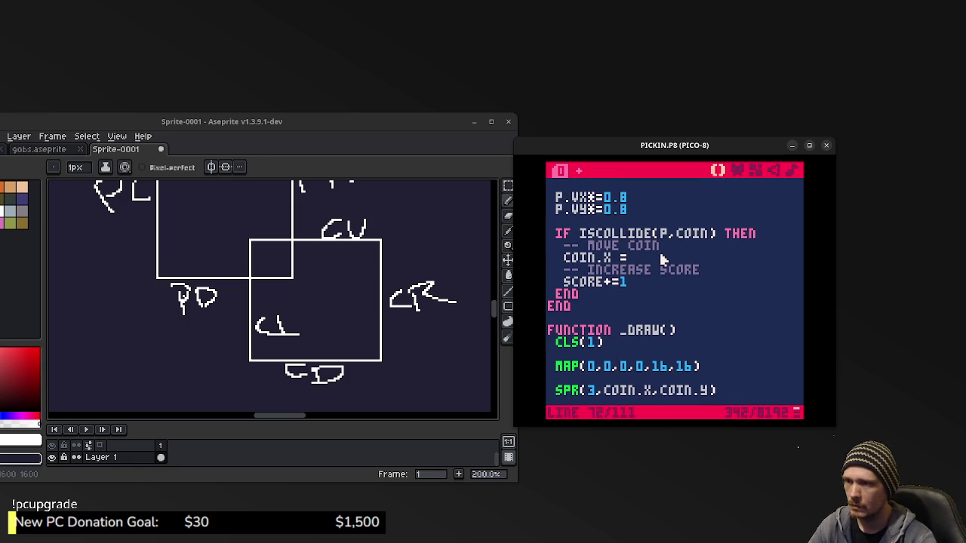
key("ctrl+v")
key("Return")
type("COI")
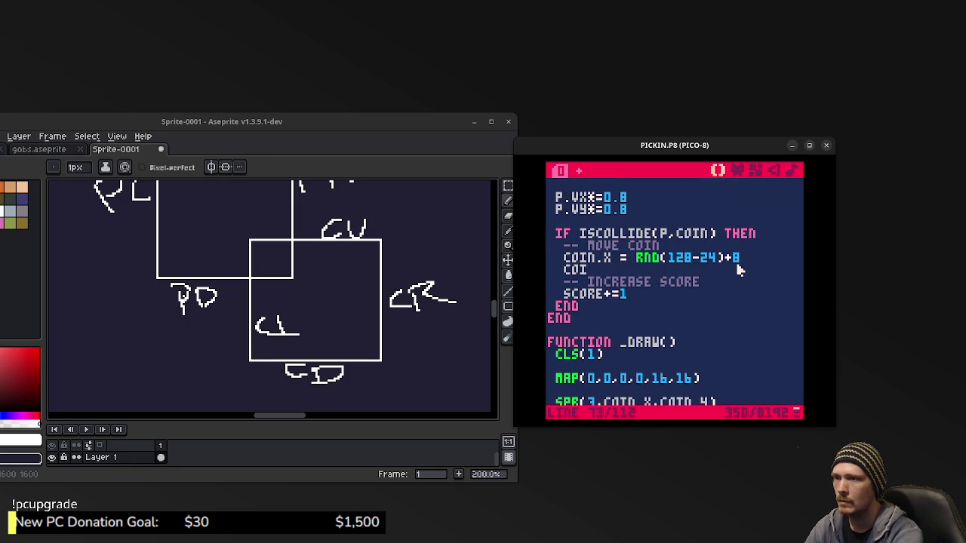
type("N.Y = RND(128-24)+8")
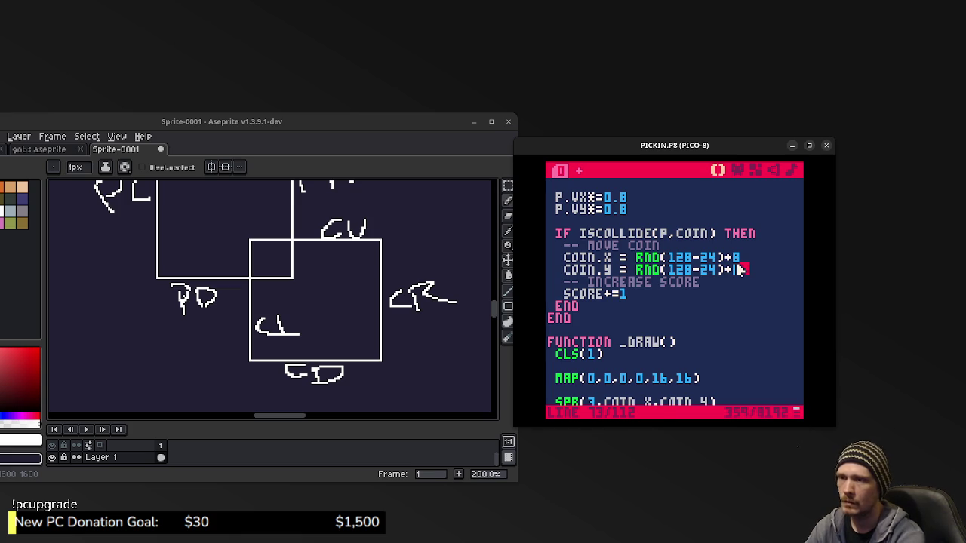
key("ctrl+s")
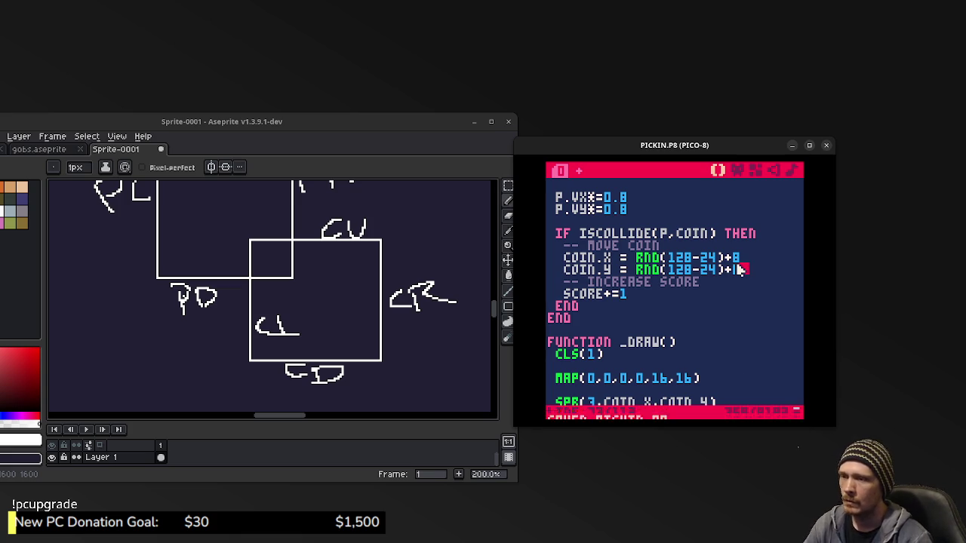
Run the game and collect the first few respawning coins.
key("ctrl+r")
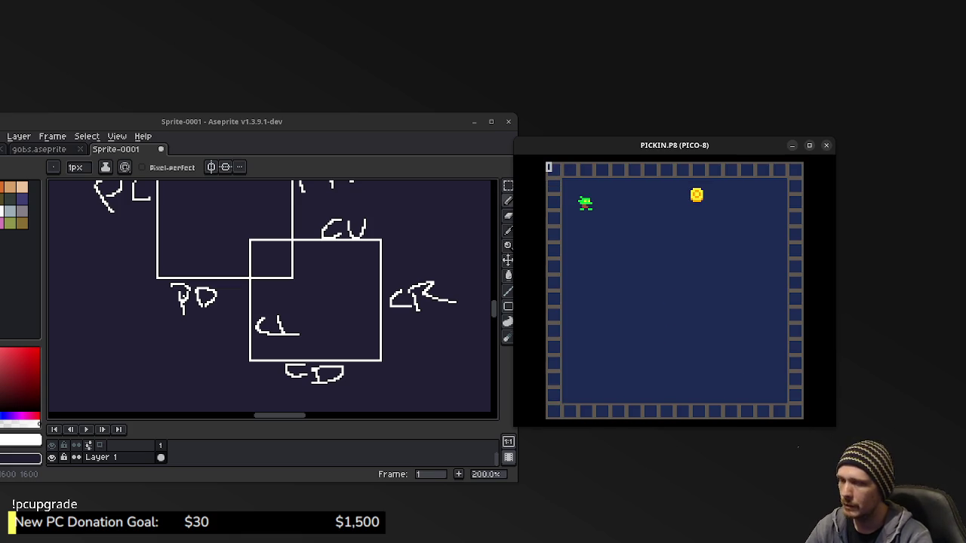
key("Right")
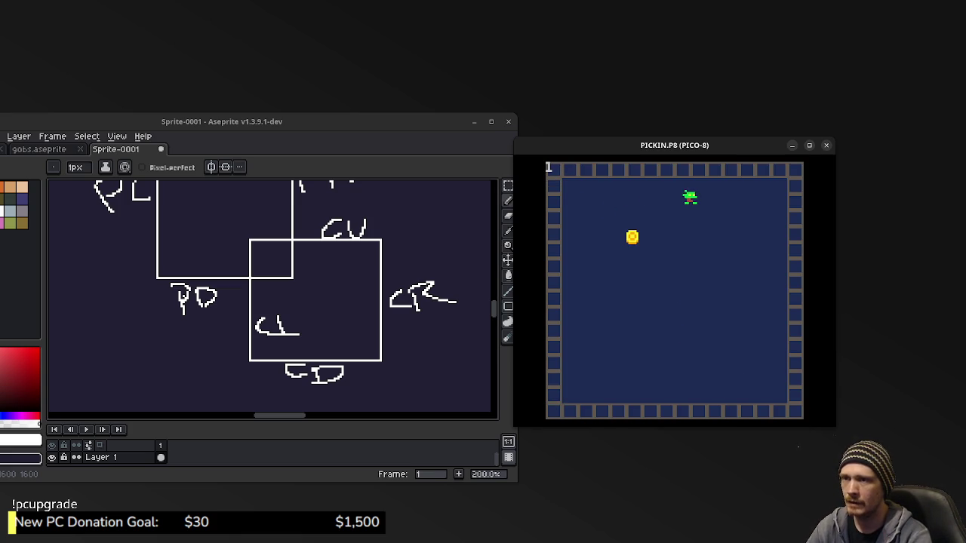
key("Down")
key("Left")
key("Left")
key("Down")
key("Right")
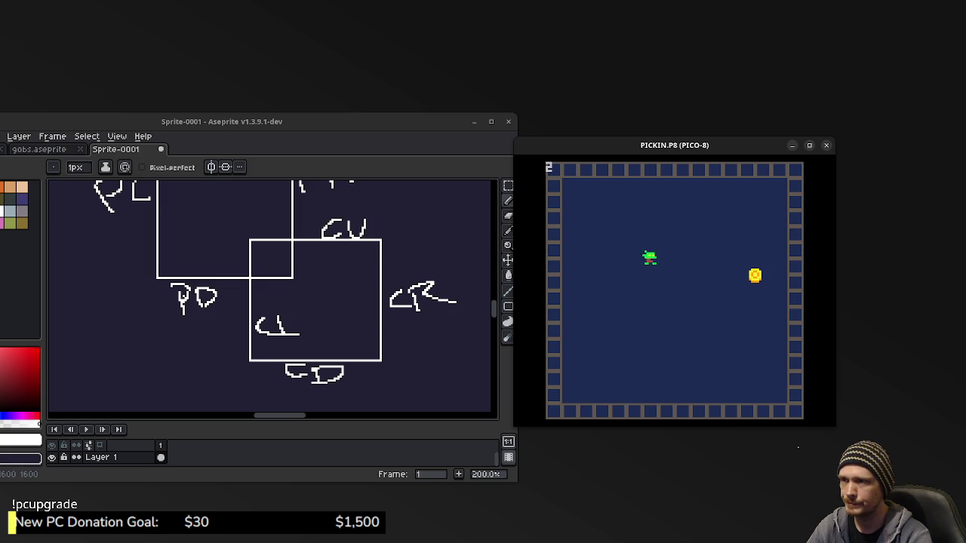
key("Down")
key("Right")
key("Down")
Keep chasing respawned coins up to a score of 8, then open coin sprite 003.
key("Left")
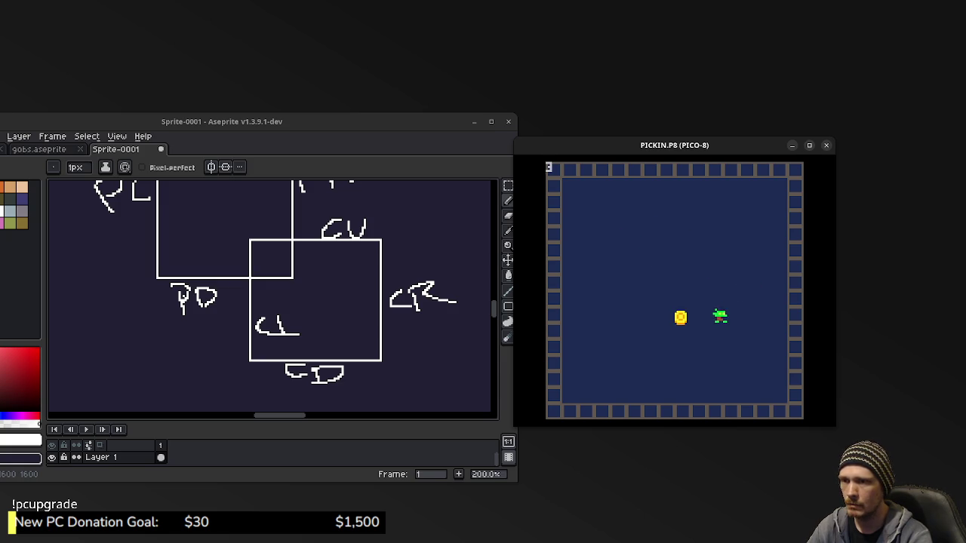
key("Up")
key("Left")
key("Down")
key("Right")
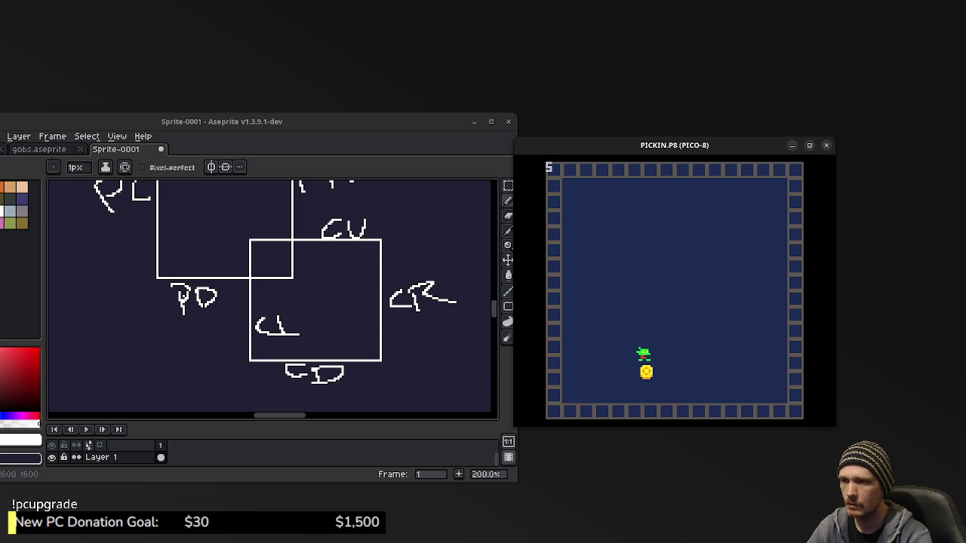
key("Up")
key("Right")
key("Up")
key("Left")
key("Down")
key("Left")
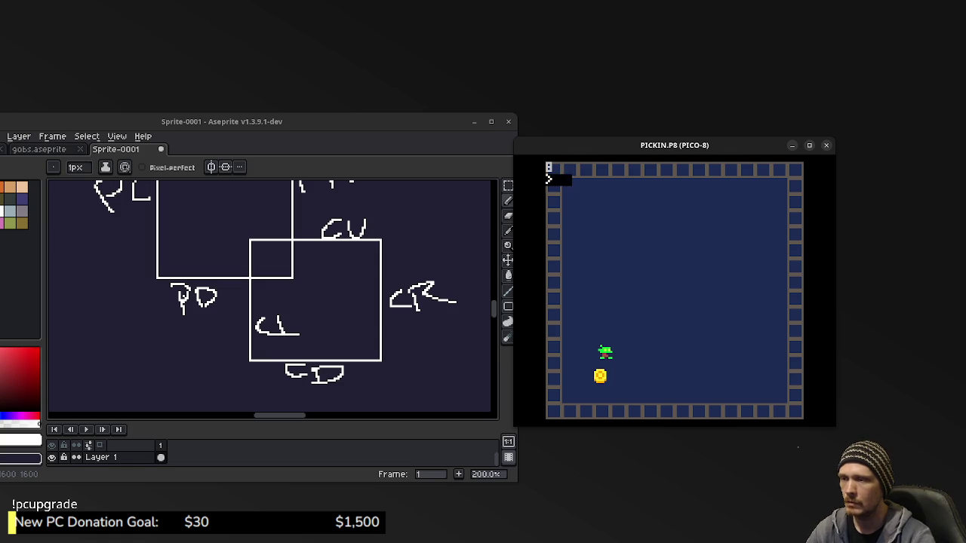
key("Escape")
left_click(738, 170)
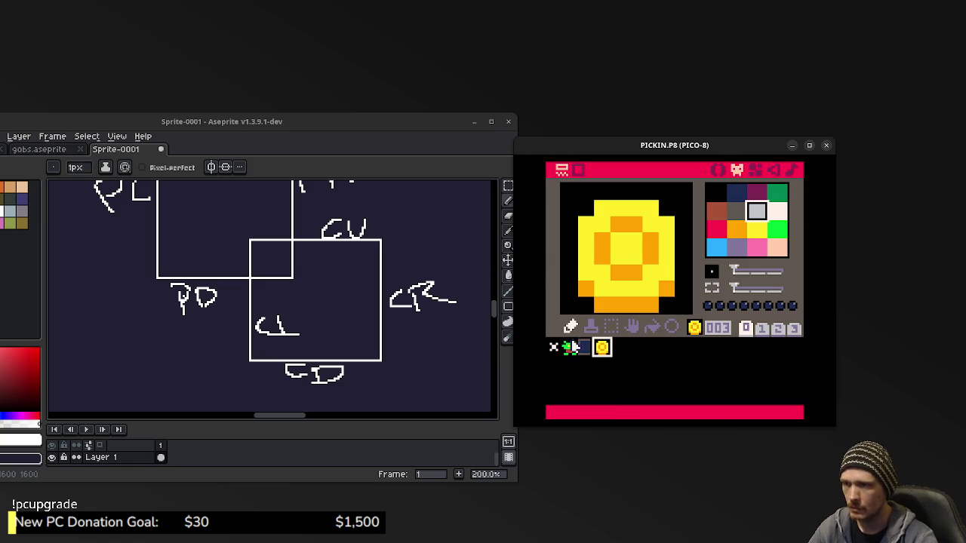
Select wall sprite 002 and test-fill it orange, dark blue and dark grey.
left_click(586, 347)
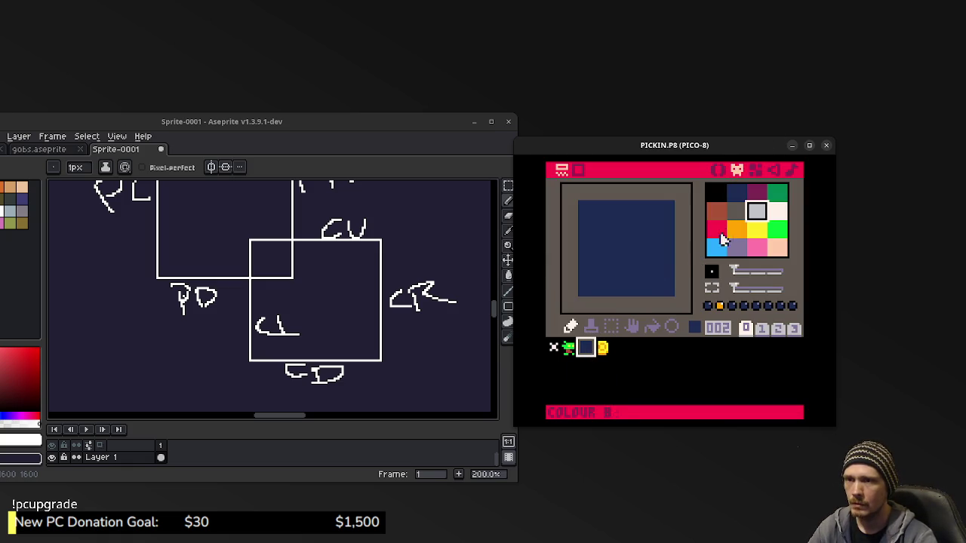
left_click(738, 230)
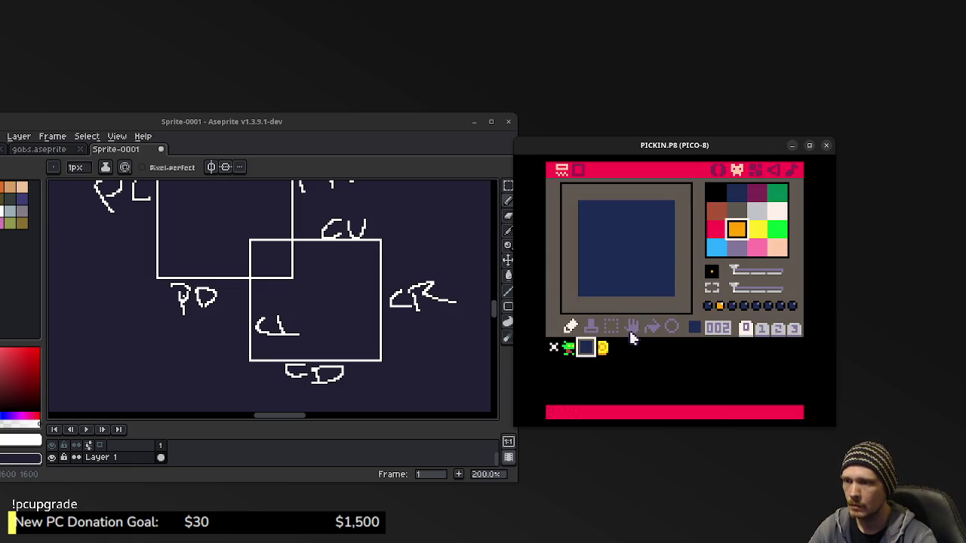
left_click(653, 328)
left_click(643, 281)
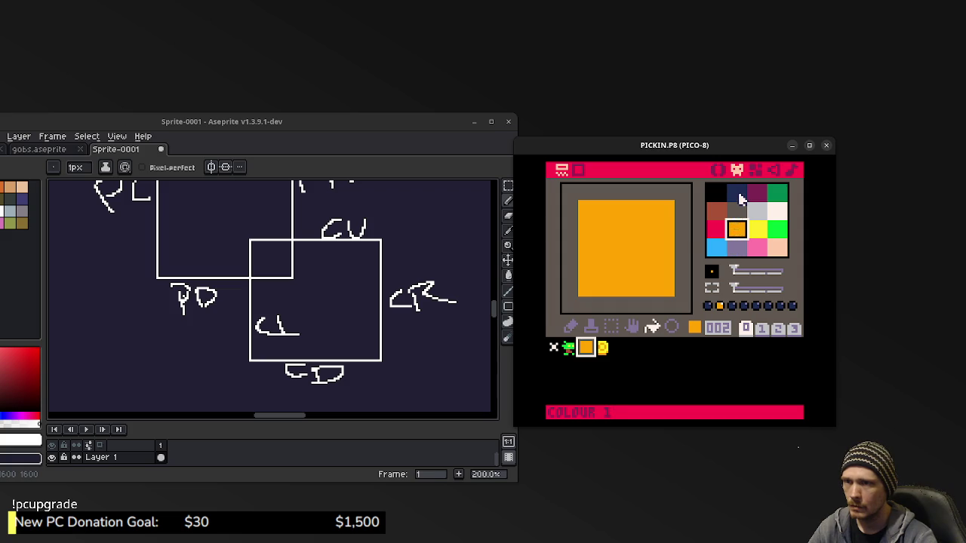
left_click(737, 195)
left_click(688, 225)
left_click(738, 215)
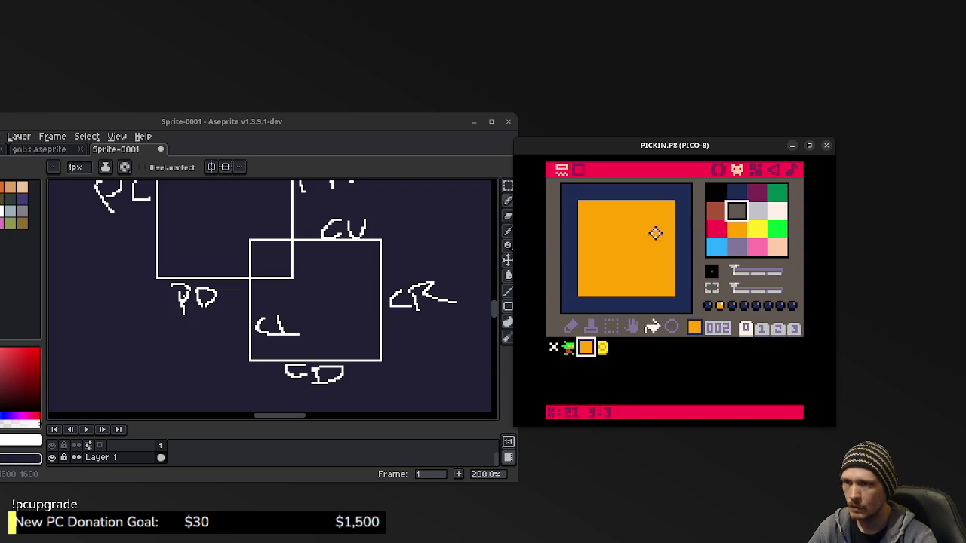
left_click(654, 231)
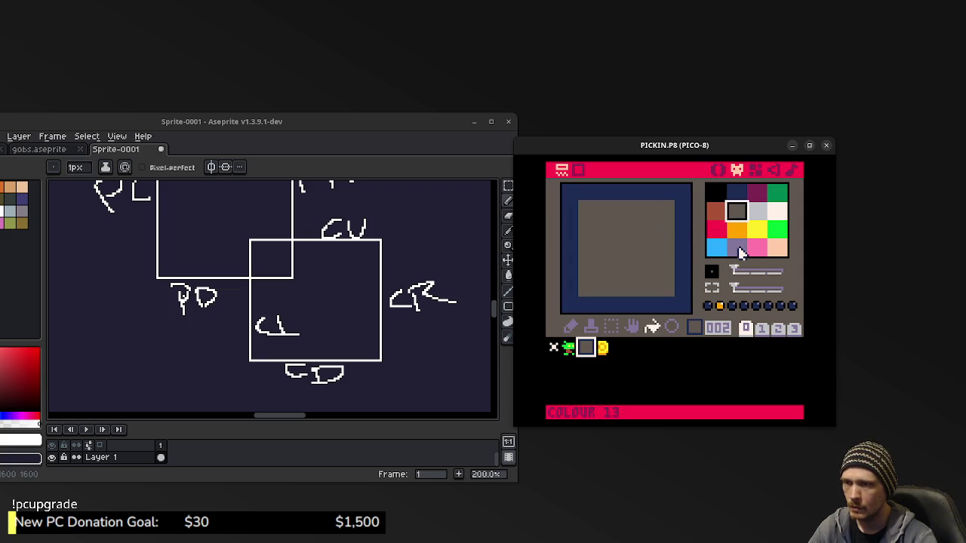
Try lavender, light grey, black and dark purple fills on the wall sprite.
left_click(738, 249)
left_click(645, 260)
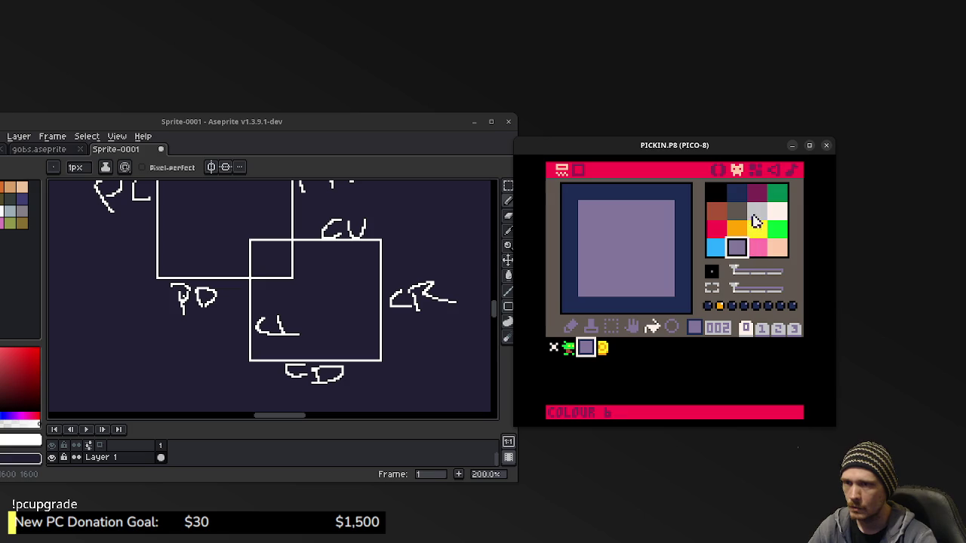
left_click(757, 213)
left_click(655, 241)
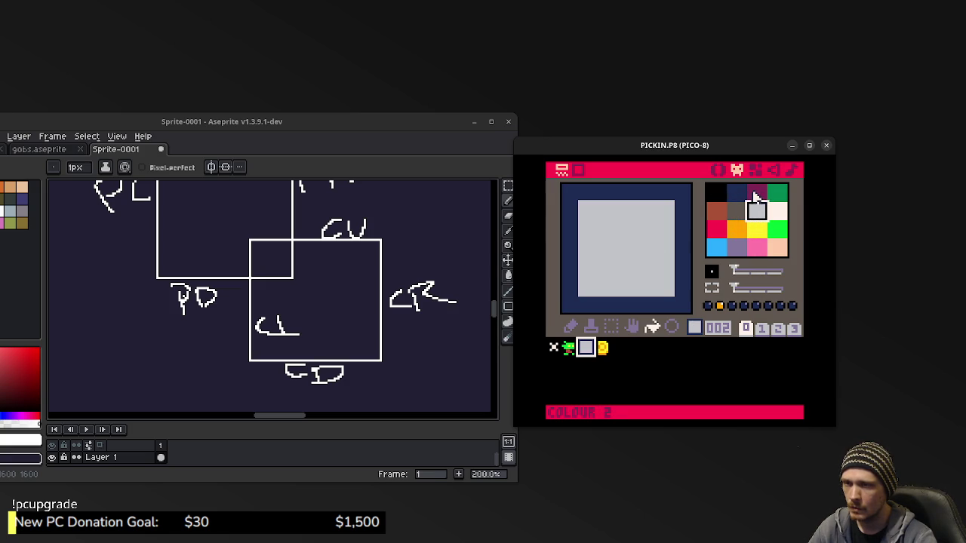
left_click(715, 194)
left_click(646, 228)
left_click(757, 194)
left_click(655, 225)
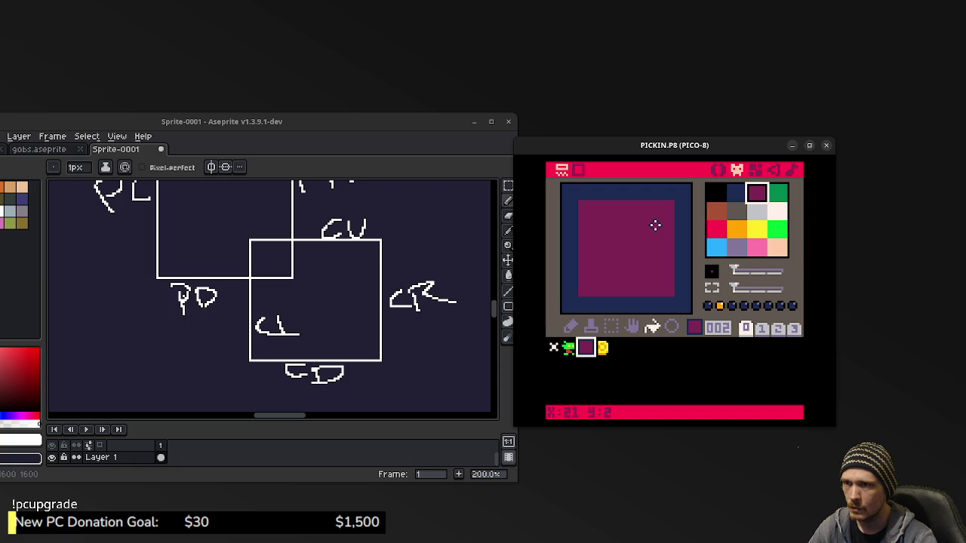
Fill the wall sprite brown, save PICKIN.P8 and run it to see brown border walls.
left_click(716, 210)
left_click(645, 242)
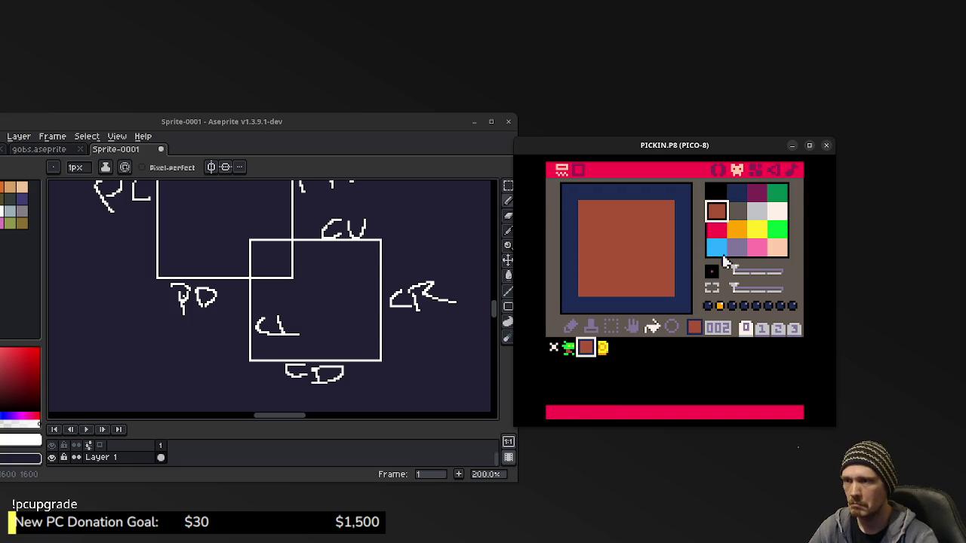
key("ctrl+s")
key("ctrl+r")
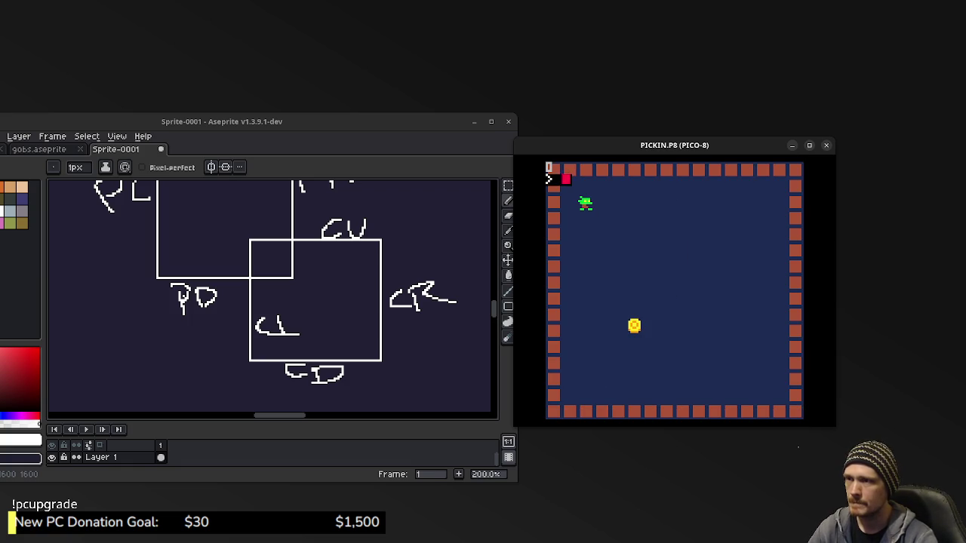
Paint dark blue columns down the left and right sides of wall sprite 002.
key("Escape")
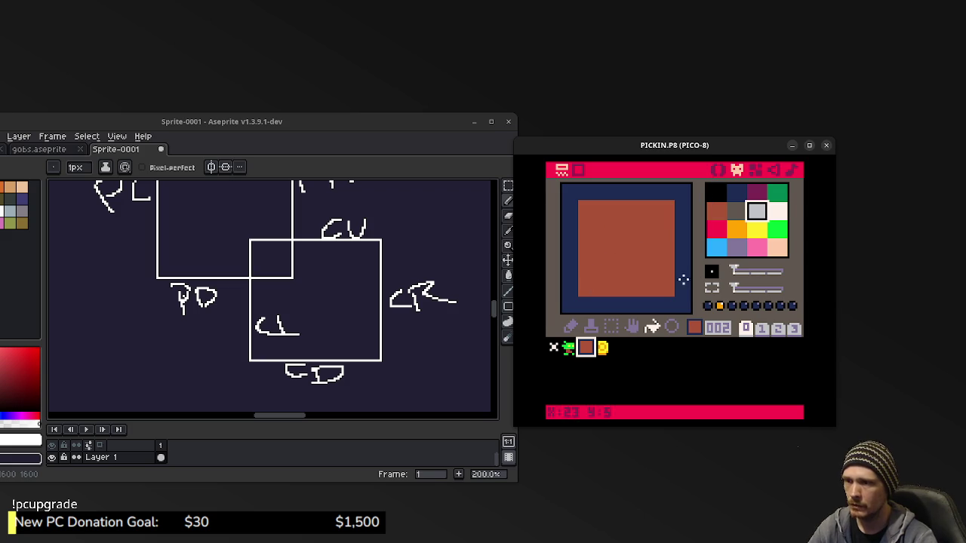
left_click(571, 326)
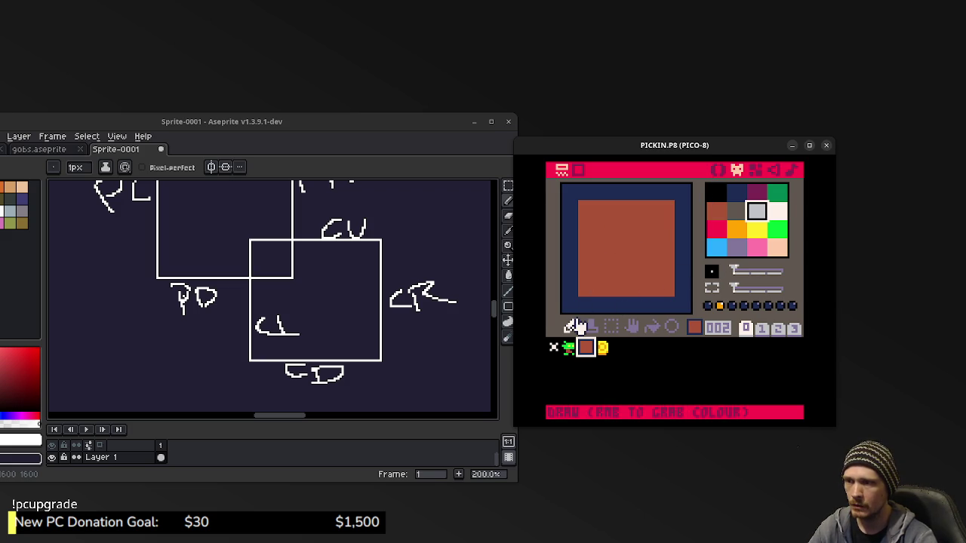
left_click(736, 198)
left_click_drag(580, 294, 591, 205)
left_click_drag(665, 208, 665, 291)
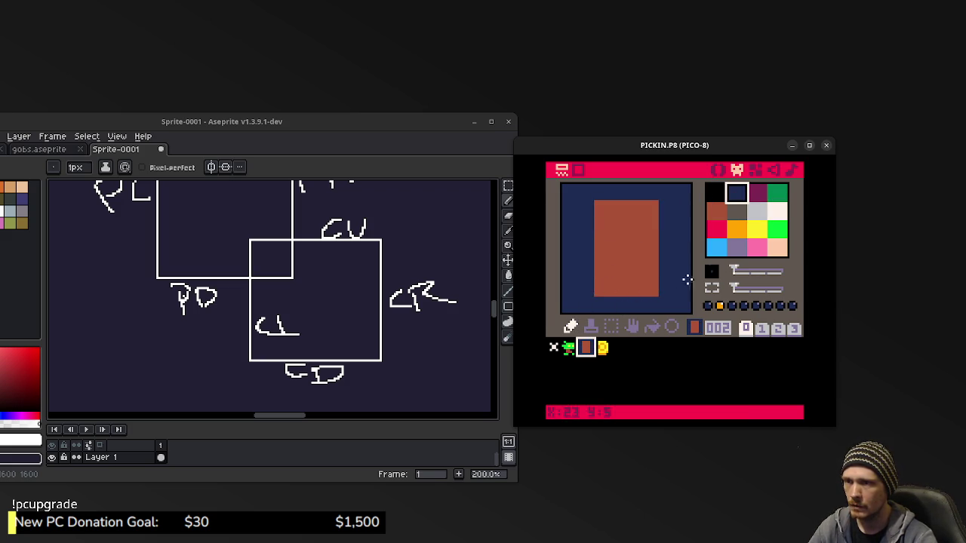
Paint the lower block purple and try brown columns, undoing the last brown strokes.
left_click(758, 197)
mouse_move(609, 240)
left_mouse_down()
mouse_move(647, 237)
mouse_move(642, 283)
mouse_move(619, 252)
mouse_move(611, 285)
mouse_move(604, 254)
mouse_move(607, 279)
left_mouse_up()
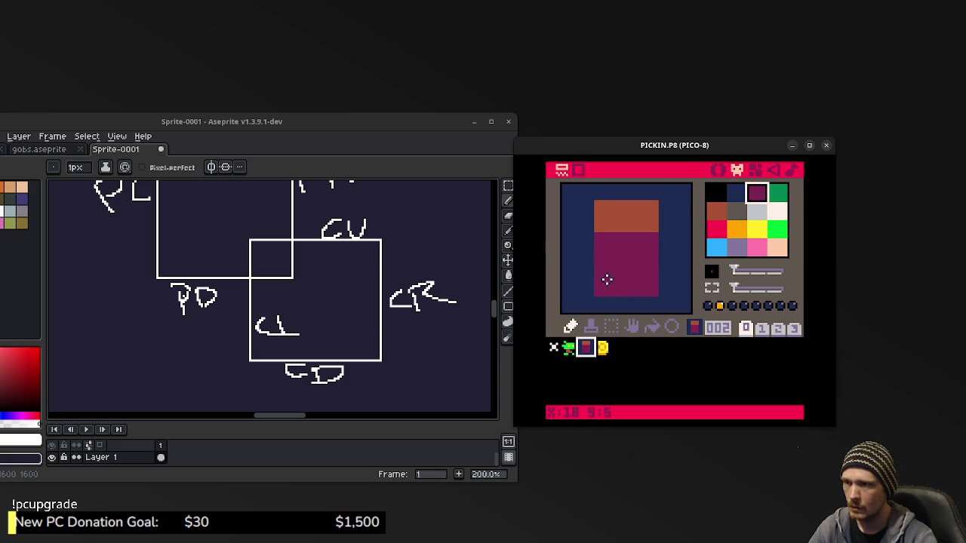
right_click(647, 227)
mouse_move(649, 240)
left_mouse_down()
mouse_move(647, 280)
mouse_move(661, 292)
left_mouse_up()
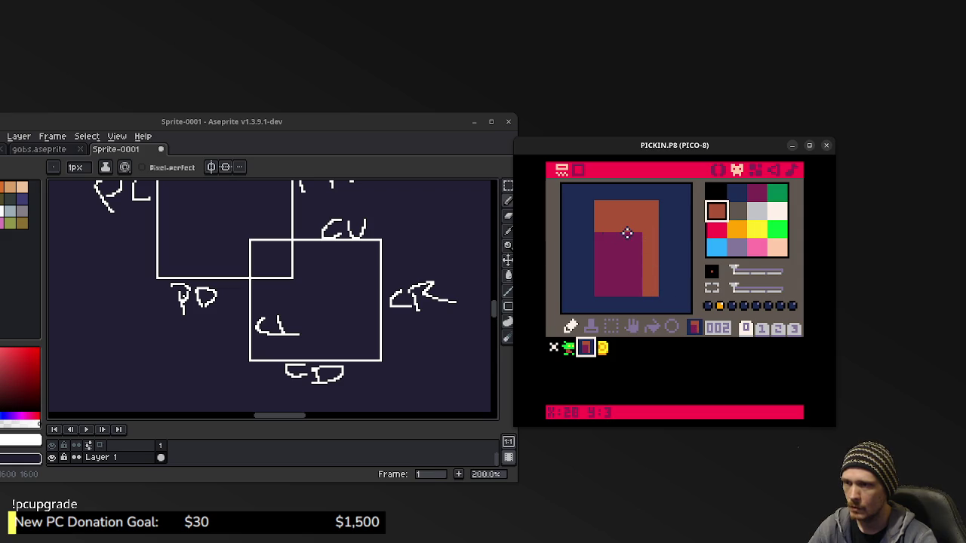
left_click_drag(637, 236, 632, 284)
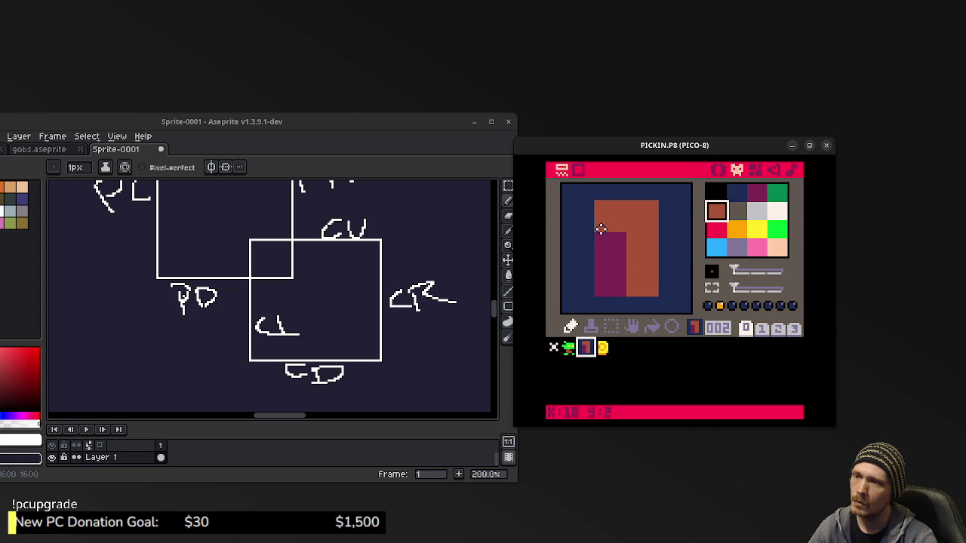
key("ctrl+z")
key("ctrl+z")
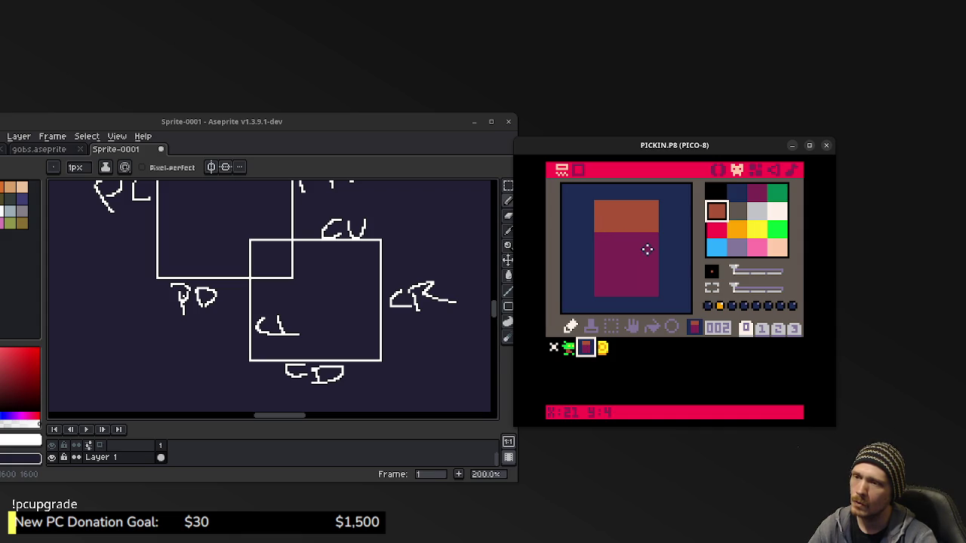
Paint brown stair steps over the purple, then save and run to preview the walls.
mouse_move(652, 254)
left_mouse_down()
mouse_move(645, 280)
mouse_move(611, 294)
left_mouse_up()
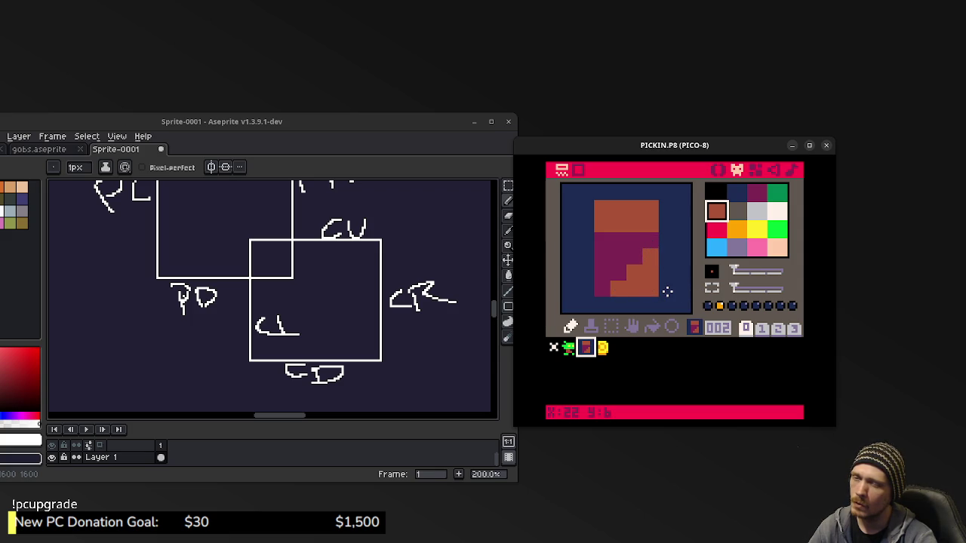
scroll(662, 275, "down", 3)
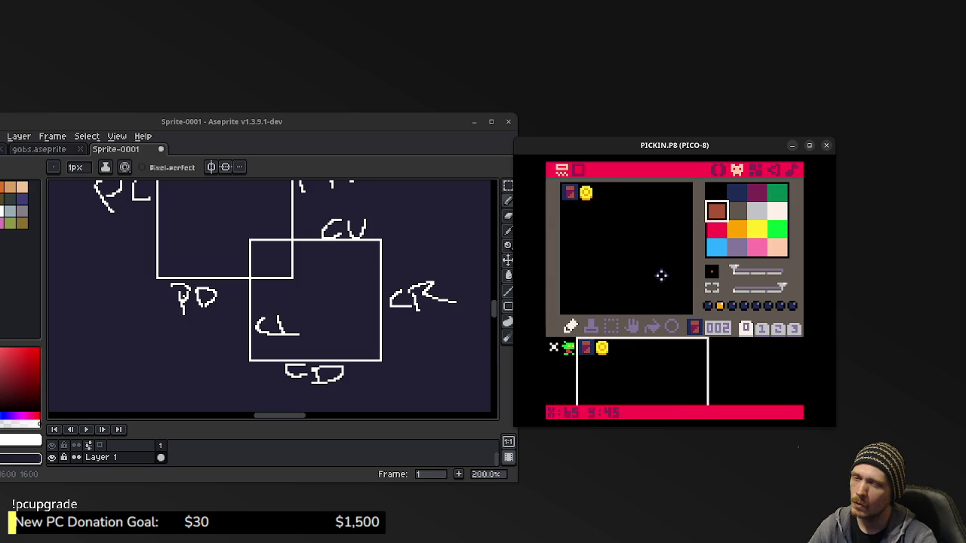
scroll(661, 276, "up", 3)
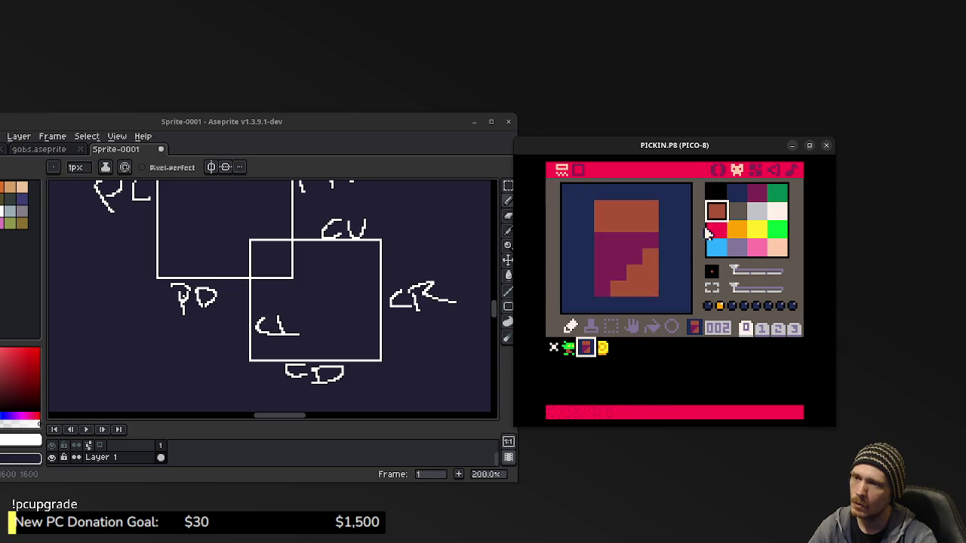
key("ctrl+s")
key("ctrl+r")
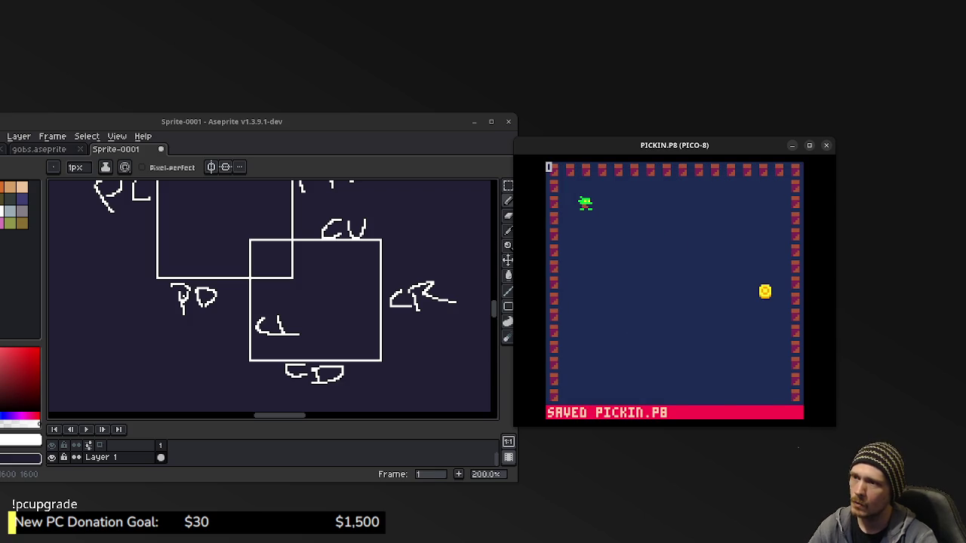
Paint the wall sprite's post dark purple and give it a brown top bar with trimmed corners.
key("Escape")
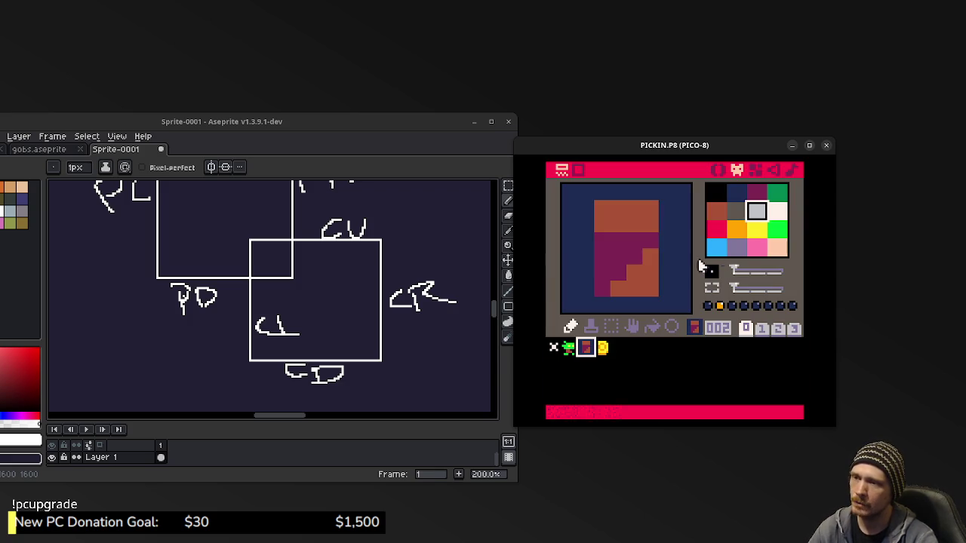
right_click(620, 257)
mouse_move(620, 257)
left_mouse_down()
mouse_move(646, 281)
mouse_move(625, 281)
left_mouse_up()
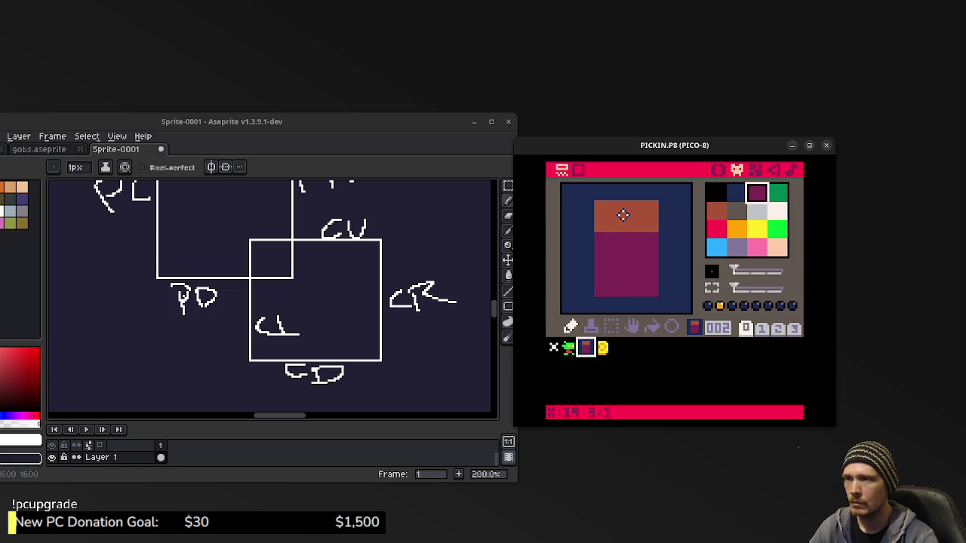
right_click(623, 215)
left_click_drag(583, 221, 663, 221)
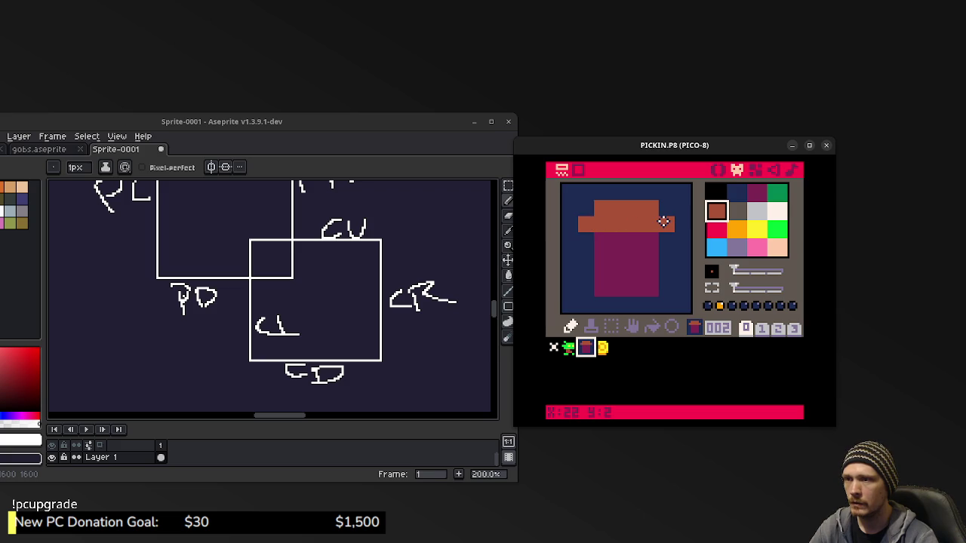
key("ctrl+z")
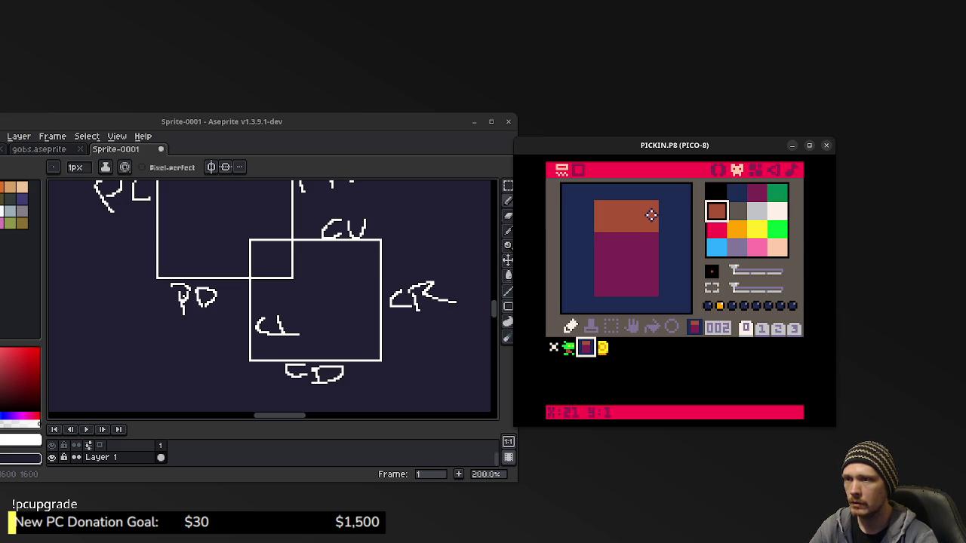
right_click(669, 209)
left_click(650, 208)
left_click(602, 208)
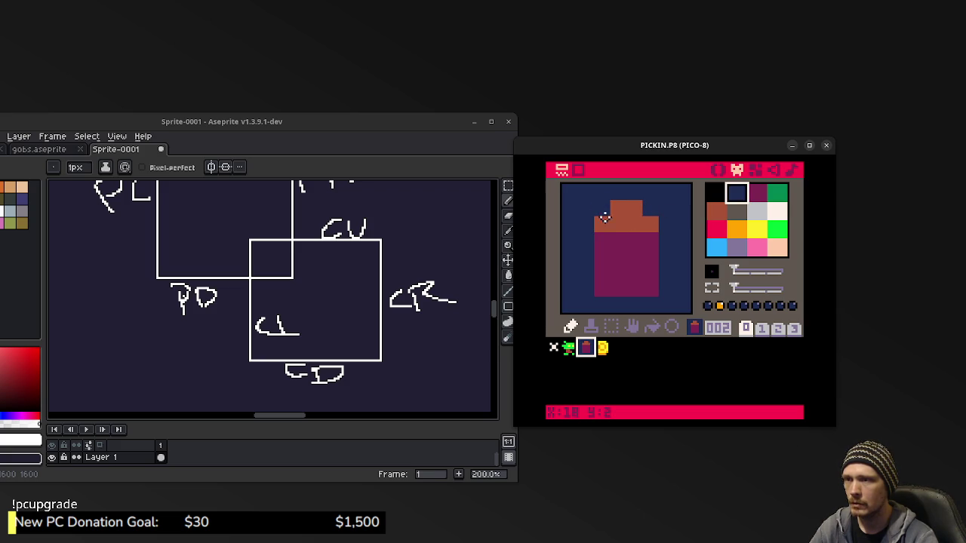
Add a brown block under the top bar and extend the maroon base, then save and run.
right_click(622, 216)
left_click_drag(619, 233, 635, 241)
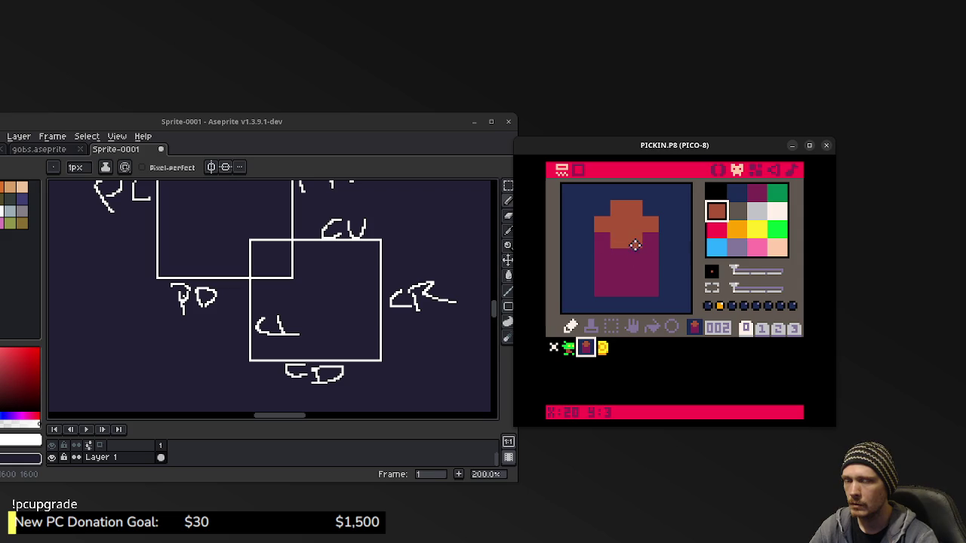
left_click_drag(619, 252, 635, 251)
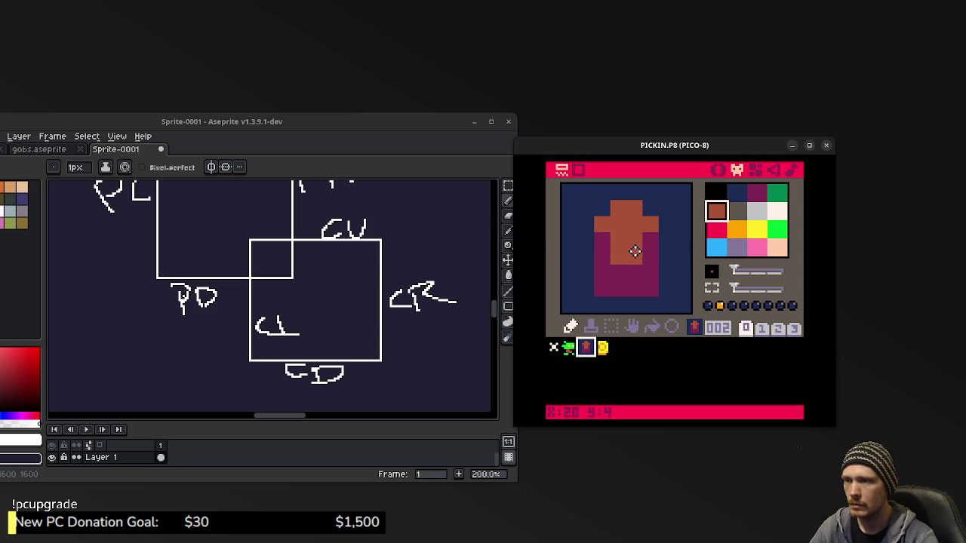
key("ctrl+z")
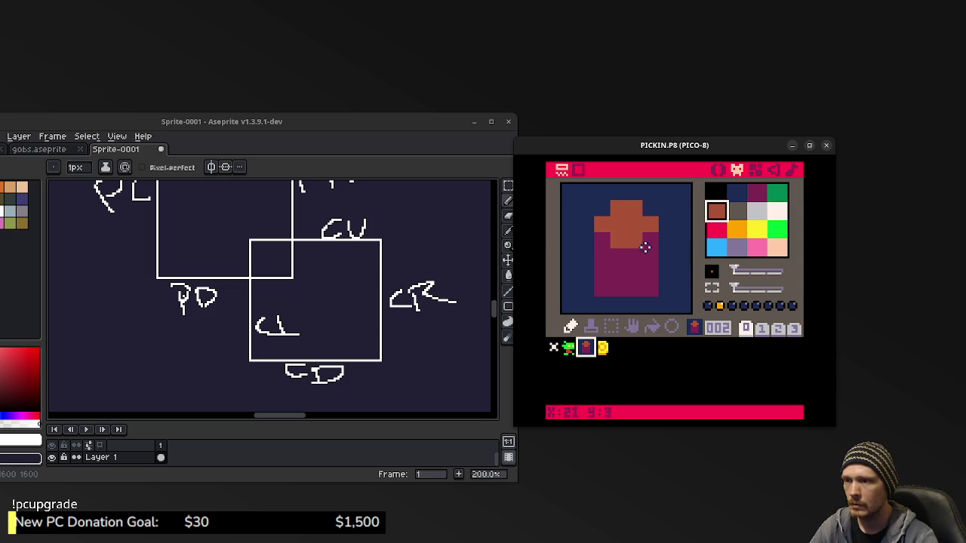
right_click(620, 277)
left_click_drag(619, 299, 636, 300)
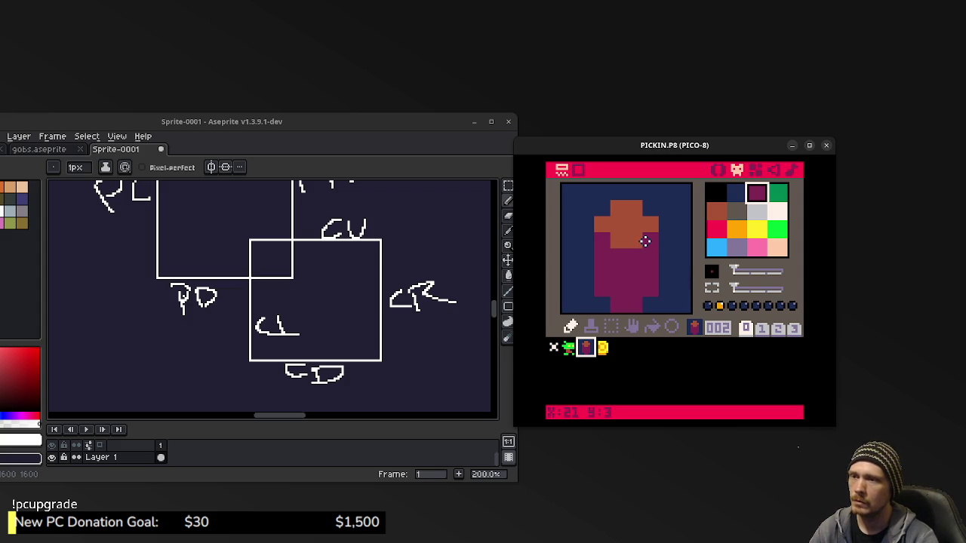
key("ctrl+s")
key("ctrl+r")
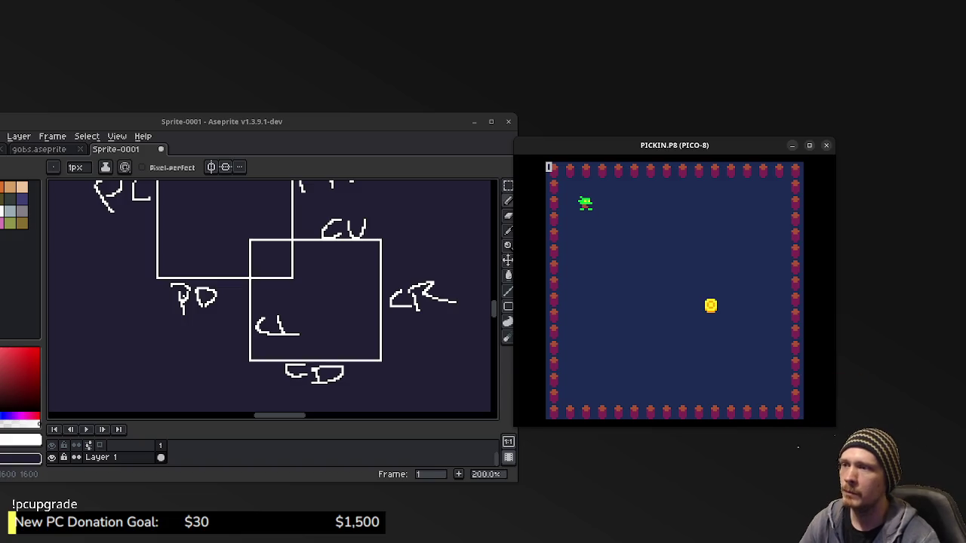
Stop the game, return to the console and enter HELP PRINT.
key("Escape")
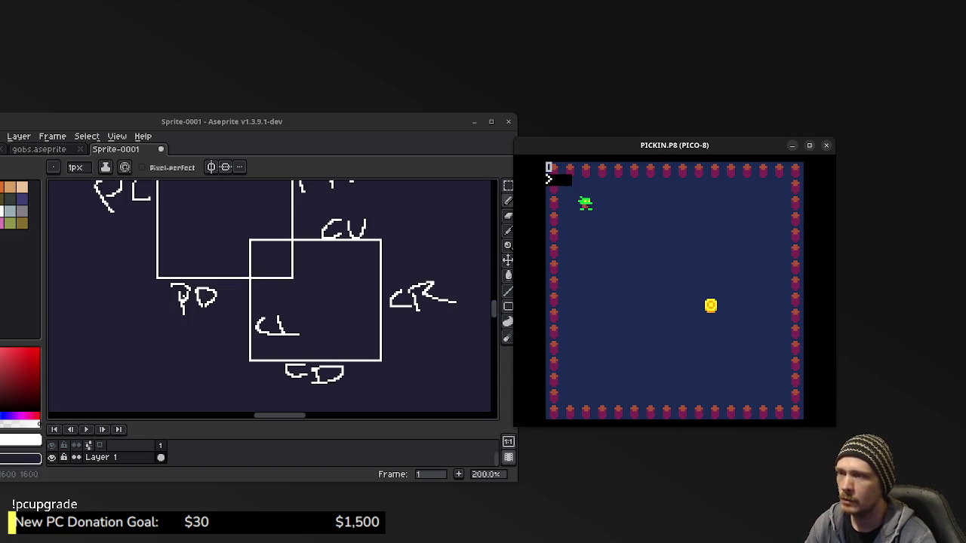
key("Escape")
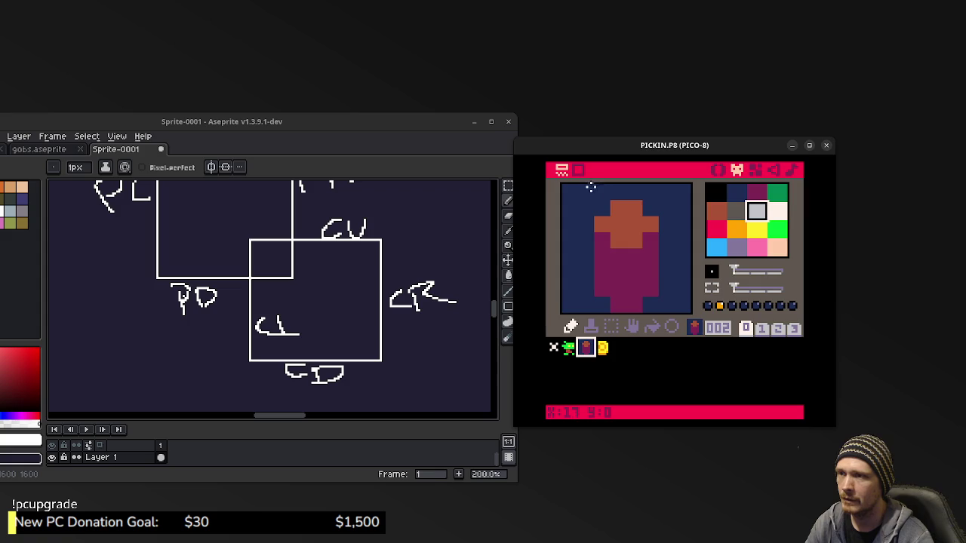
key("Escape")
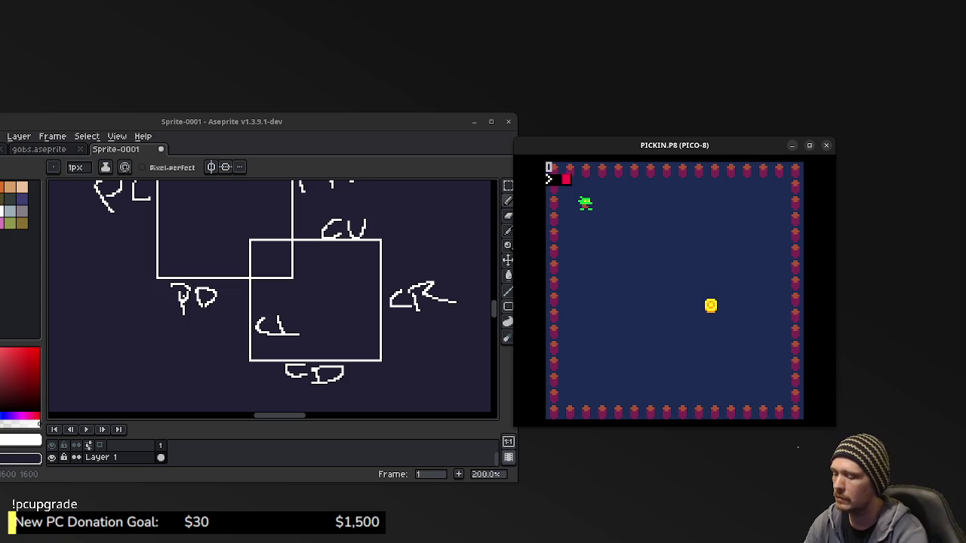
type("help")
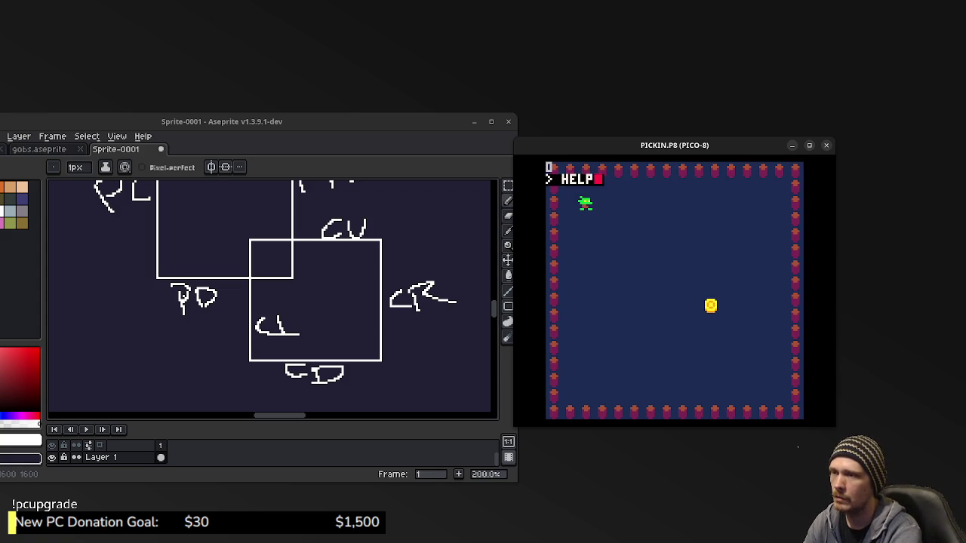
type("print")
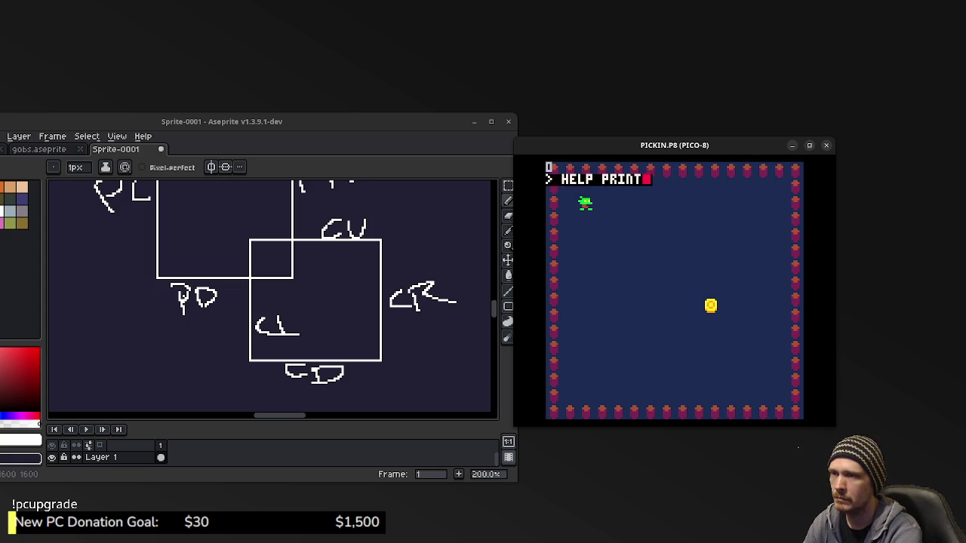
key("Return")
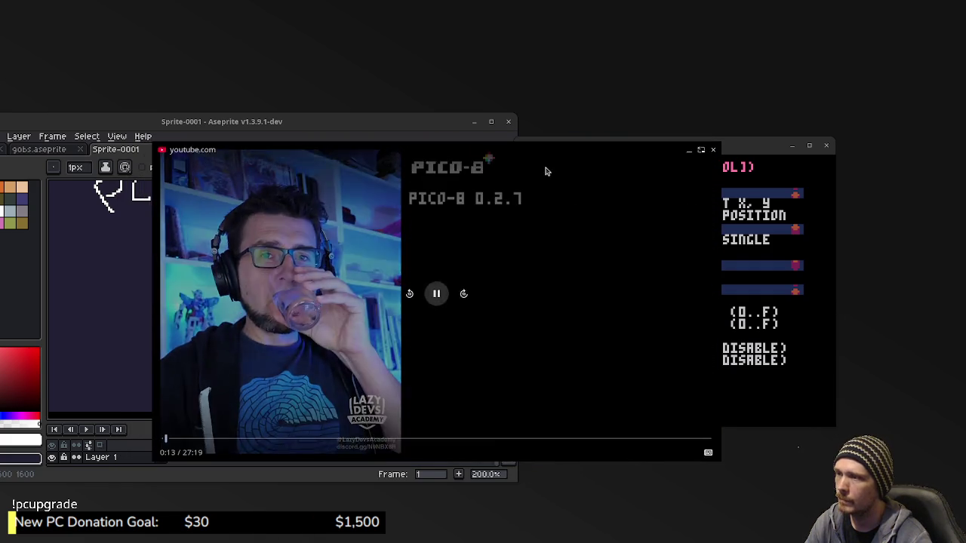
Scrub the tutorial forward through 1:31 and 4:28 to about 7:39.
left_click(192, 439)
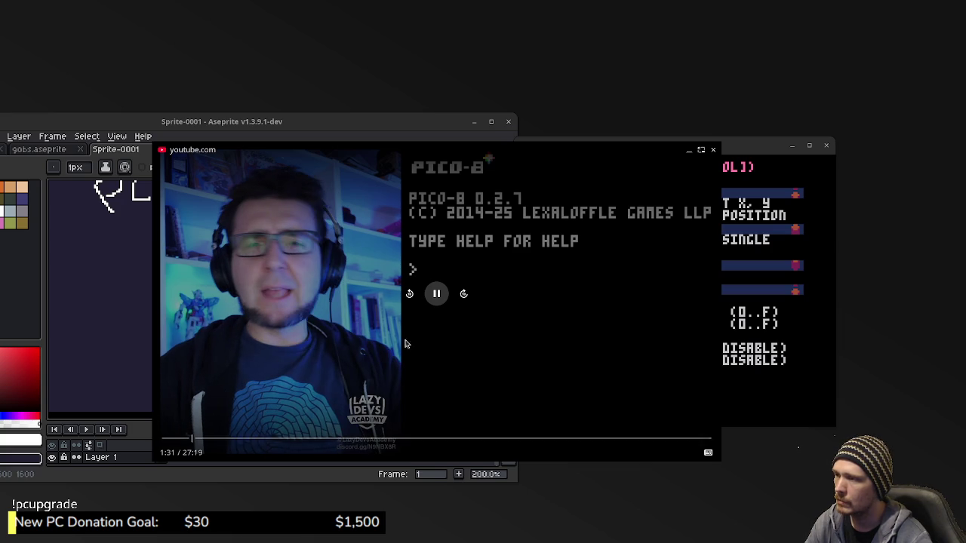
left_click(435, 294)
left_click(433, 293)
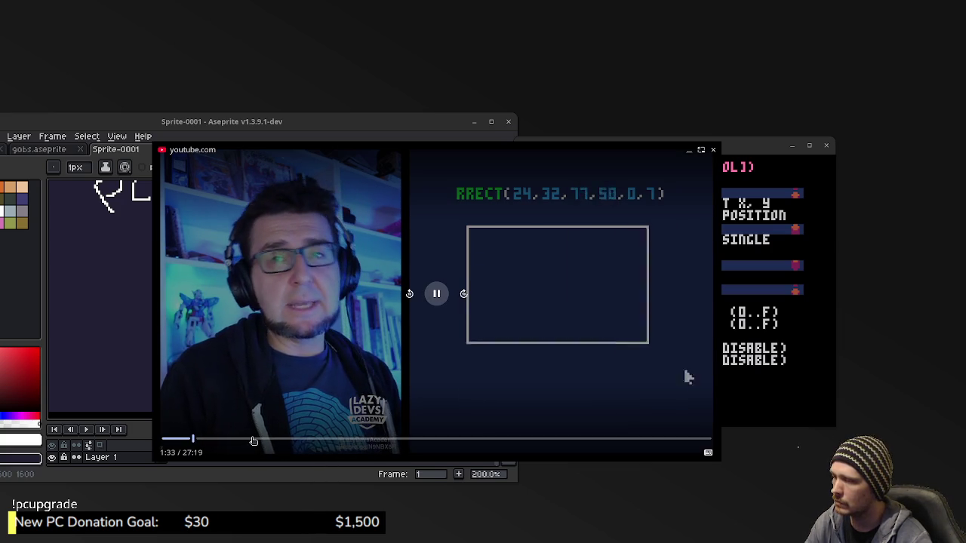
left_click(253, 440)
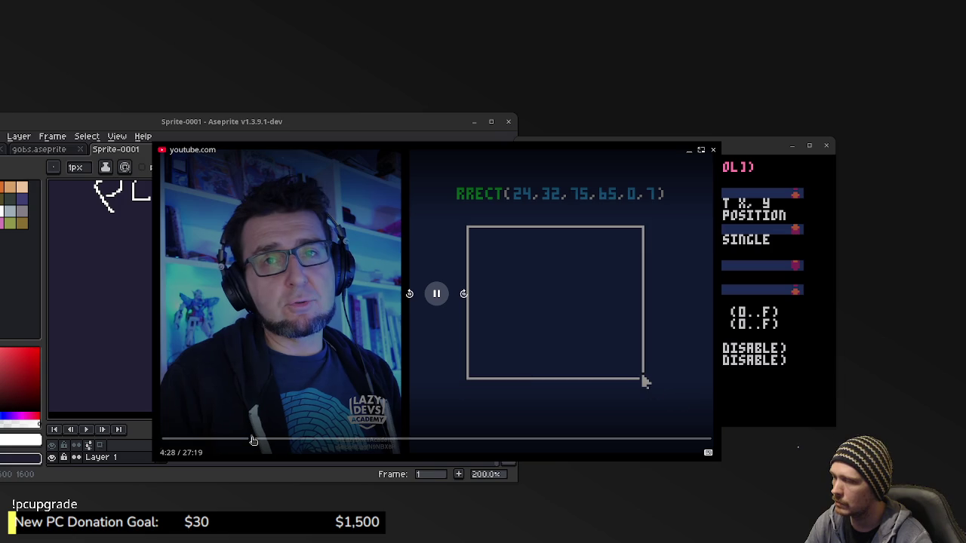
left_click(316, 441)
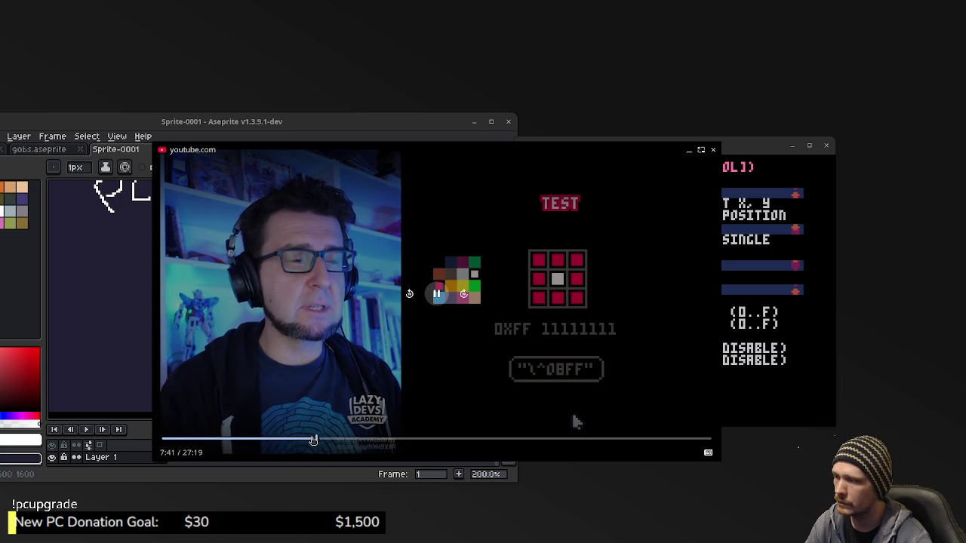
Narrow in on the \^0BFF print example at 8:29, pause there, and drag the video aside.
left_click(313, 441)
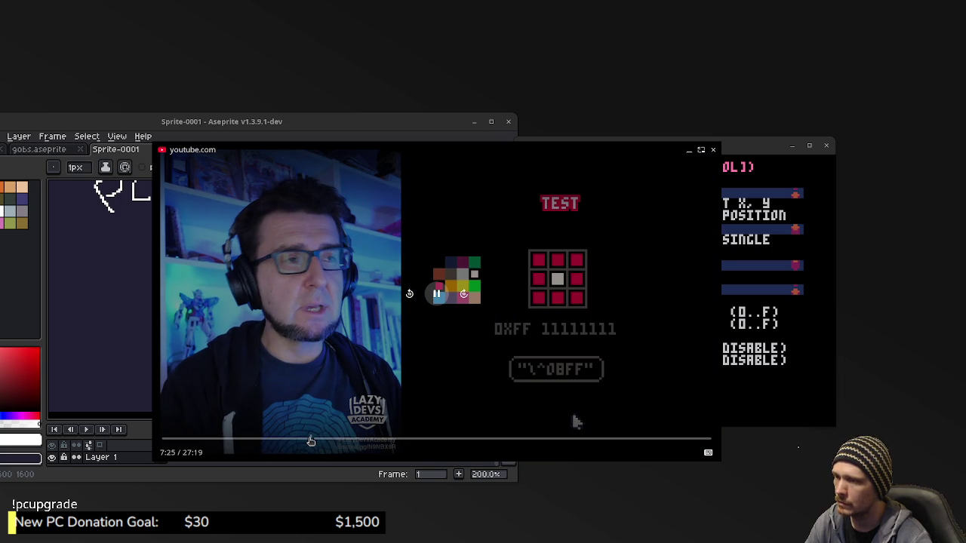
left_click(308, 440)
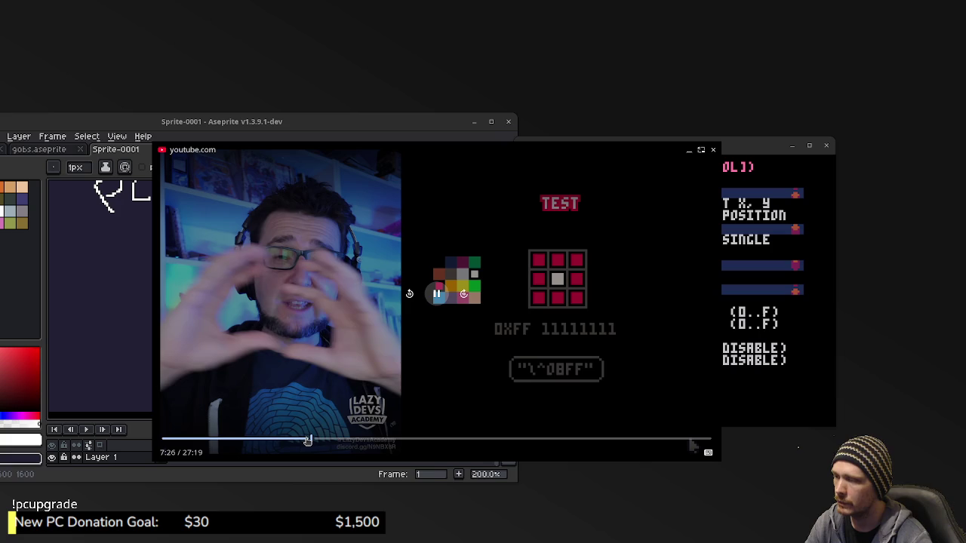
left_click(297, 441)
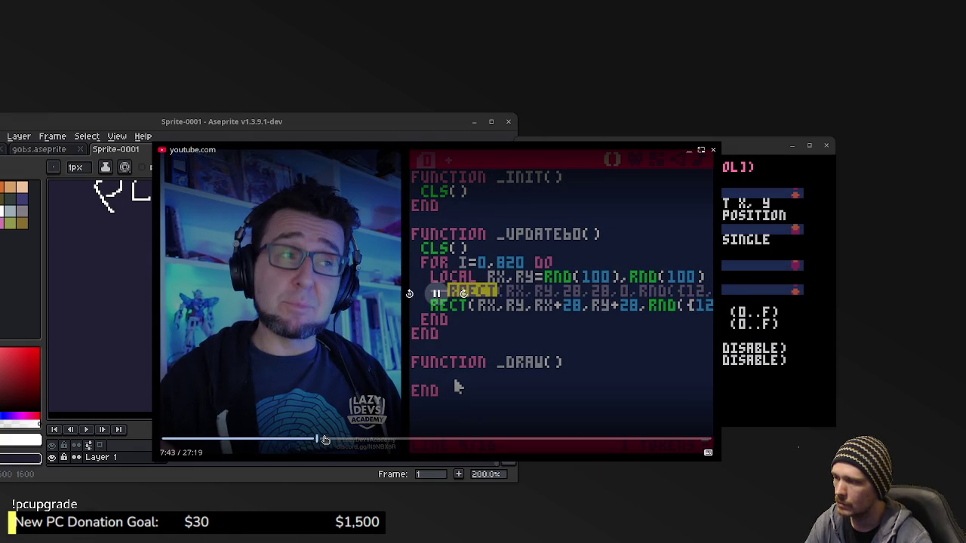
left_click(328, 442)
left_click(330, 442)
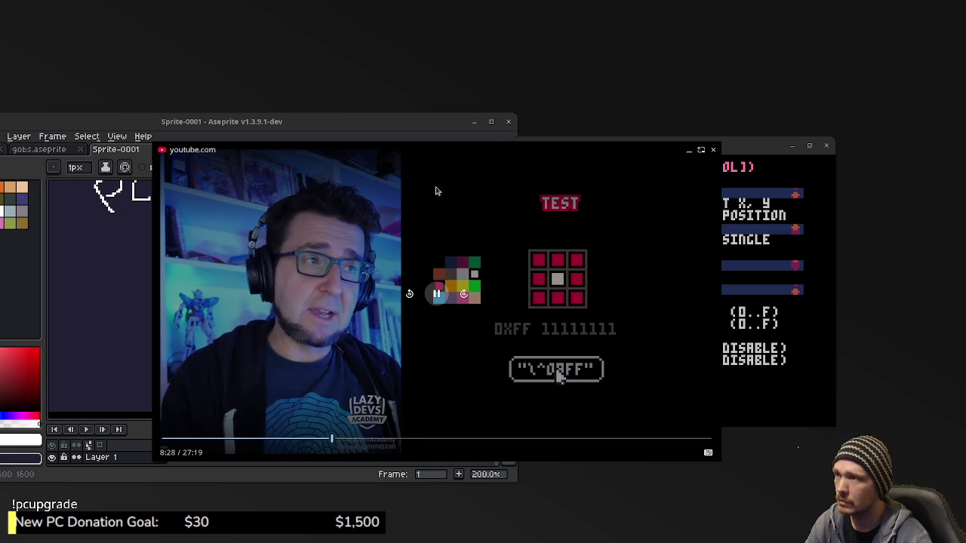
left_click(513, 166)
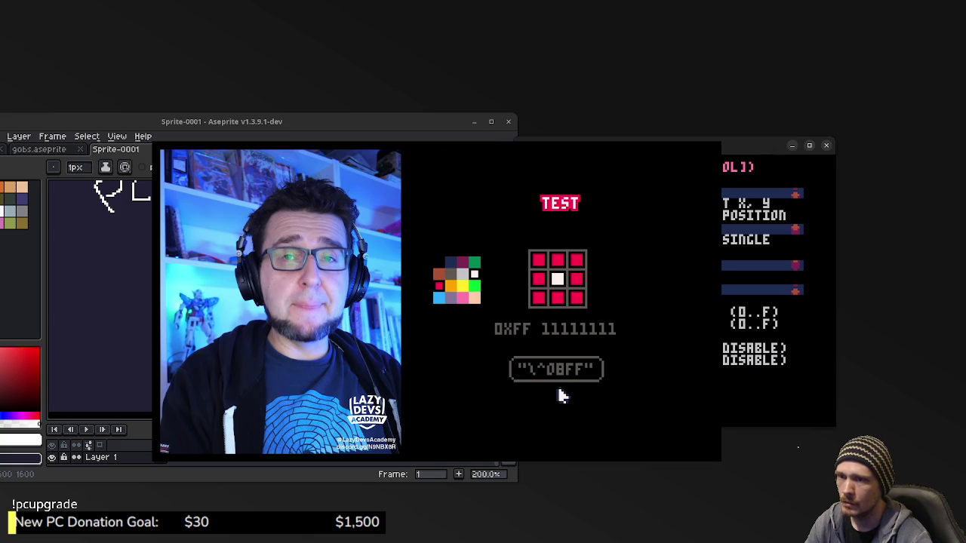
left_click_drag(680, 161, 475, 165)
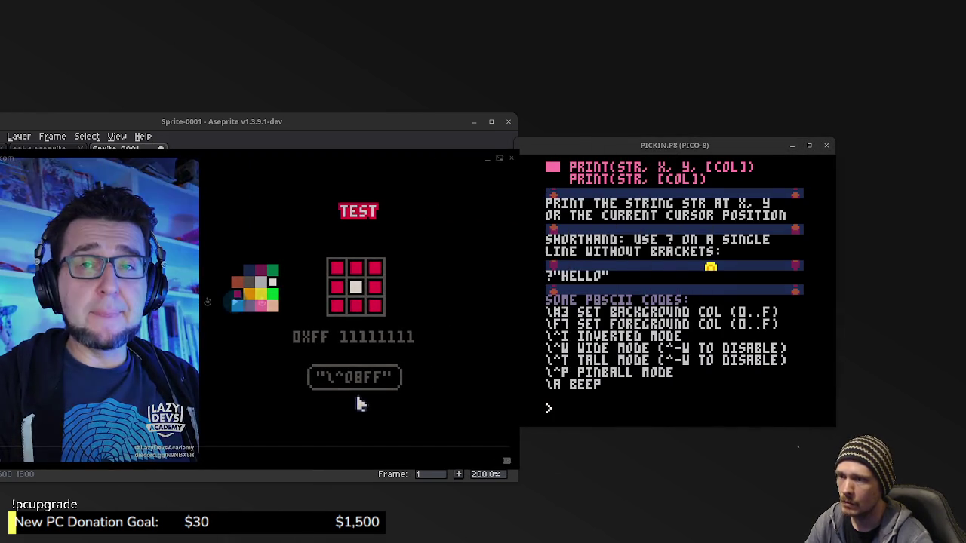
Change the score print from PRINT(SCORE,0,0) to PRINT(SCORE,12,12) and save PICKIN.P8.
key("Escape")
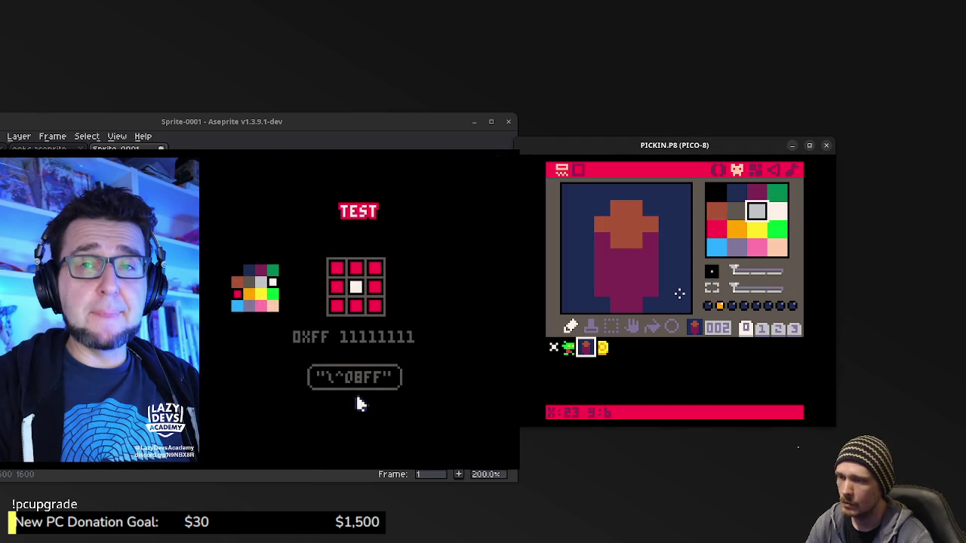
left_click(718, 169)
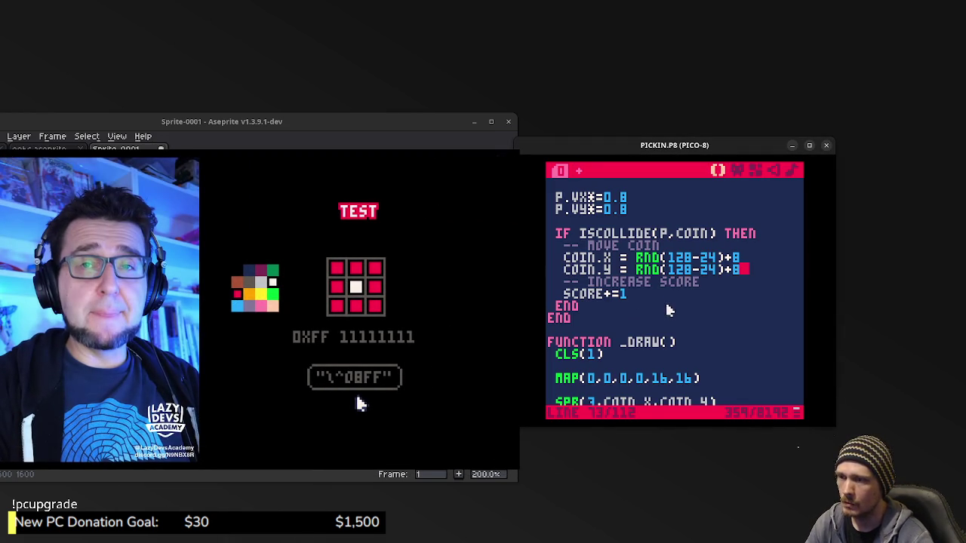
scroll(656, 306, "down", 2)
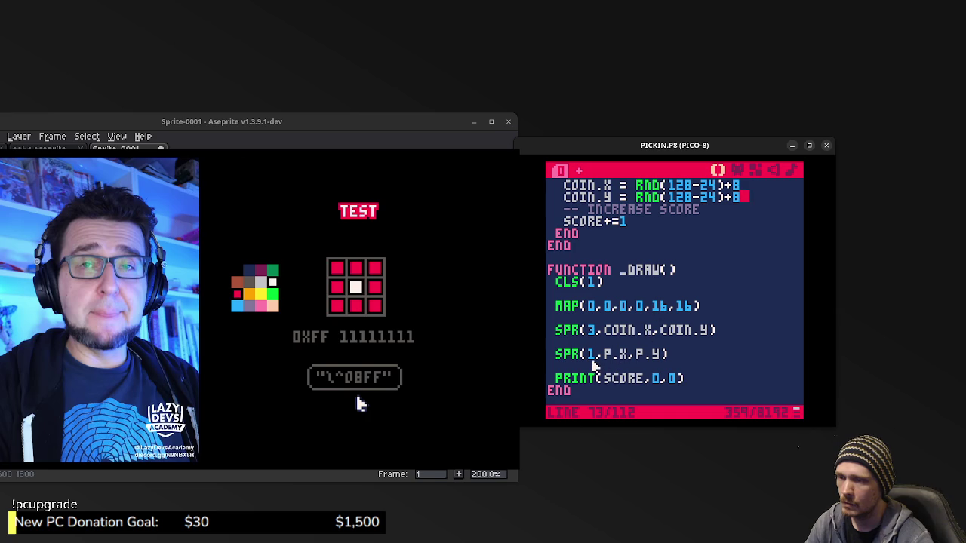
left_click(665, 378)
key("BackSpace")
type("12")
key("BackSpace")
type("12")
key("ctrl+s")
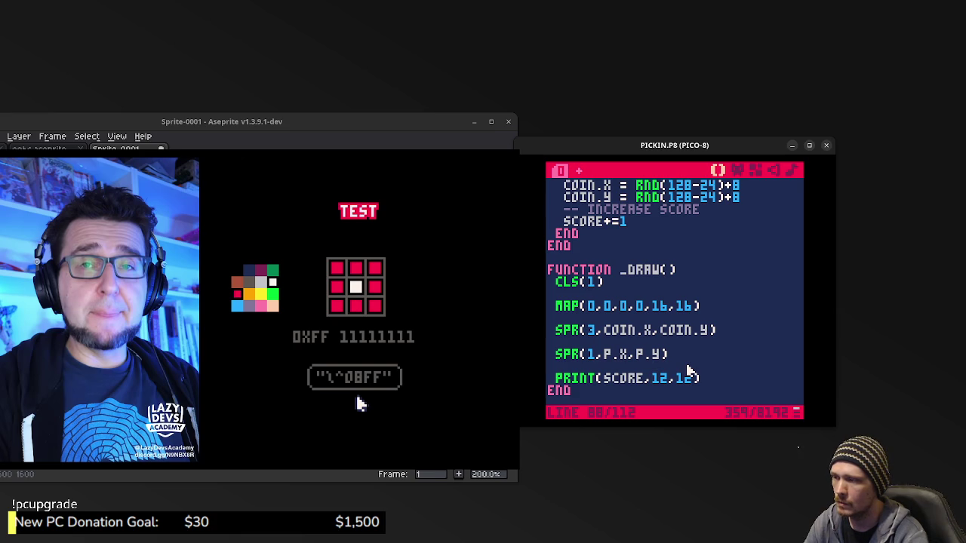
Resume playing the tutorial video.
key("Left")
mouse_move(293, 411)
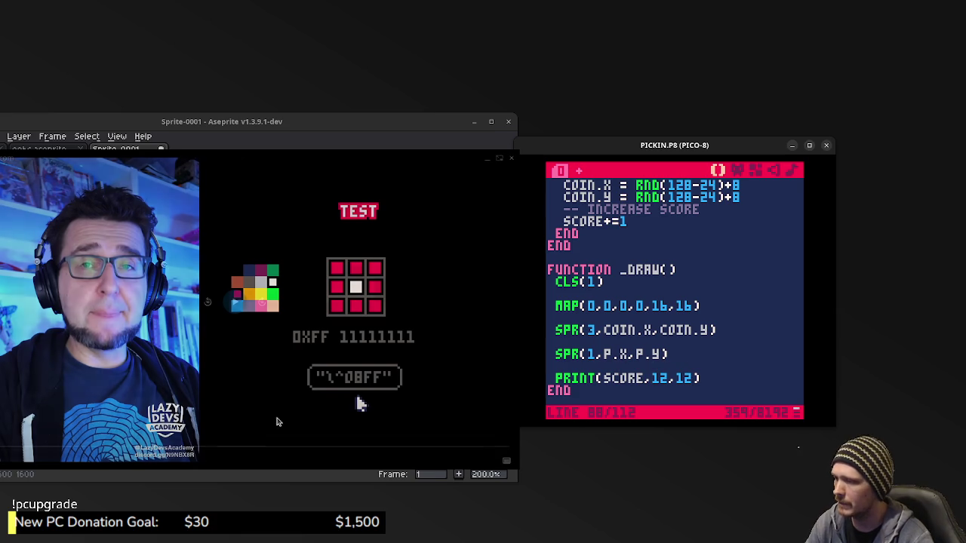
left_click(235, 306)
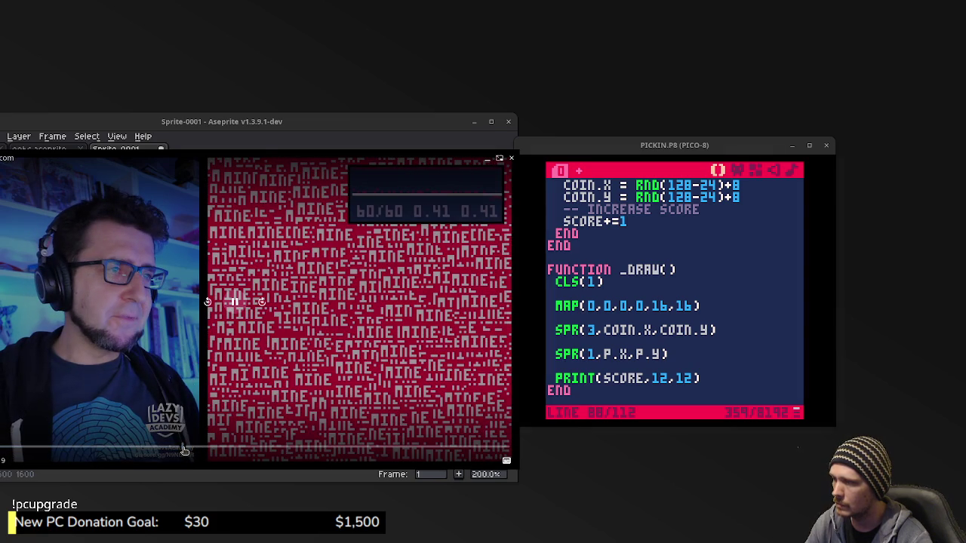
Watch the tutorial on and pause it on the OTPRINT(TXT,X,Y,C,C2) function listing.
mouse_move(179, 450)
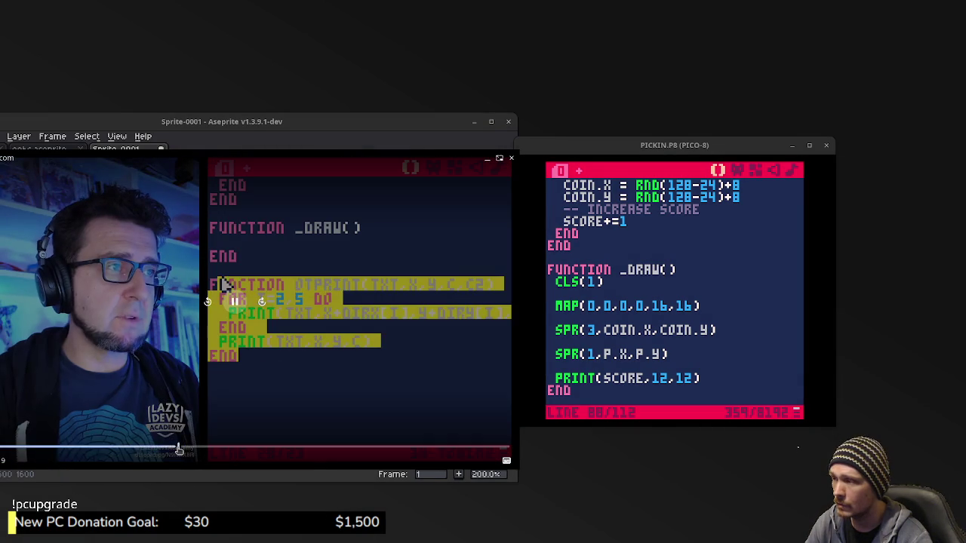
left_click(235, 302)
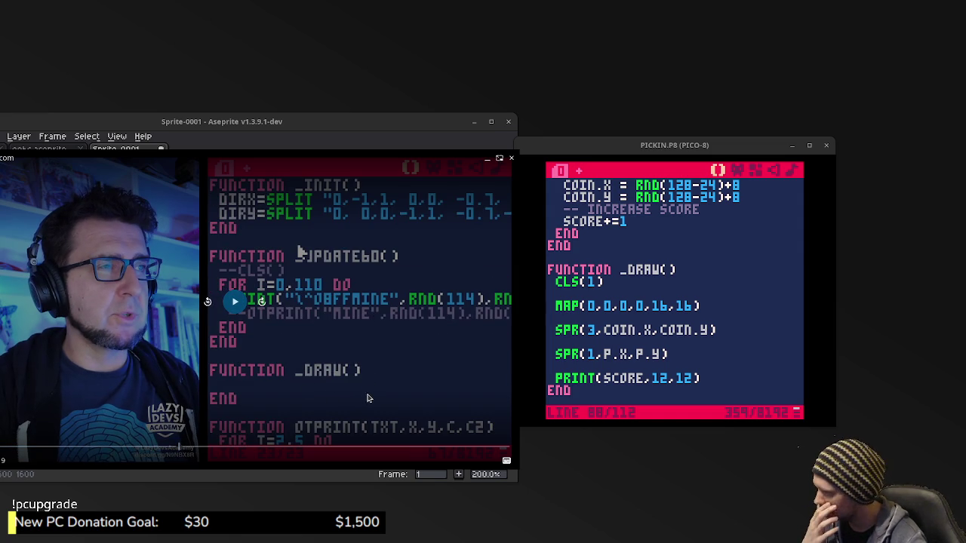
left_click(235, 305)
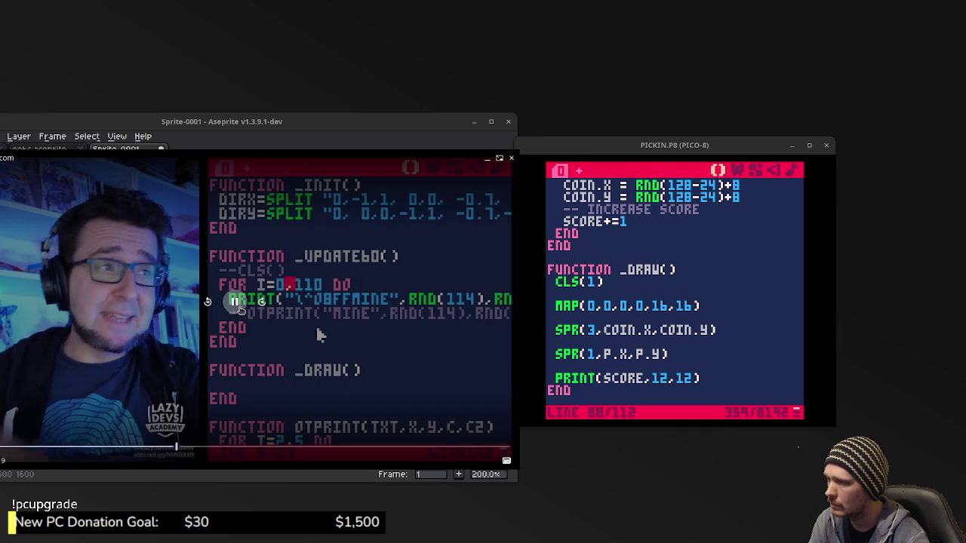
left_click(235, 302)
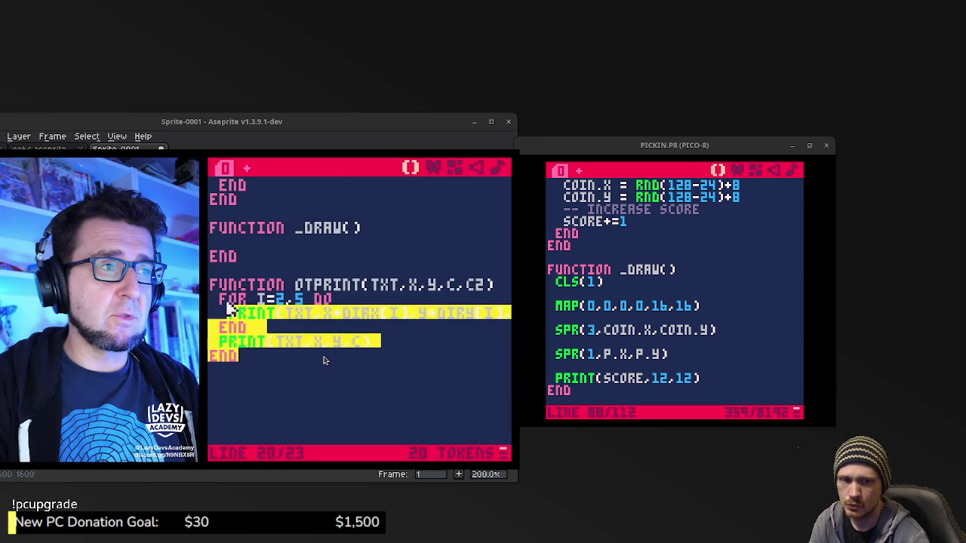
Prefix SCORE with "\^0xff"+ in the print call, save, and run the cart to test it.
left_click(607, 379)
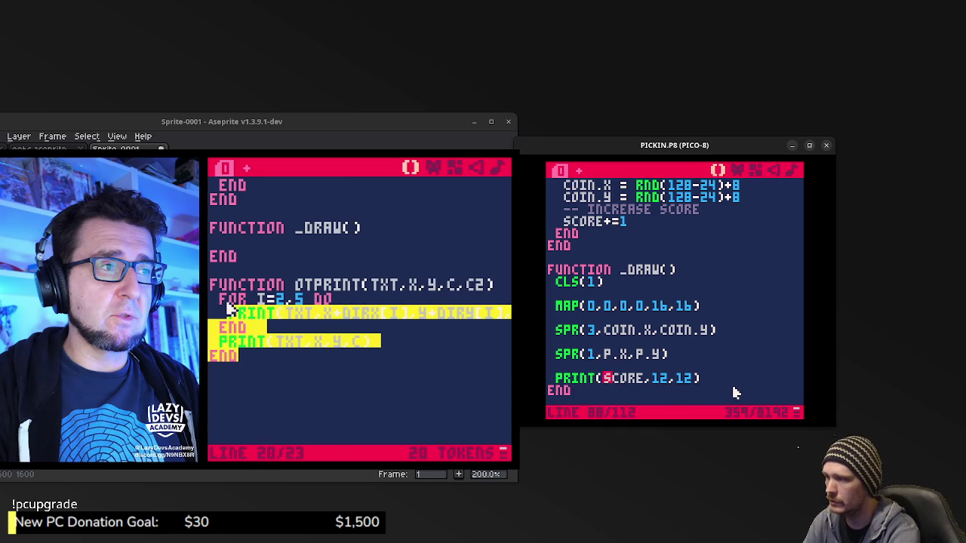
type("\"\\")
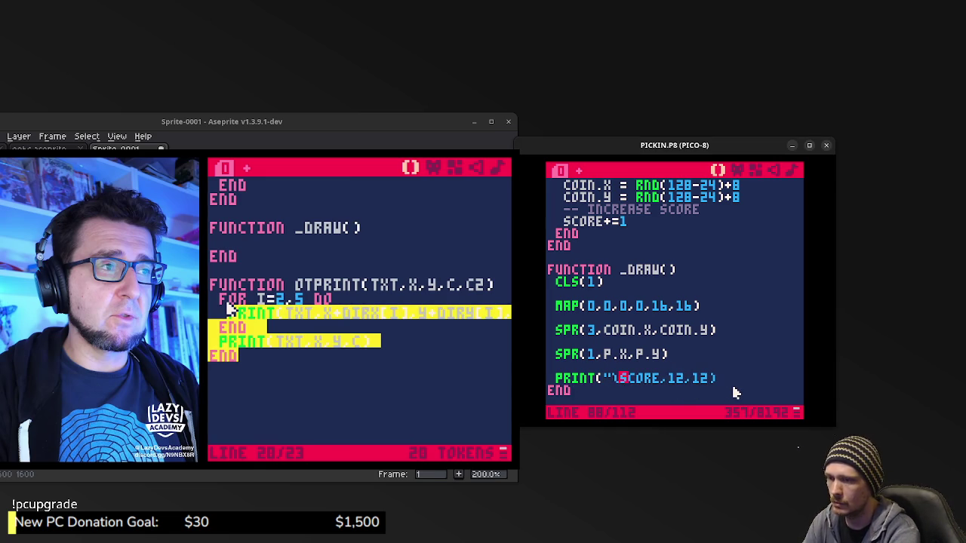
type("^")
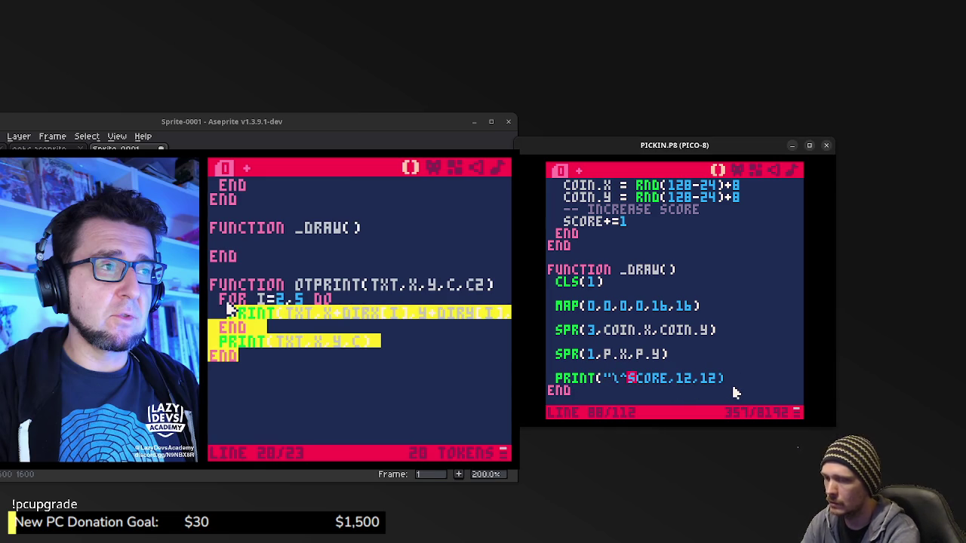
type("0xff")
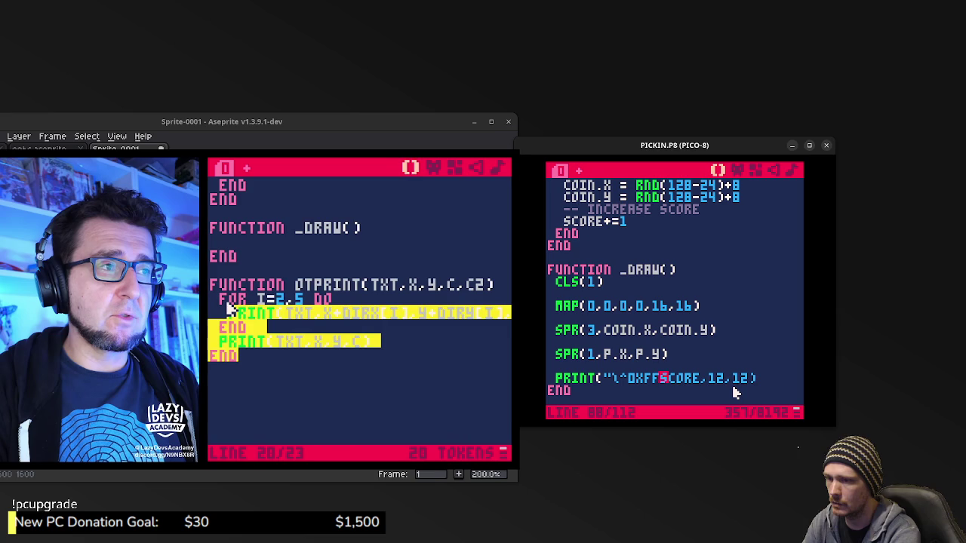
type("\"+")
key("ctrl+s")
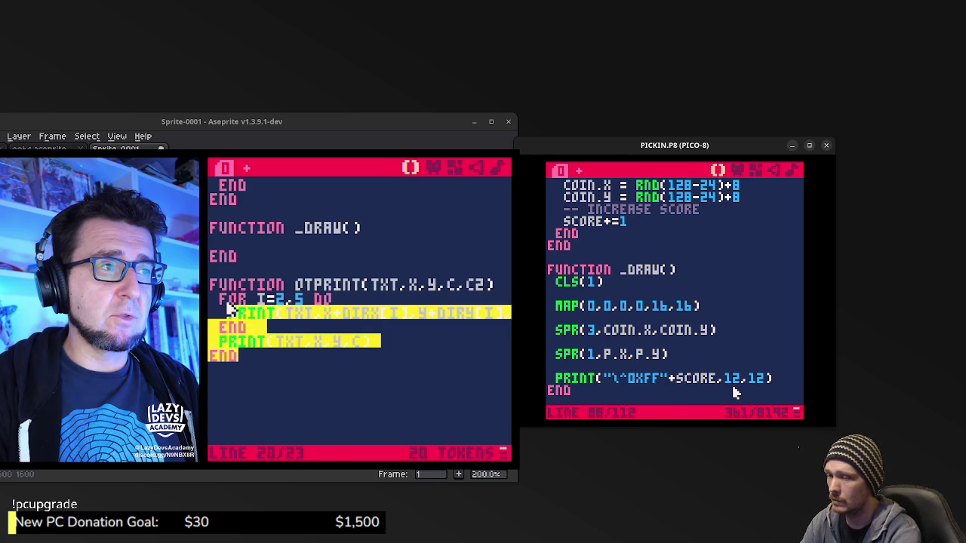
key("ctrl+u")
key("ctrl+r")
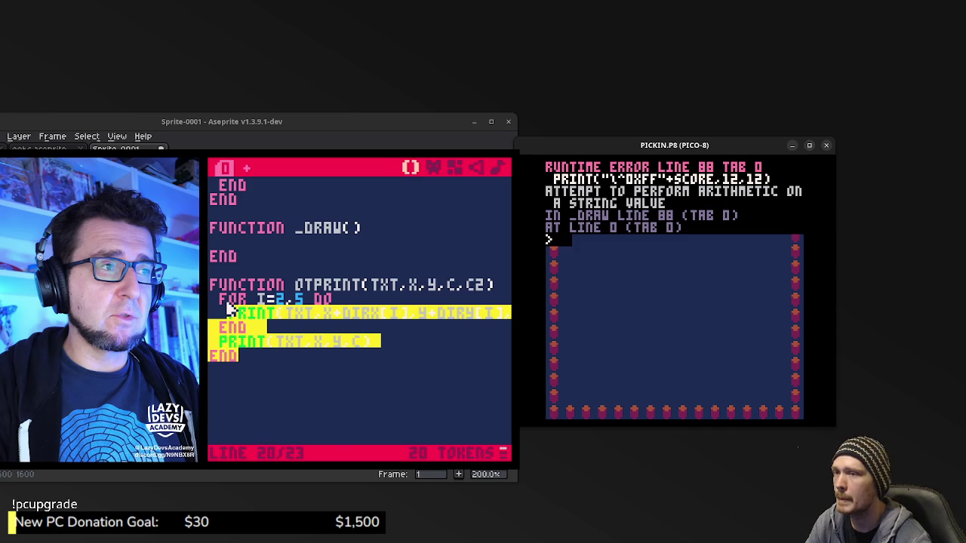
Play the tutorial video a while longer, pausing and resuming it.
mouse_move(367, 388)
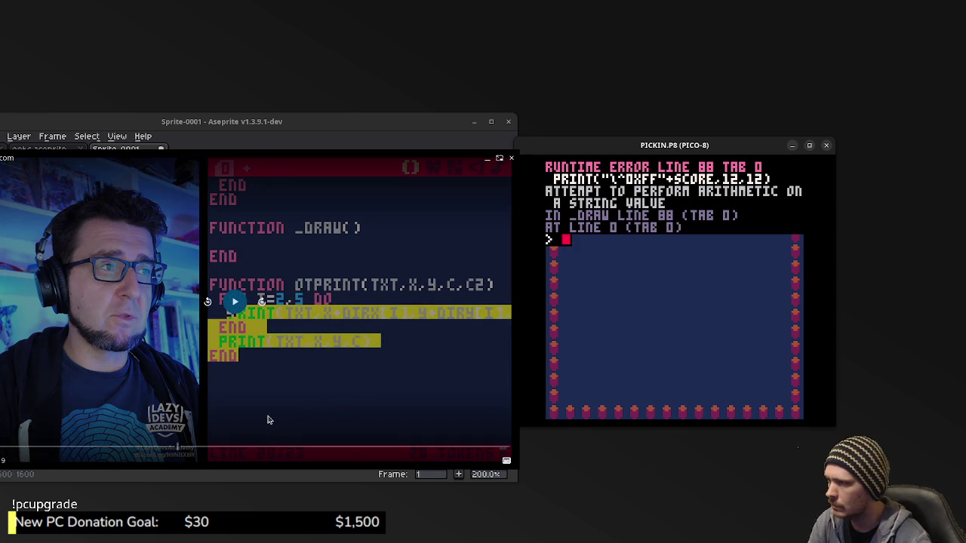
left_click(171, 450)
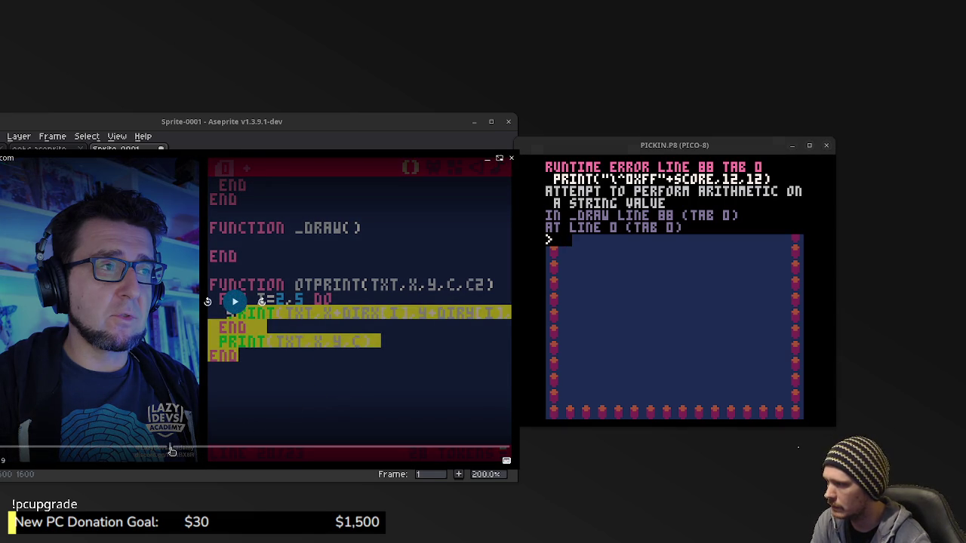
left_click(232, 303)
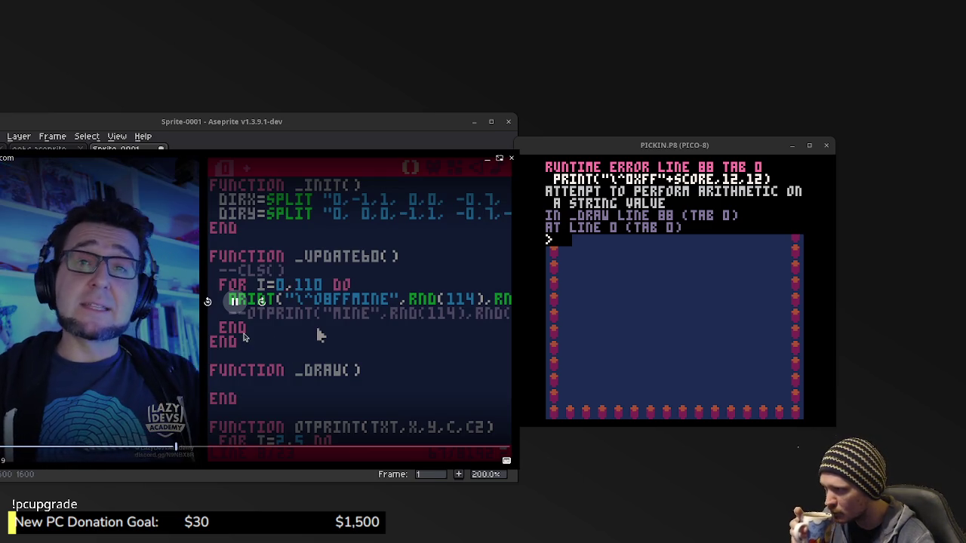
key("space")
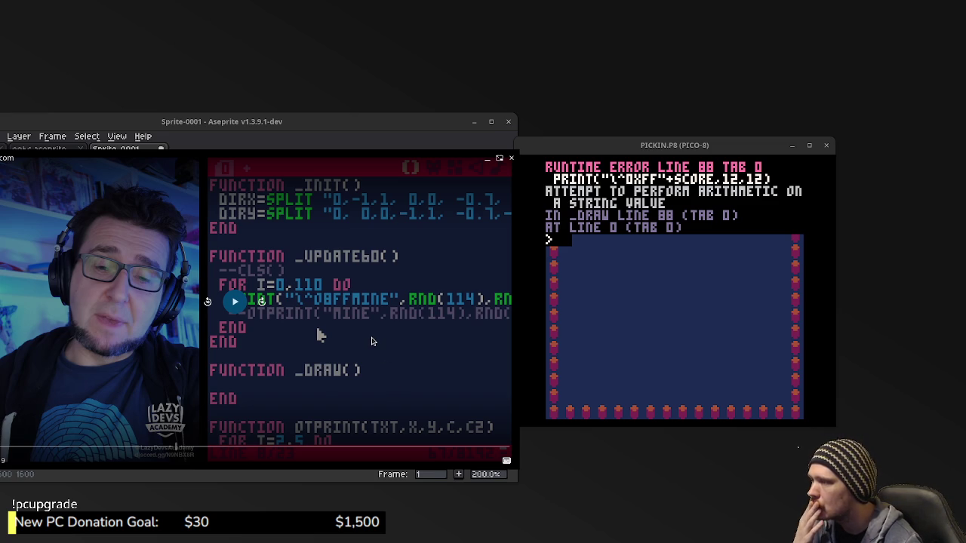
key("space")
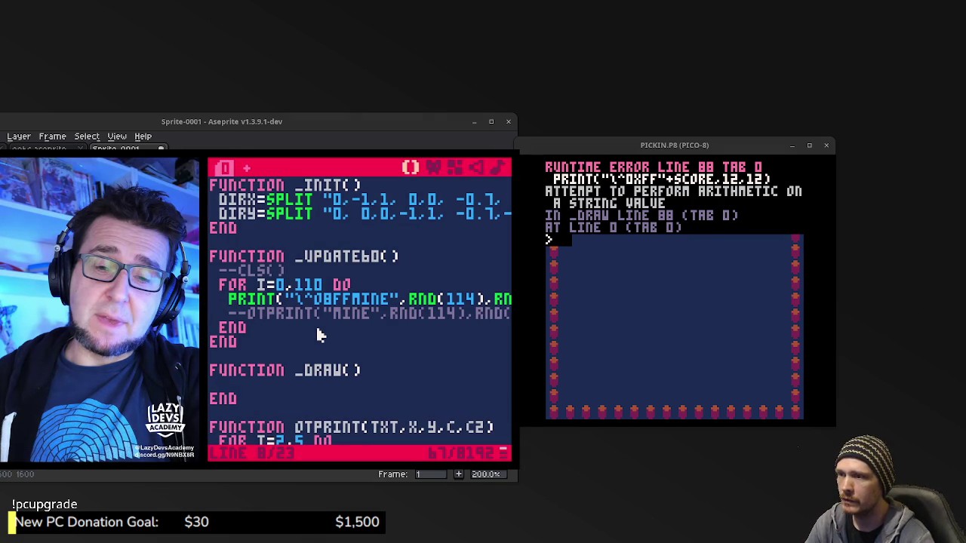
Replace + with .. before SCORE, save, and run the game showing XFF0 top-left.
key("Escape")
key("BackSpace")
type("..SCORE,12,12)")
key("ctrl+s")
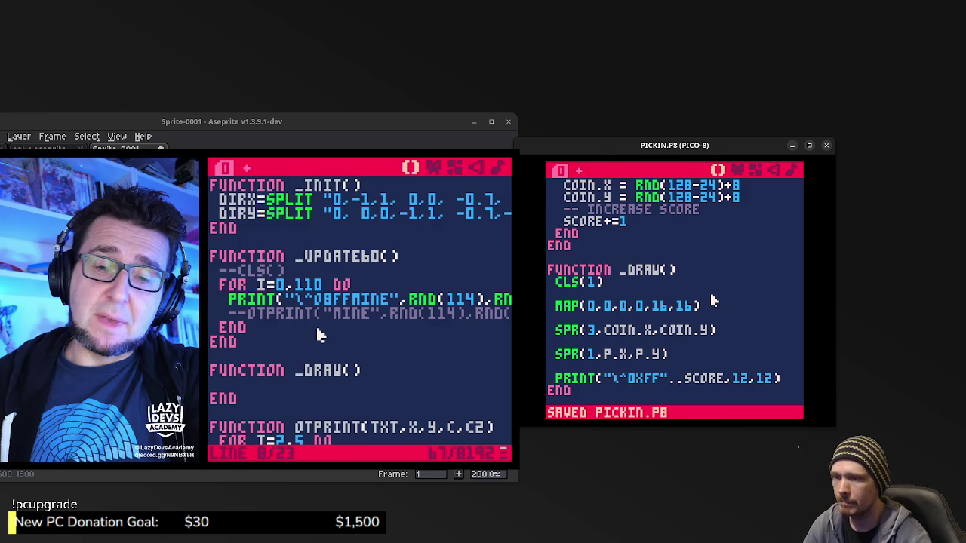
key("Escape")
key("ctrl+r")
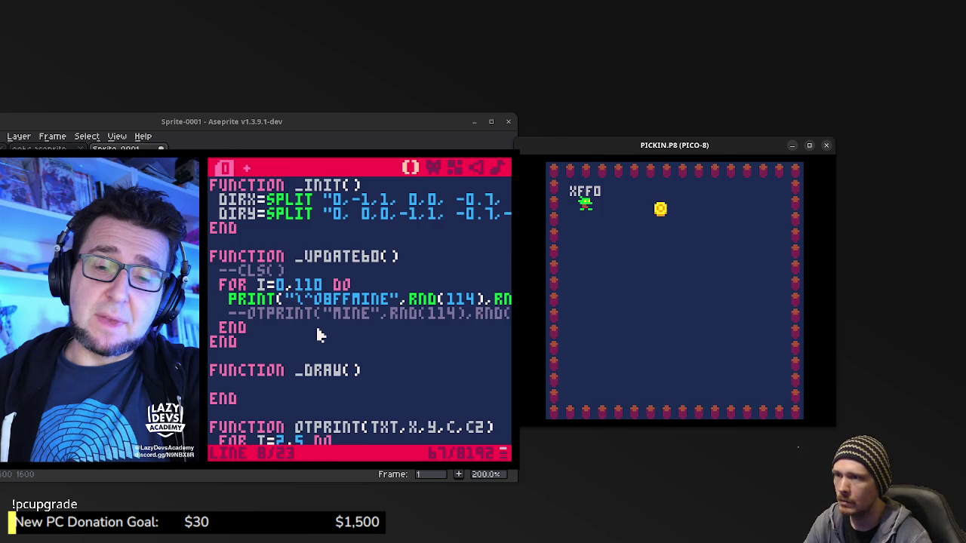
Stop the game, delete the print string's quote characters, then save and run to test.
key("Right")
key("Down")
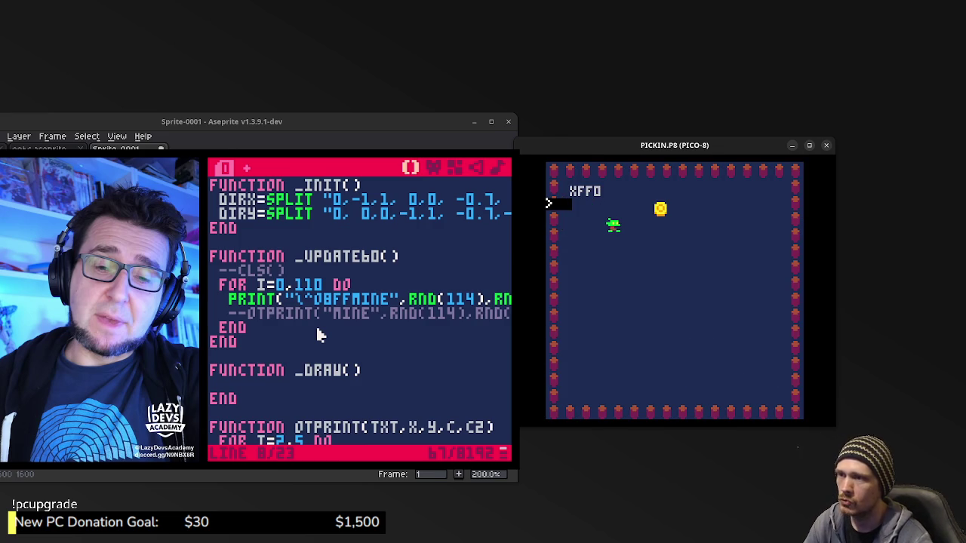
key("Escape")
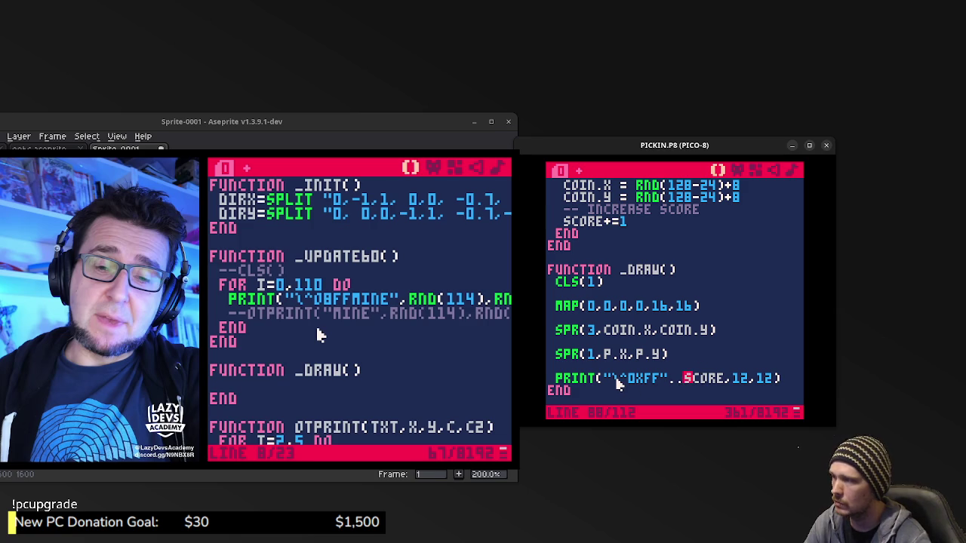
left_click(619, 380)
key("BackSpace")
left_click(655, 380)
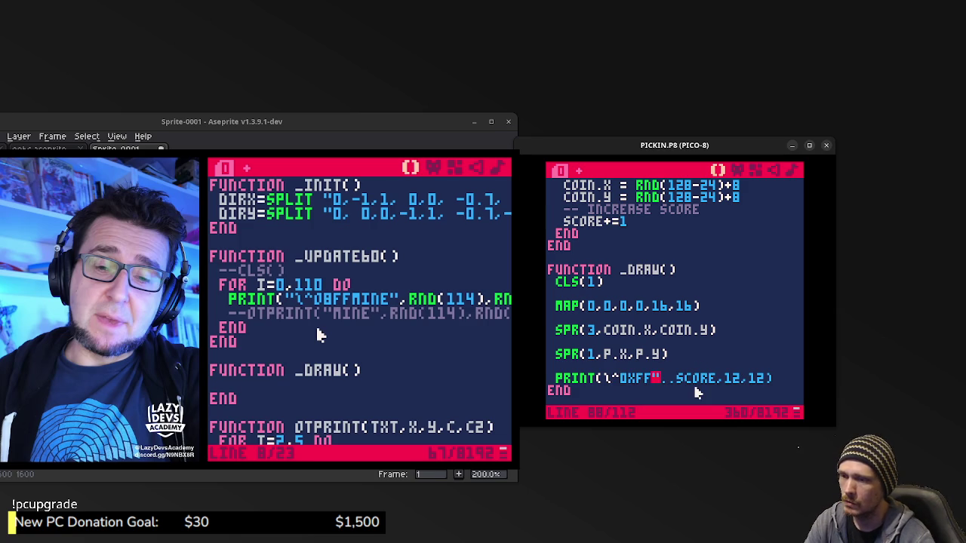
key("Delete")
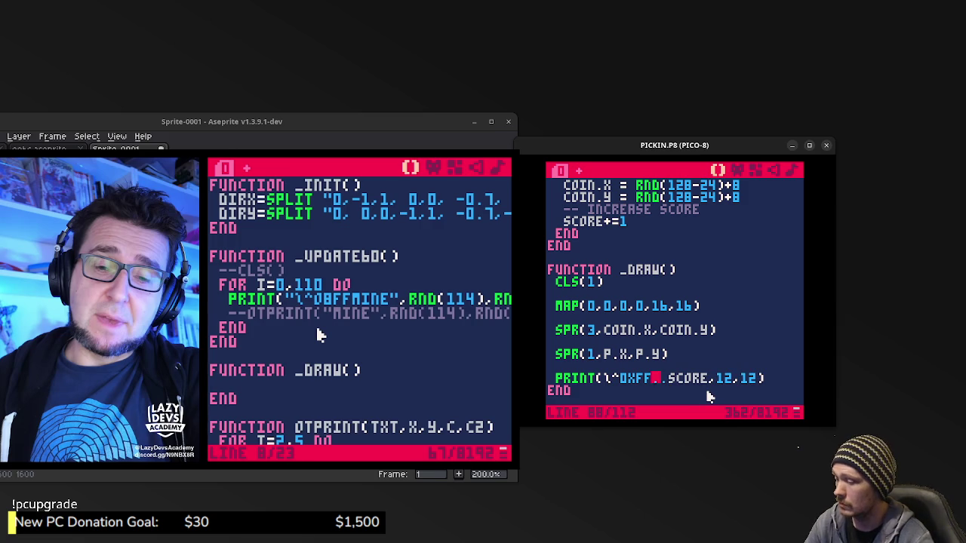
key("ctrl+s")
key("ctrl+r")
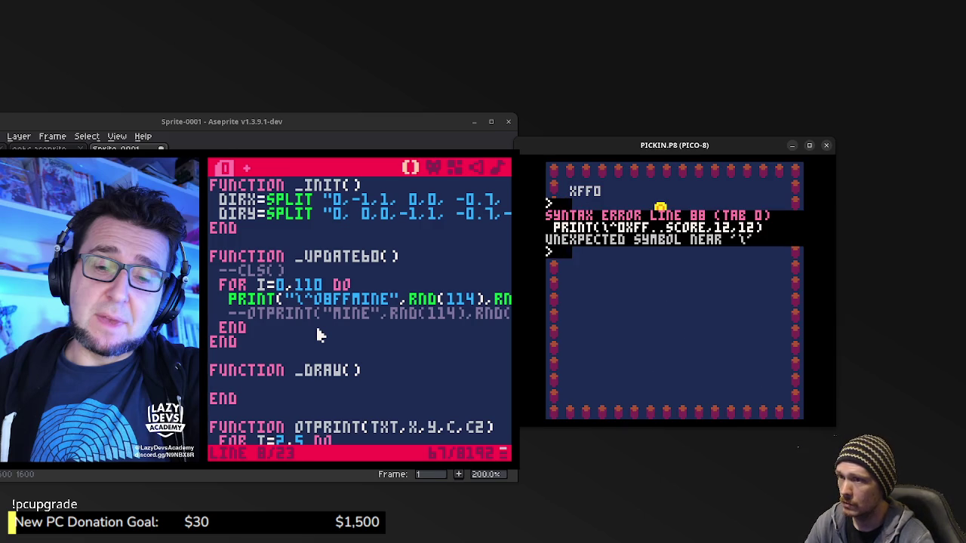
Restore the closing quote and drop the X from the escape code, saving and re-running.
key("Escape")
type("\"")
key("ctrl+s")
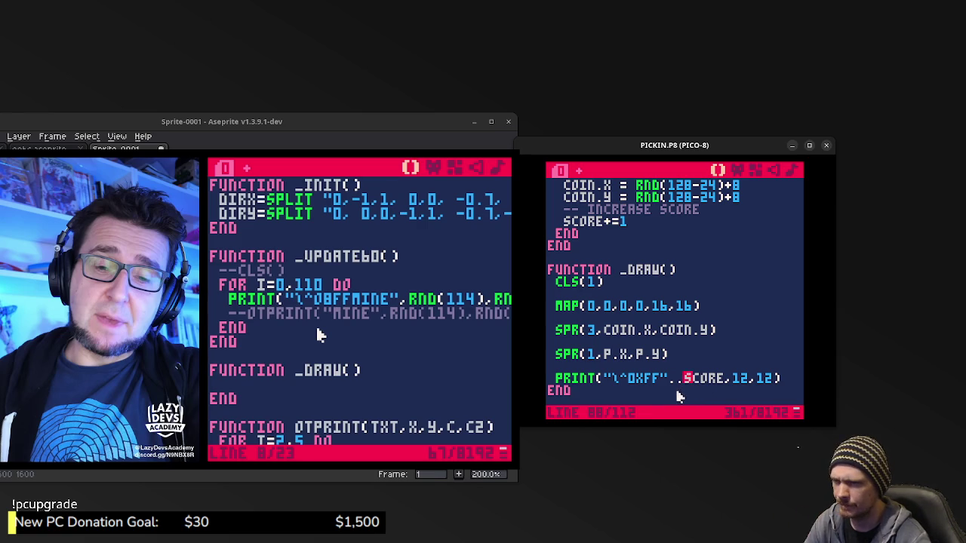
left_click(643, 376)
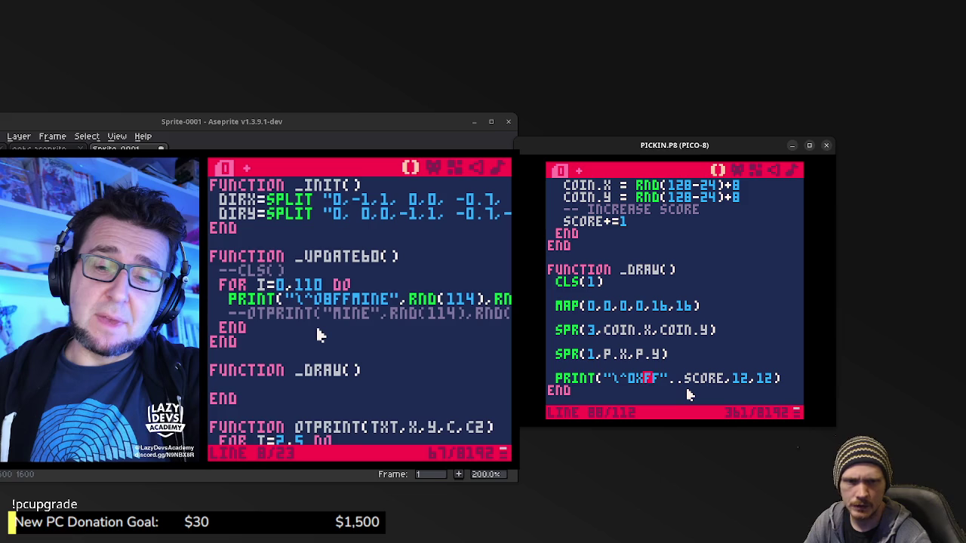
key("BackSpace")
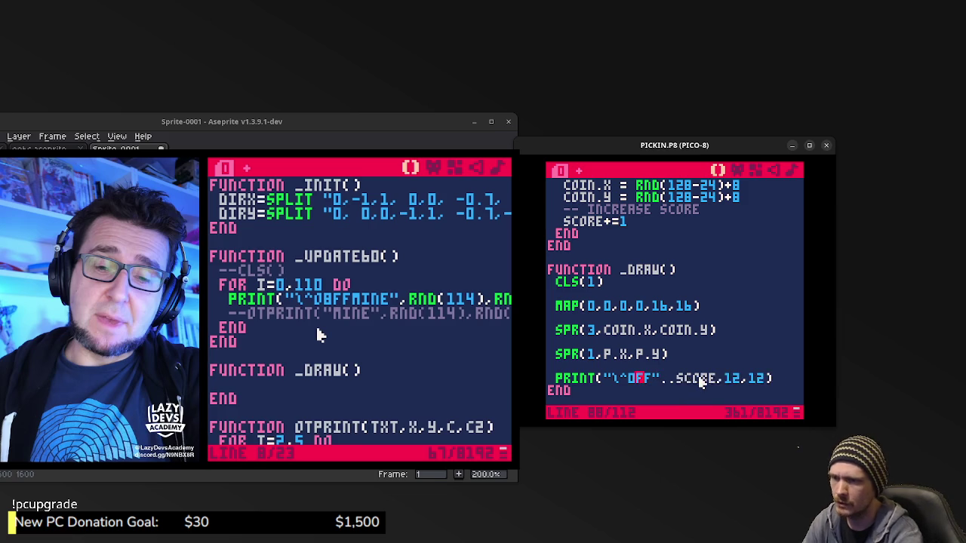
key("ctrl+s")
key("ctrl+r")
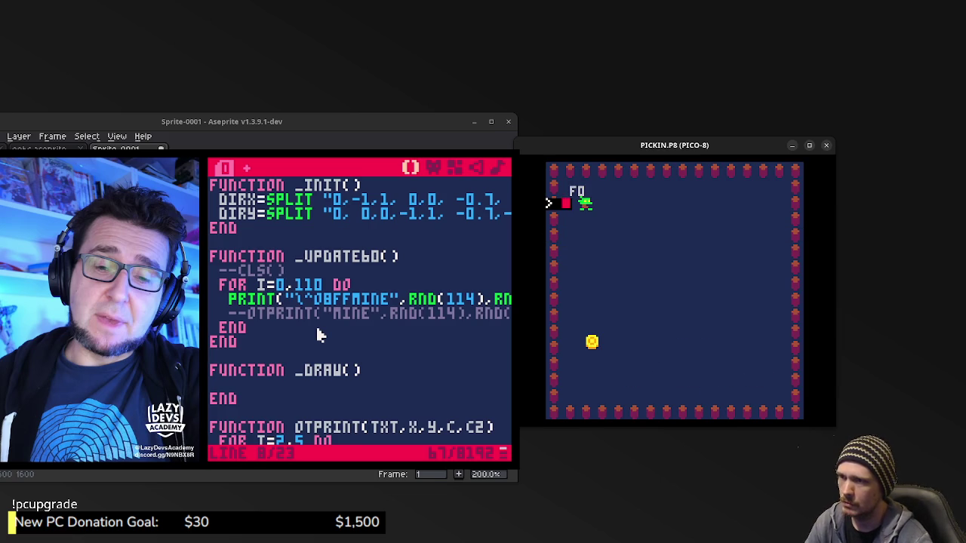
key("Escape")
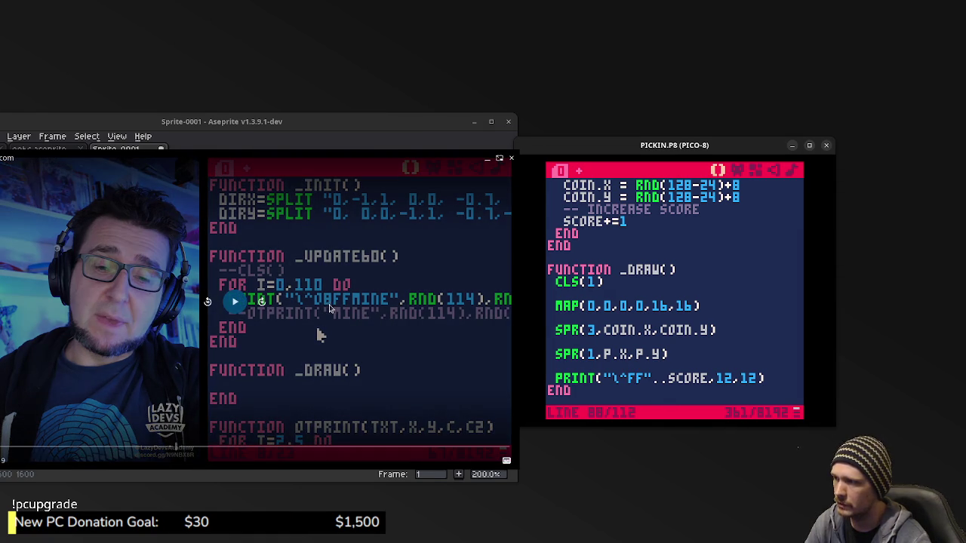
Type O into the escape code, save, and run the game to view the BFF0 label.
type("o")
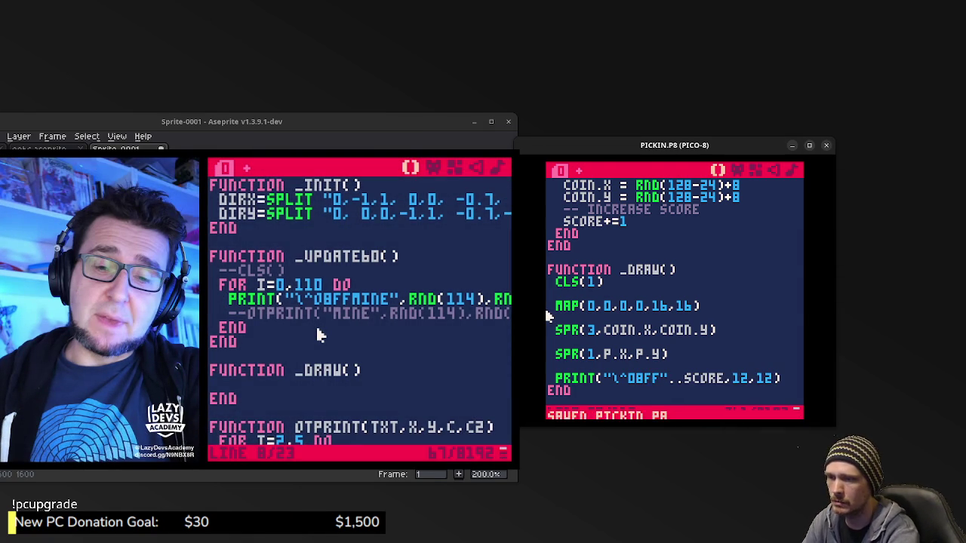
key("ctrl+s")
key("ctrl+r")
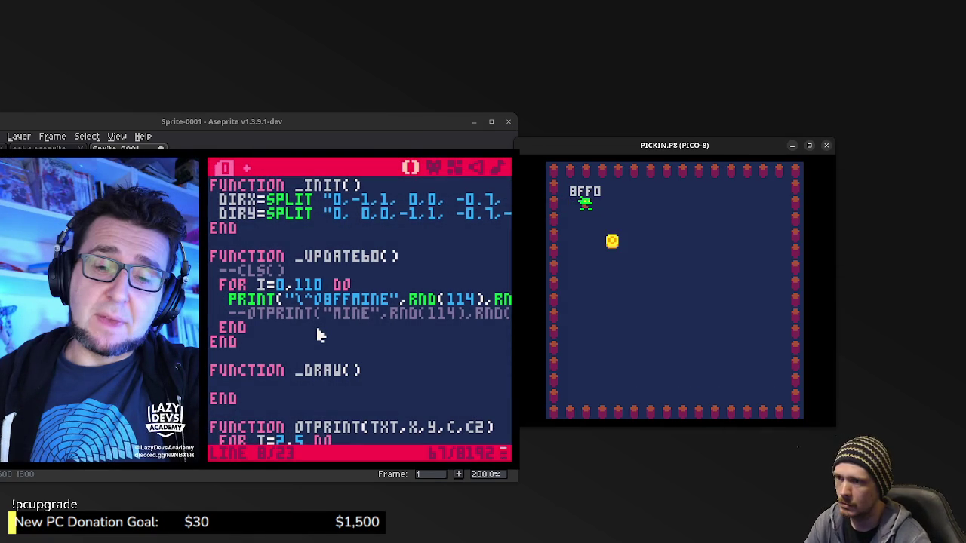
key("Escape")
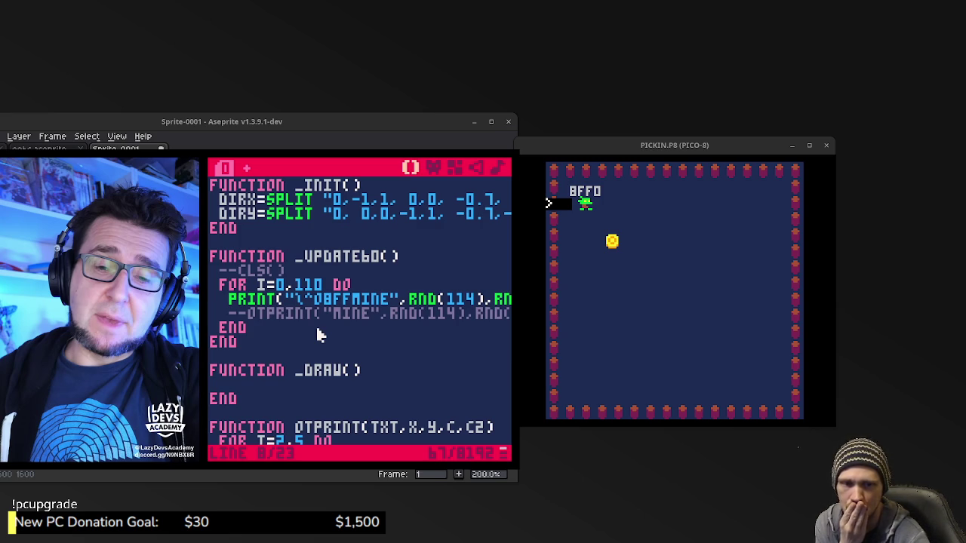
Re-run the cart, return to line 88 and save, then check the tutorial video.
mouse_move(286, 304)
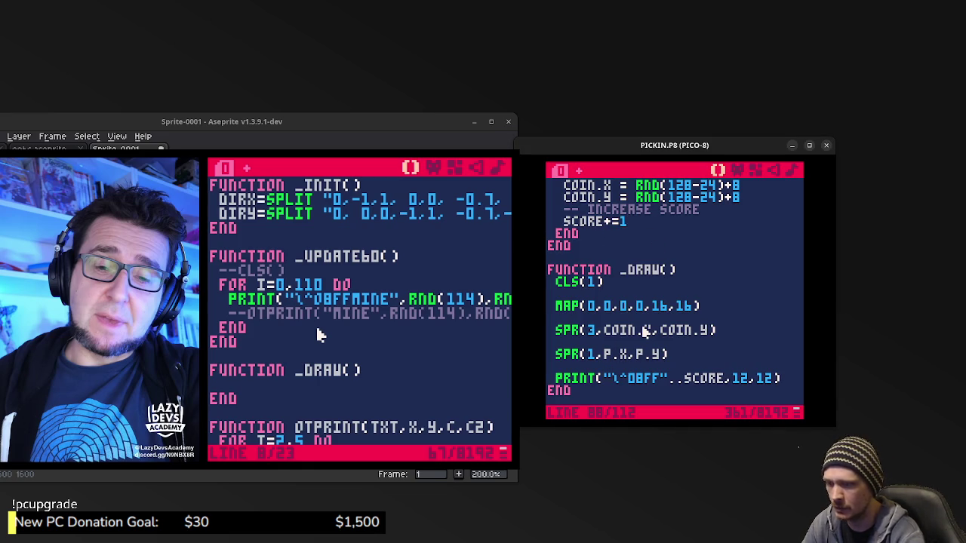
key("ctrl+r")
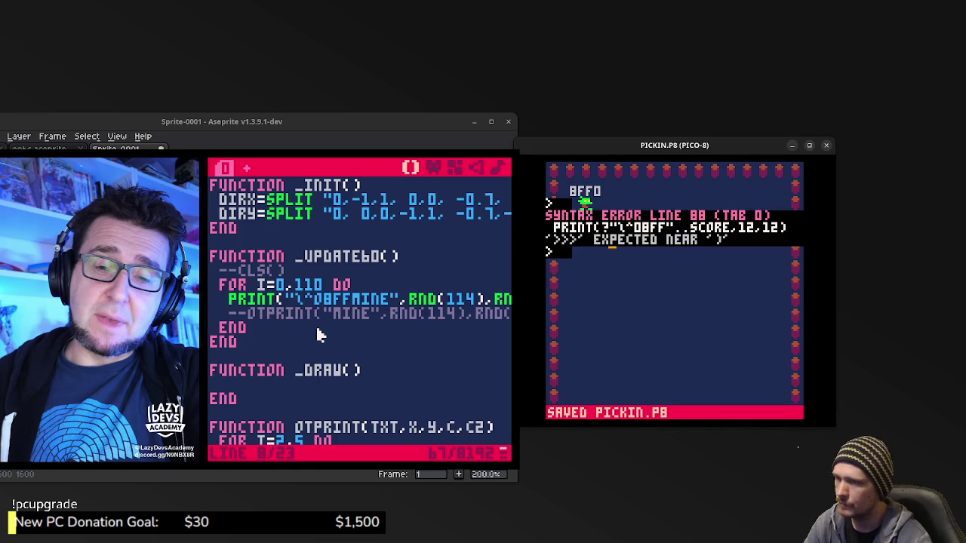
key("Escape")
key("ctrl+s")
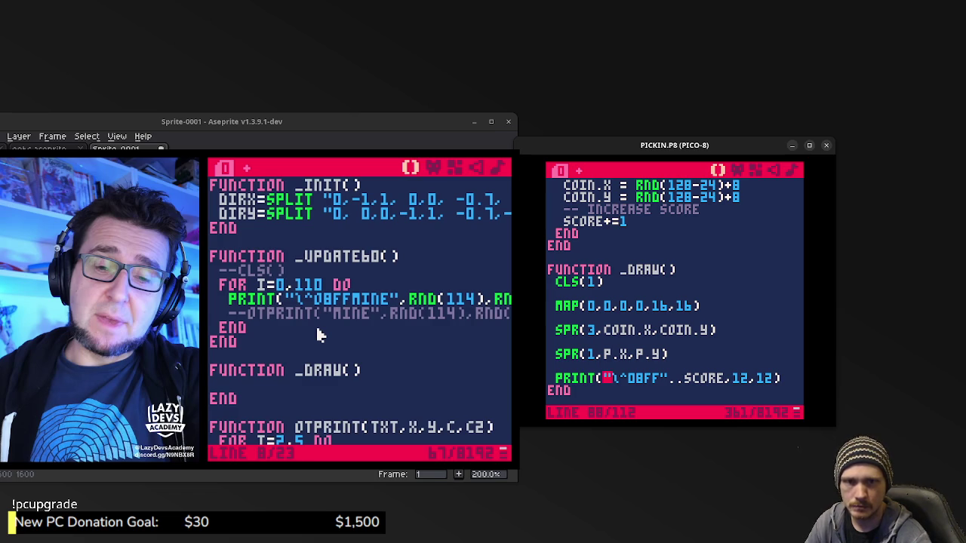
left_click(317, 336)
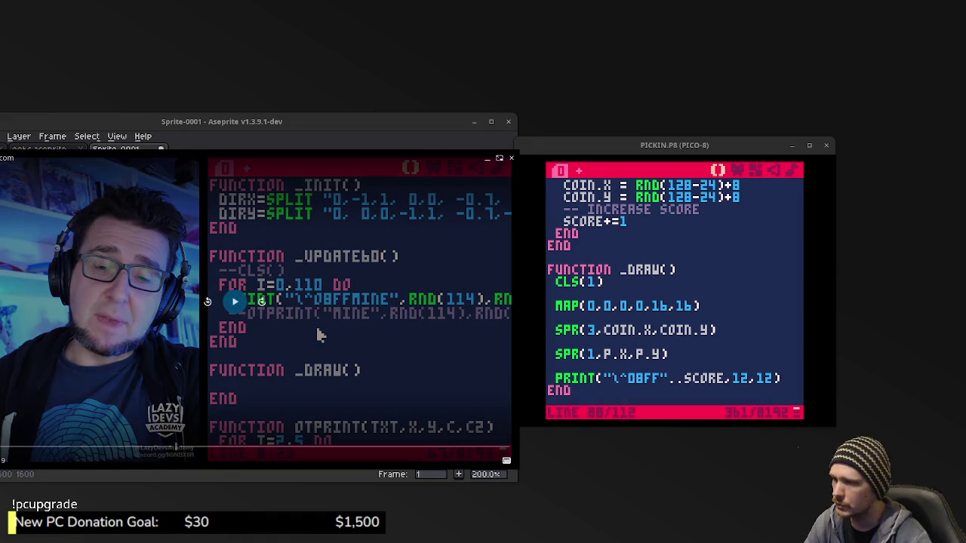
key("Up")
Wrap SCORE in TOSTR() in the print call, save, and run the game.
left_click(685, 379)
type("TOSTR(")
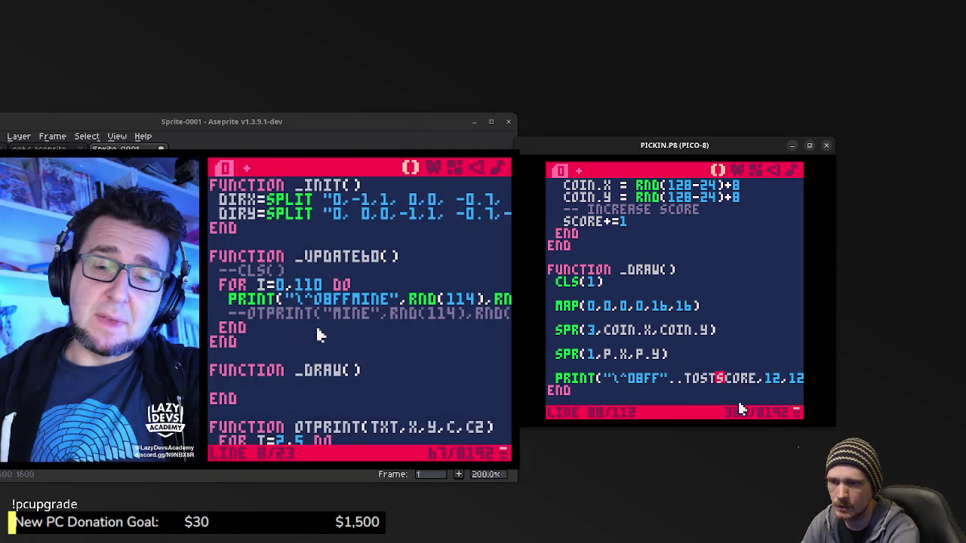
key("Right")
type(")")
key("ctrl+s")
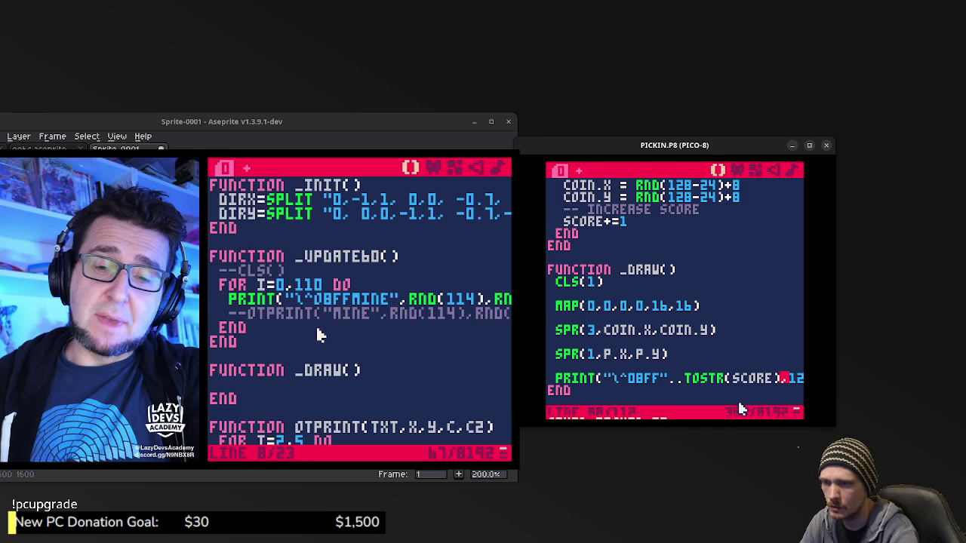
key("ctrl+r")
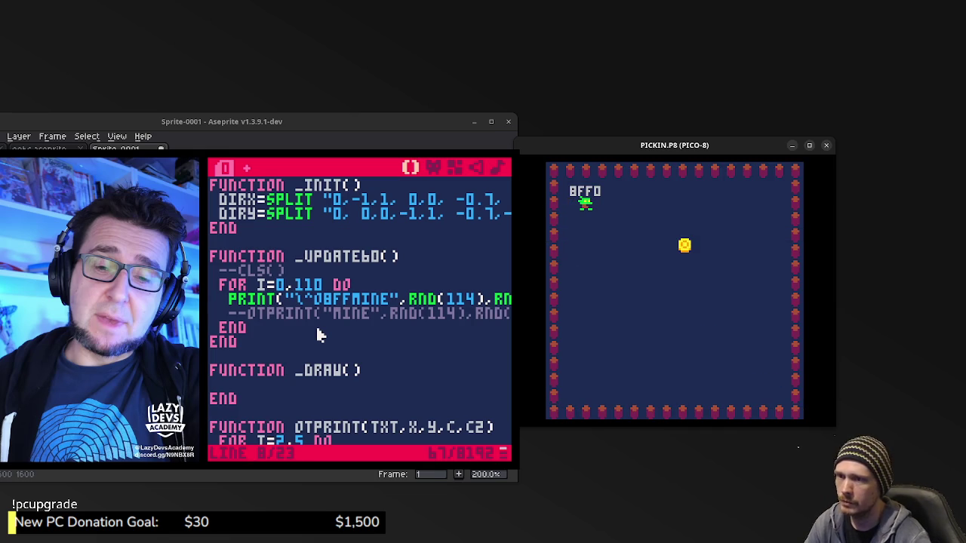
Move the player to collect a coin, then stop the game and return to the code.
key("Right")
key("Down")
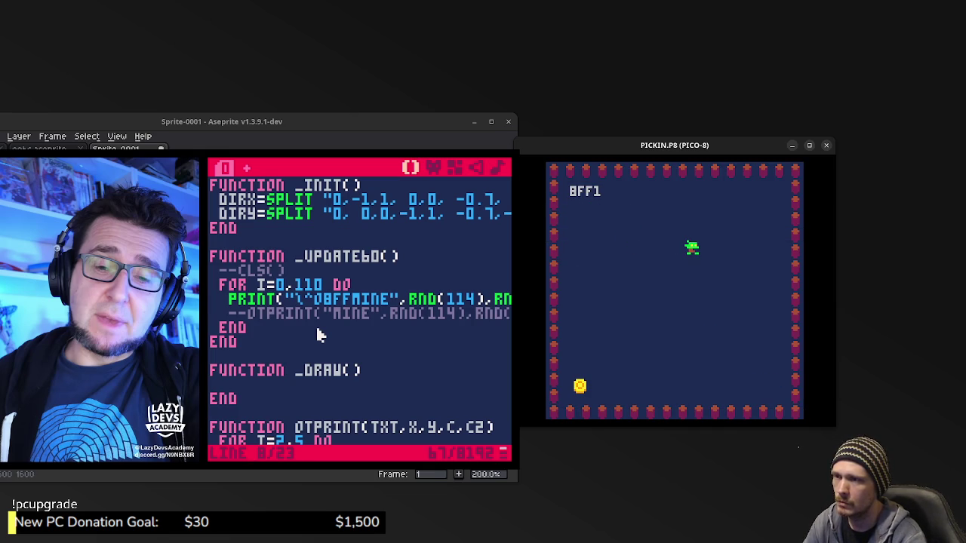
key("Escape")
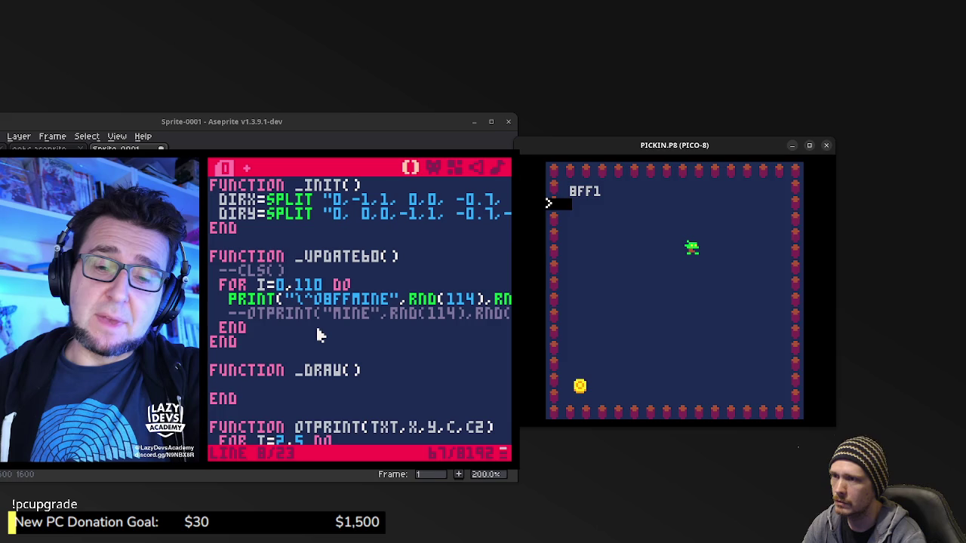
key("Escape")
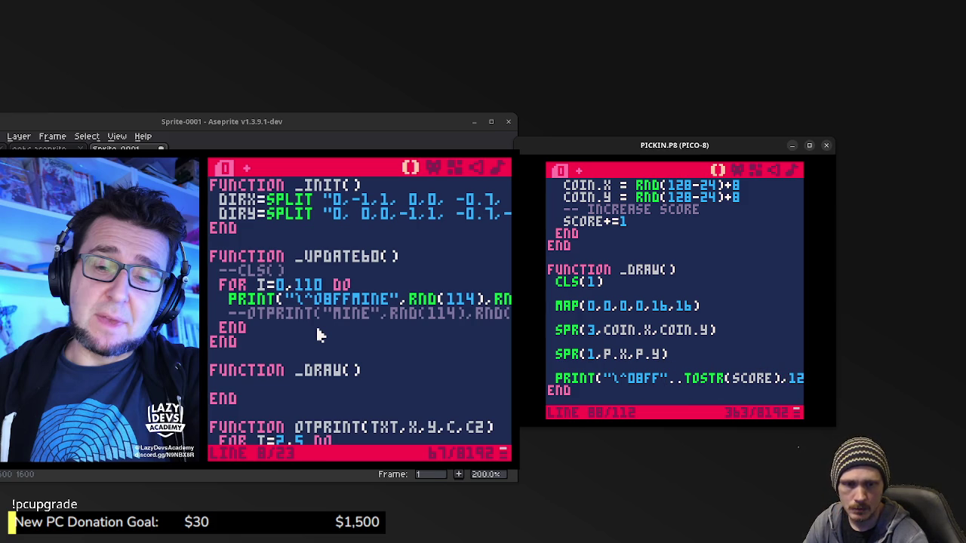
left_click(317, 336)
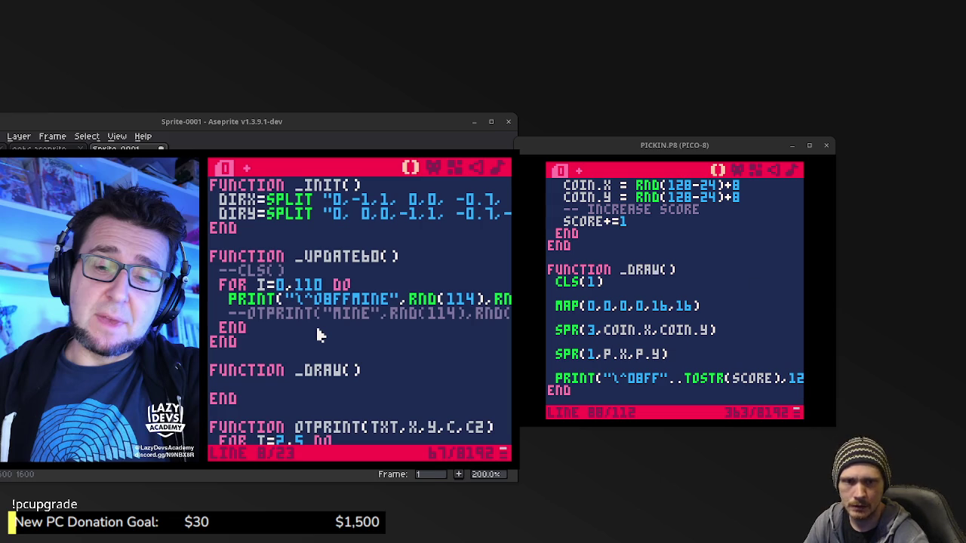
Replace the score text in the PRINT string with hello, then save and test-run the cart.
left_click(595, 354)
mouse_move(610, 378)
left_mouse_down()
mouse_move(733, 391)
mouse_move(781, 383)
left_mouse_up()
key("BackSpace")
type("hello\"")
key("ctrl+s")
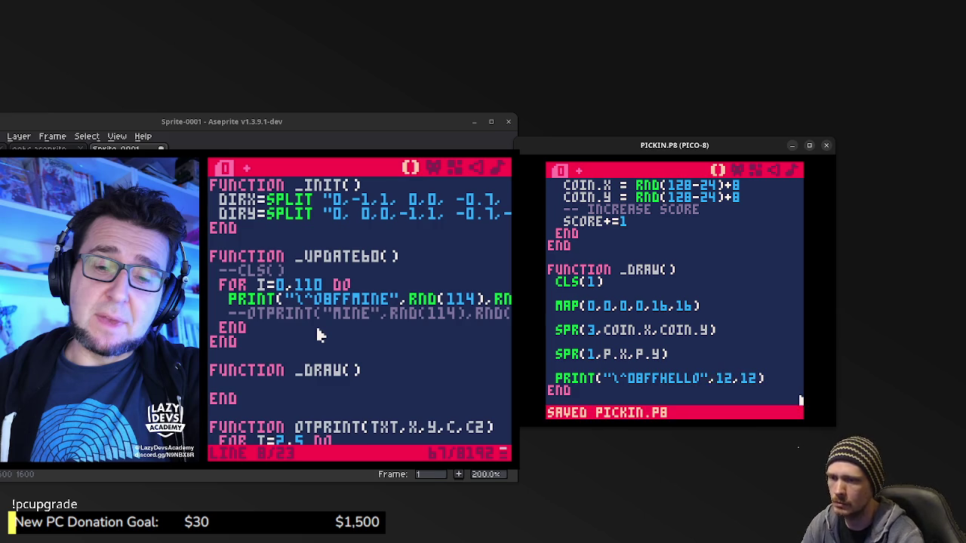
key("ctrl+r")
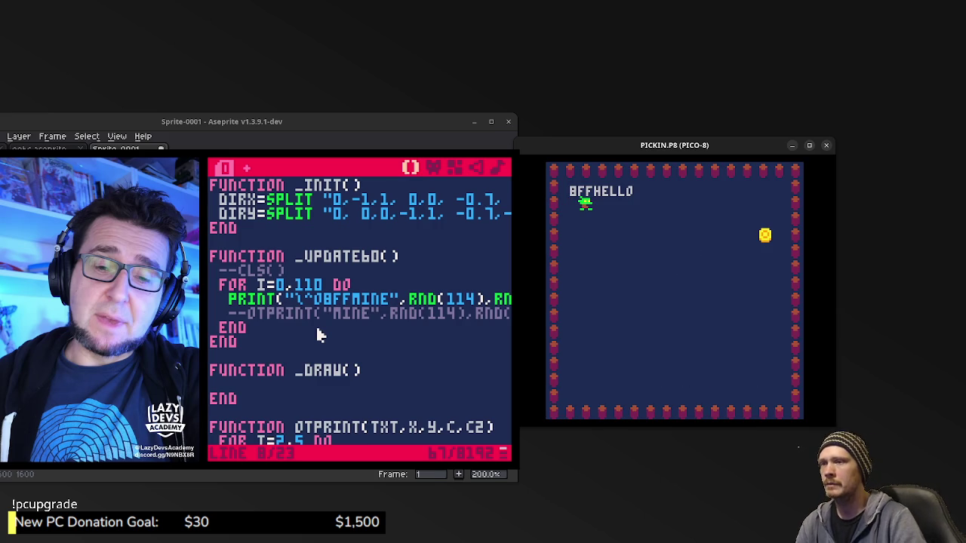
key("Escape")
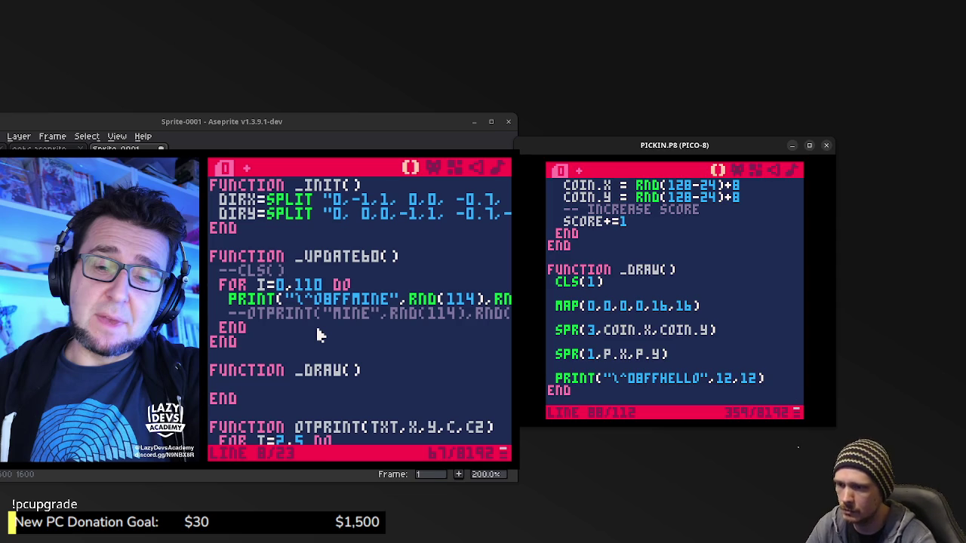
Edit the label's P8SCII escape code, typing v and 17 over the 0BFF parameters, and test-run.
left_click(633, 379)
type("v")
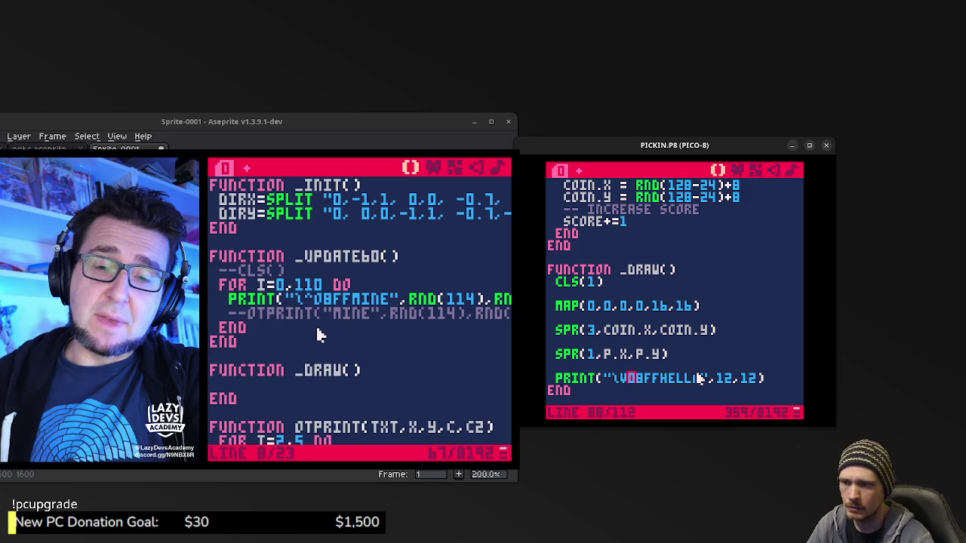
key("shift+Right")
key("shift+Right")
key("shift+Right")
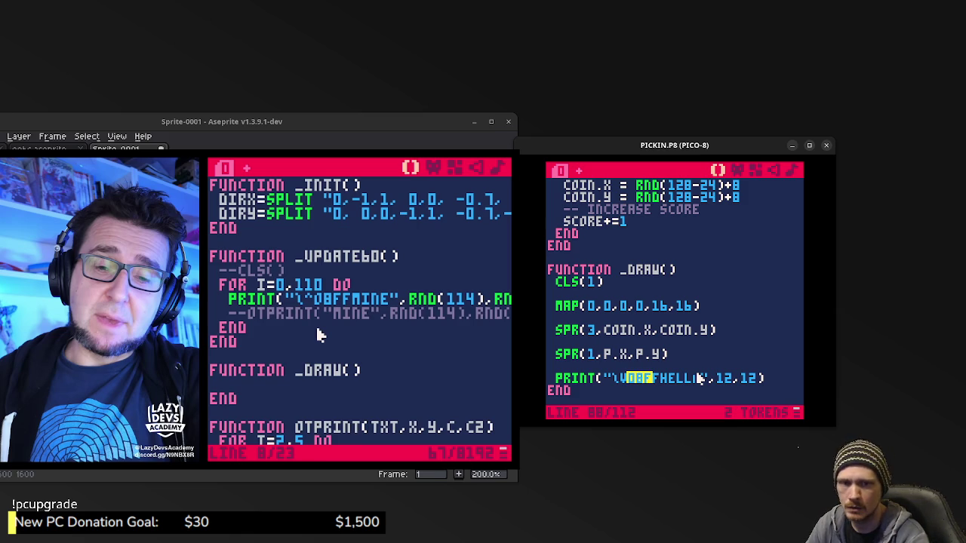
type("17")
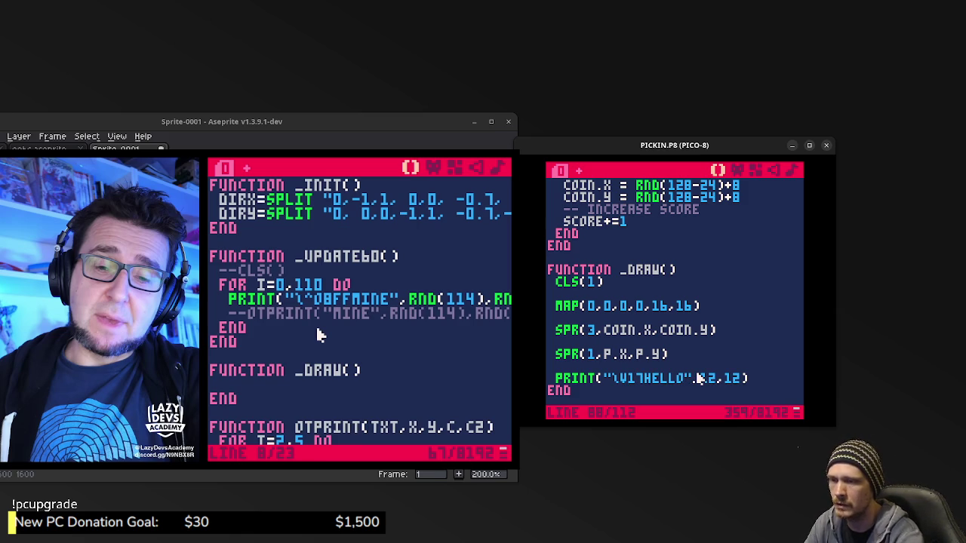
key("ctrl+s")
key("ctrl+r")
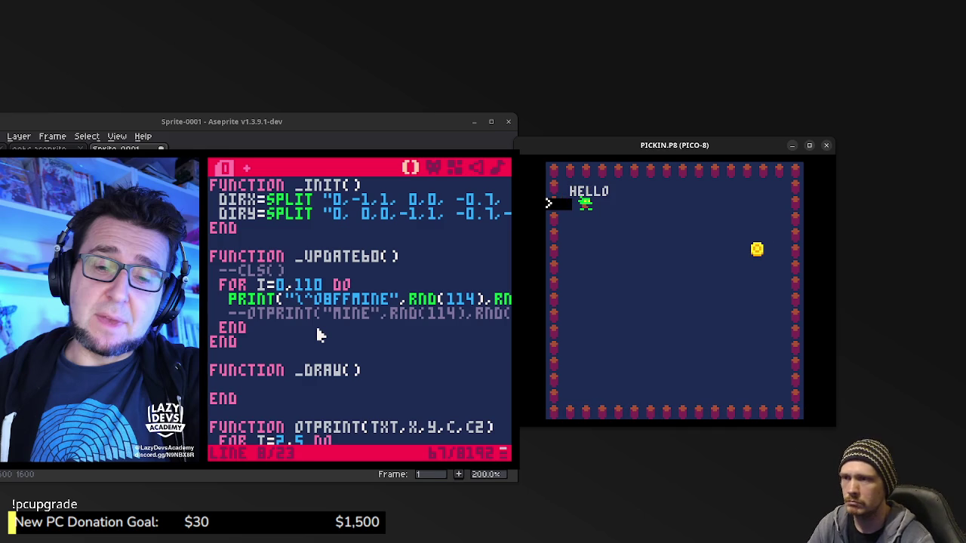
key("Escape")
Glance at the sprite editor, then re-save and run the cart to confirm the HELLO label.
left_click(736, 169)
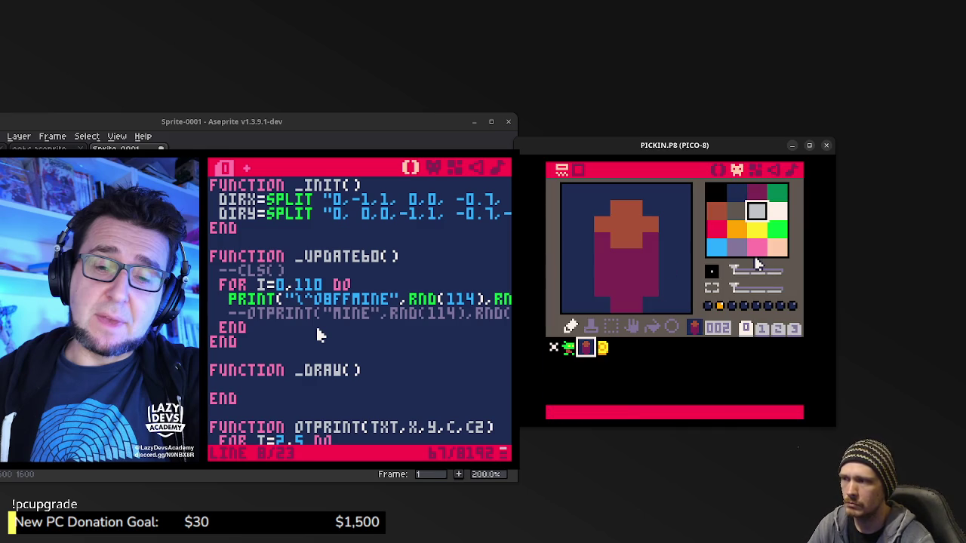
key("ctrl+r")
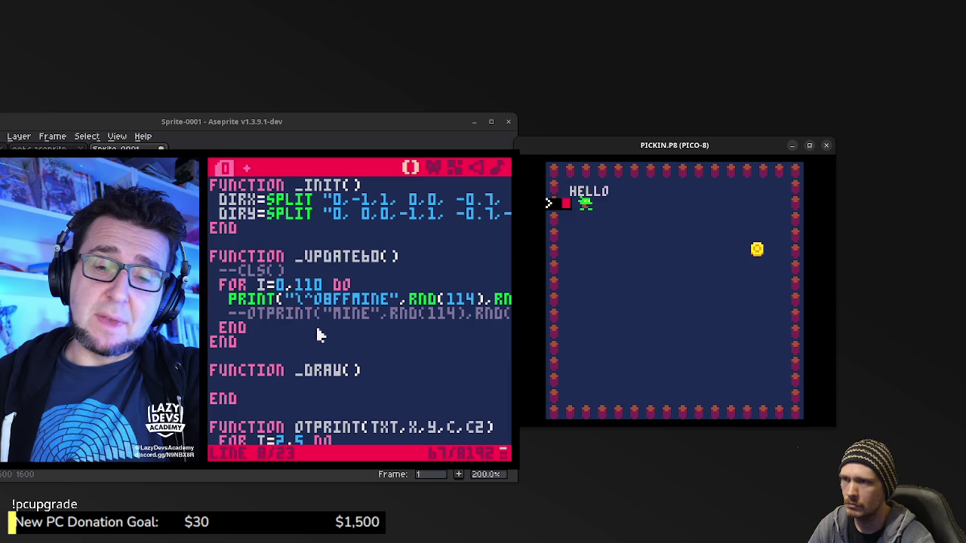
key("Escape")
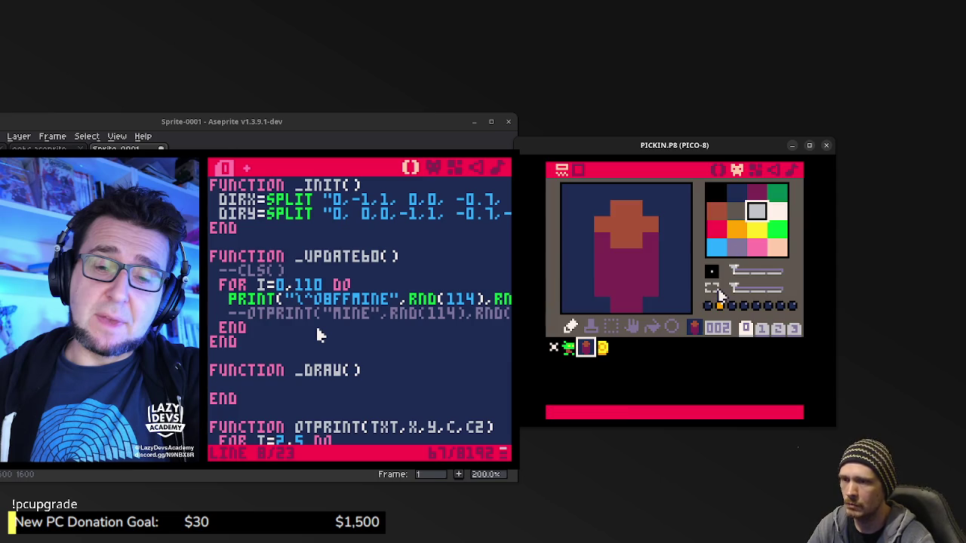
left_click(718, 170)
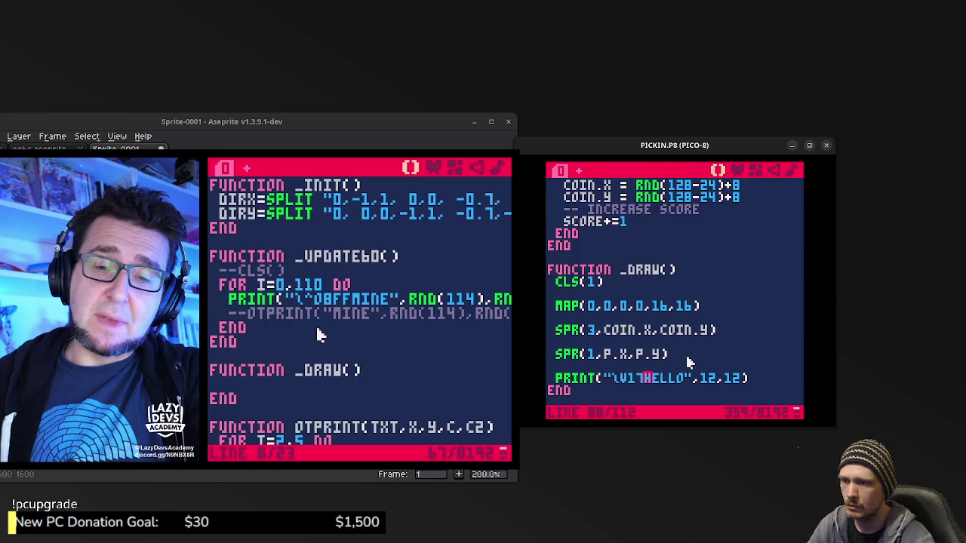
key("ctrl+s")
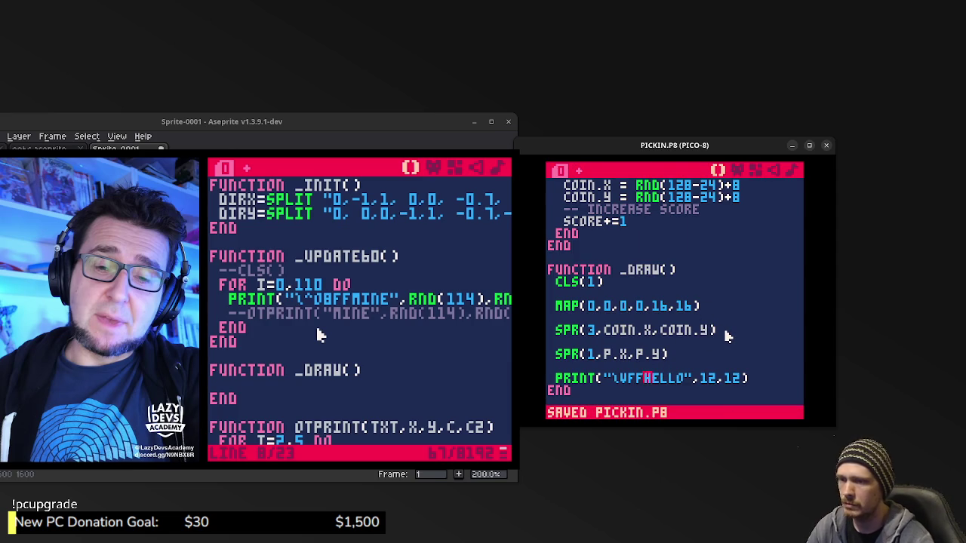
key("ctrl+r")
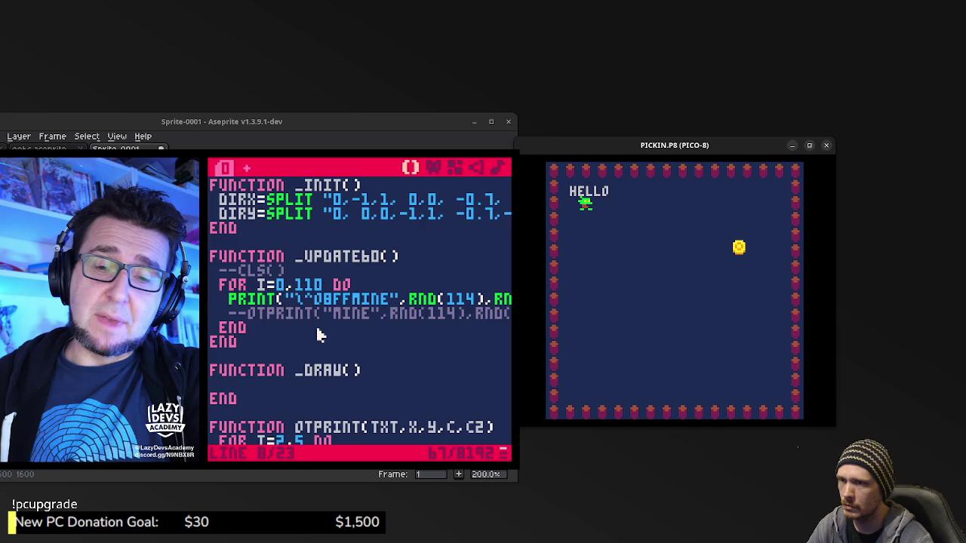
key("Escape")
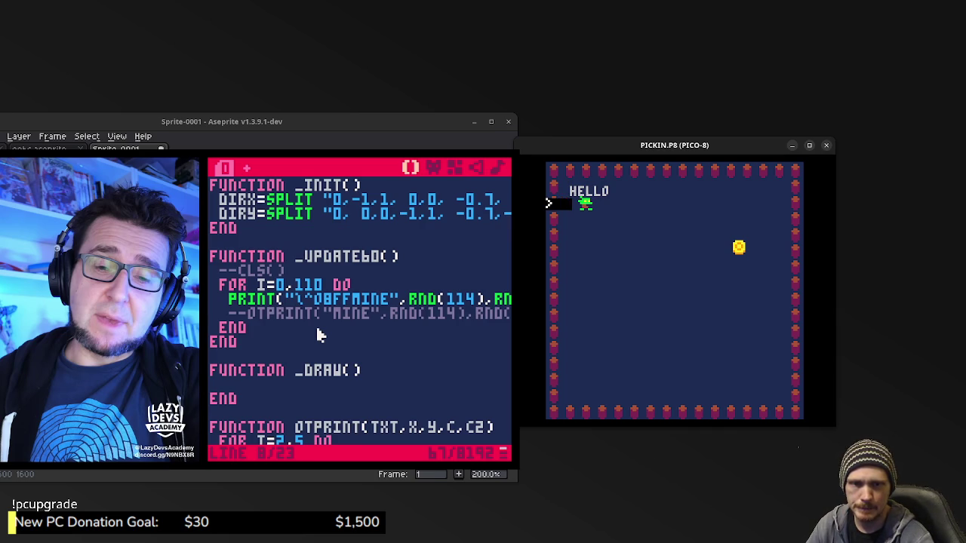
left_click(318, 335)
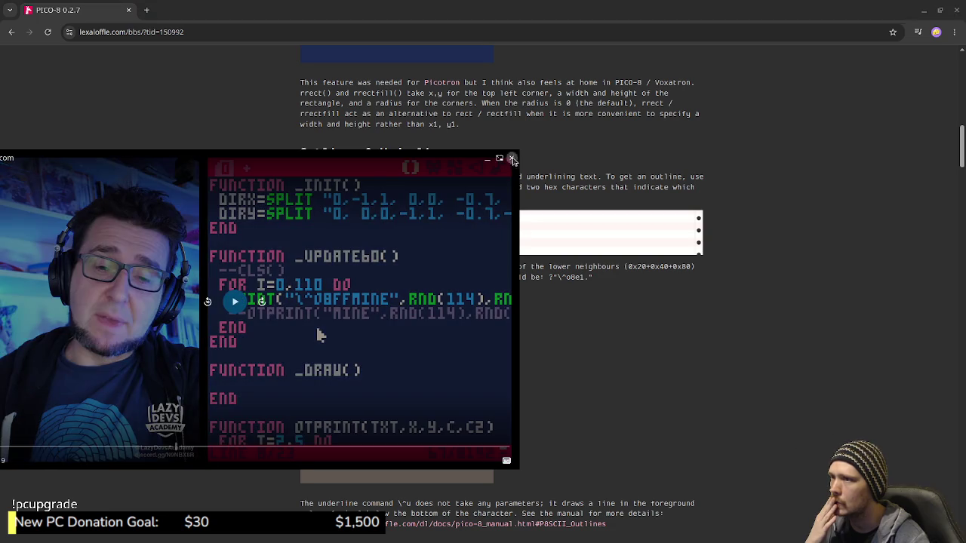
Close the floating video, scroll the release notes to Outlines & Underlines, and steer the player onto a coin.
left_click(511, 160)
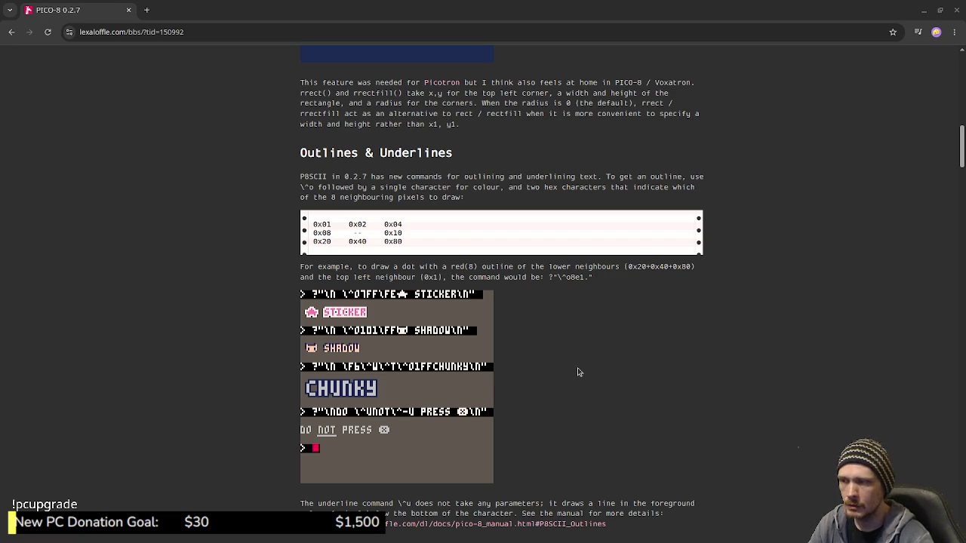
scroll(579, 354, "up", 1)
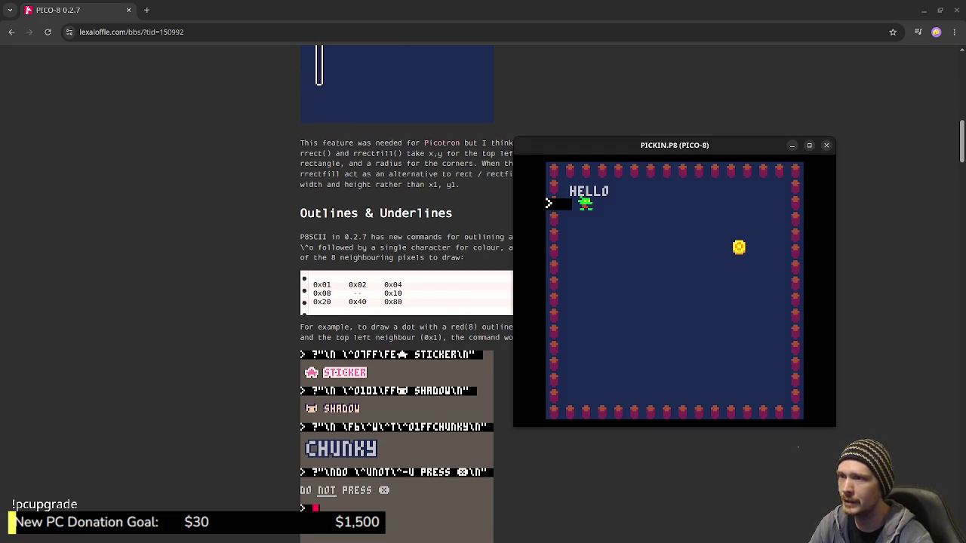
key("Down")
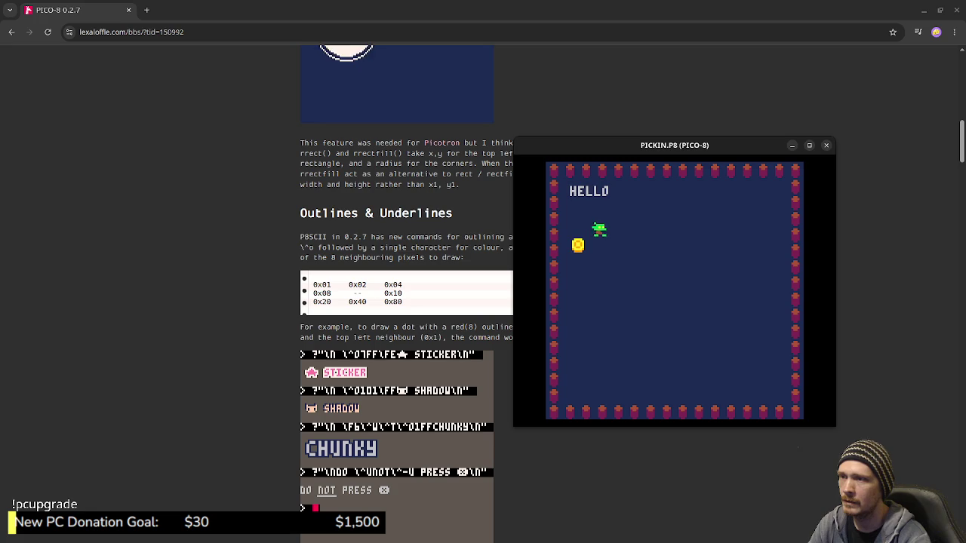
key("Right")
key("Down")
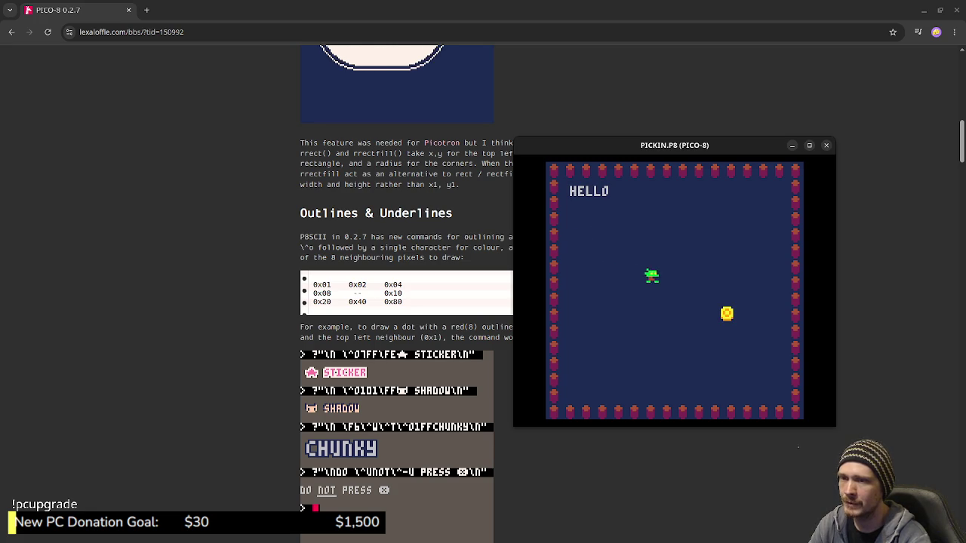
key("Right")
key("Down")
key("Right")
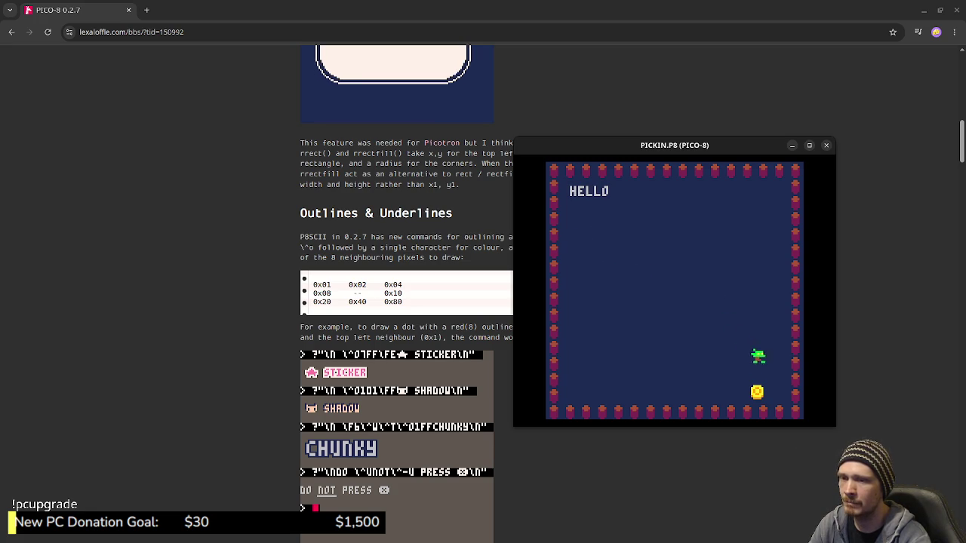
key("Left")
key("Up")
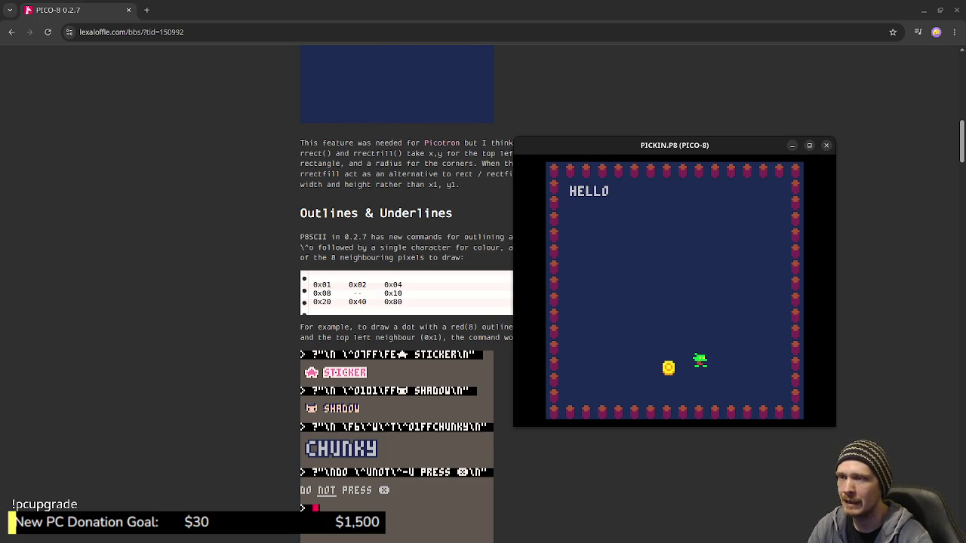
left_click(421, 250)
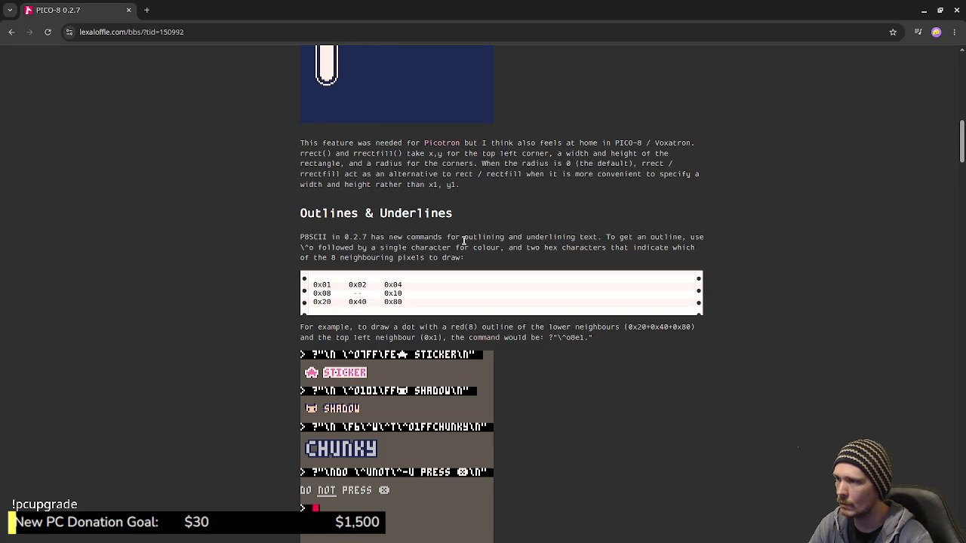
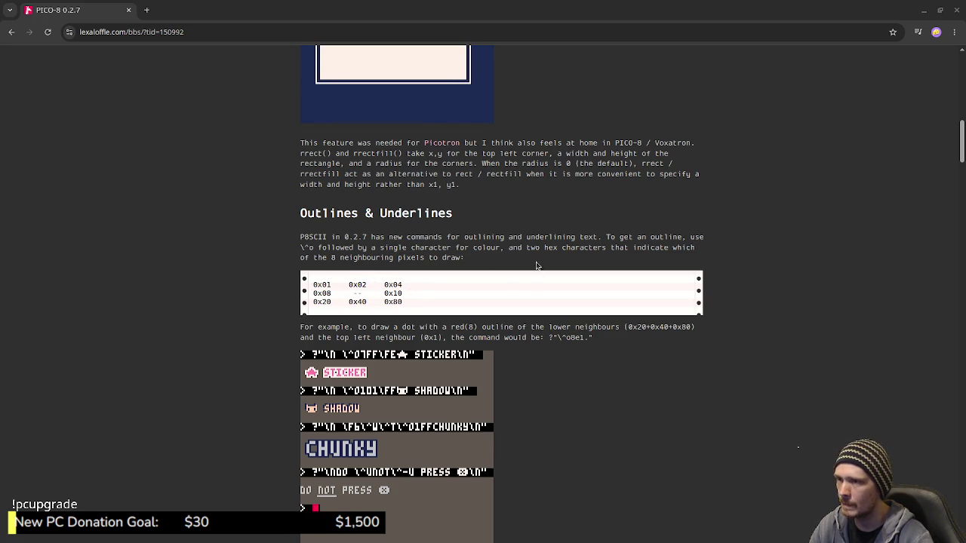
Copy the \^o outline escape from the article and make the HELLO print string use \^OFF.
left_click_drag(300, 248, 313, 249)
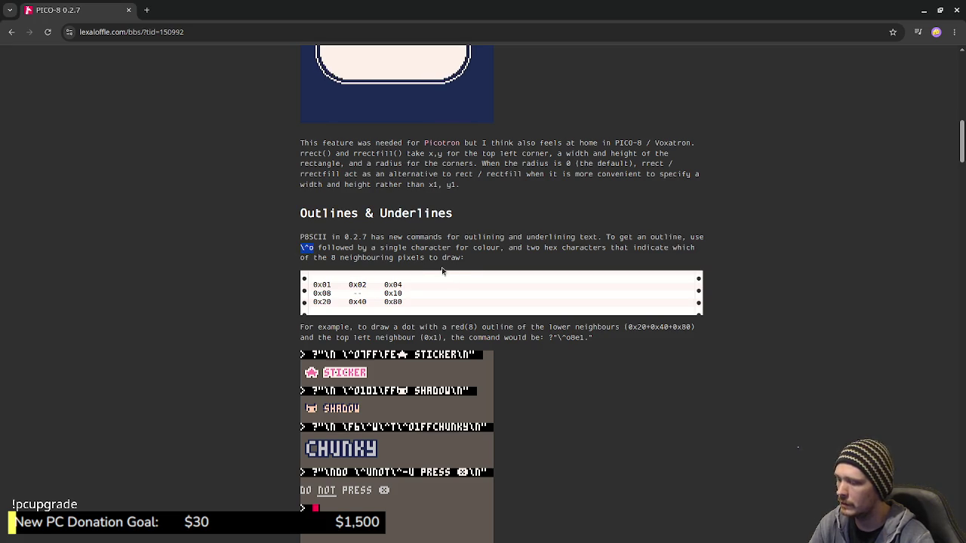
key("alt+Tab")
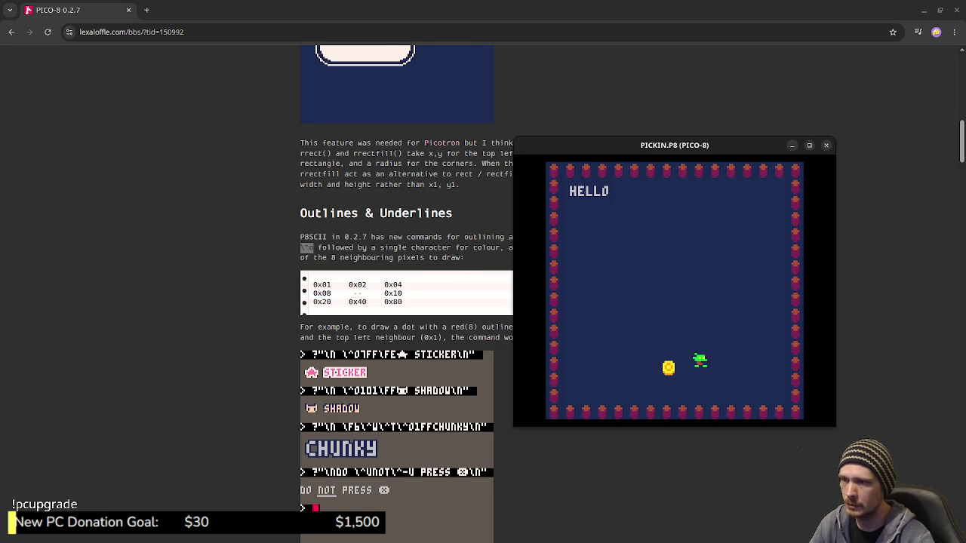
key("Escape")
key("Escape")
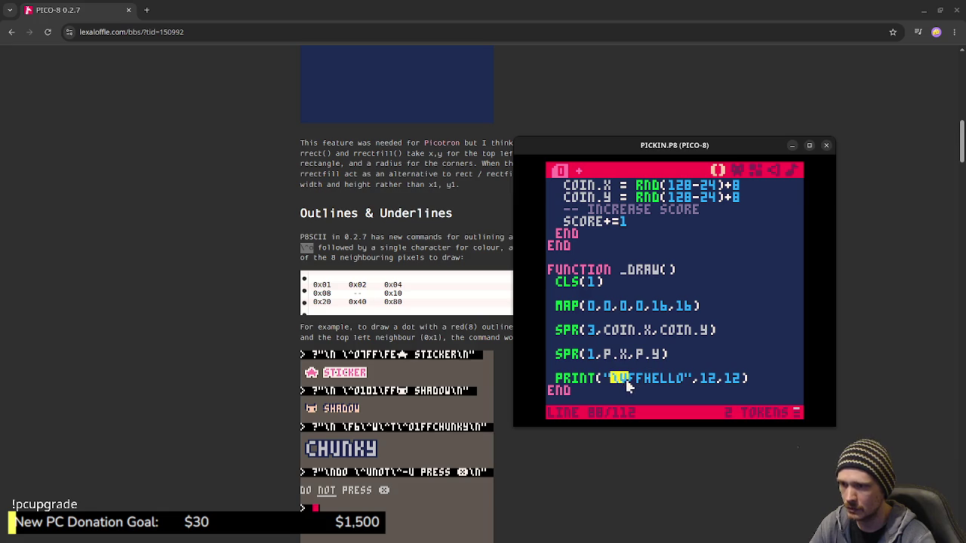
type("\\^o")
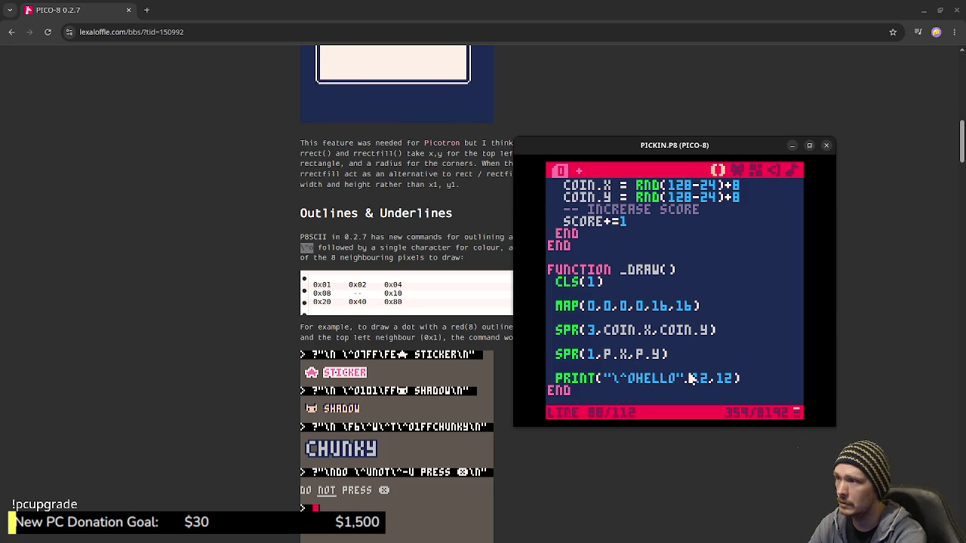
type("ff")
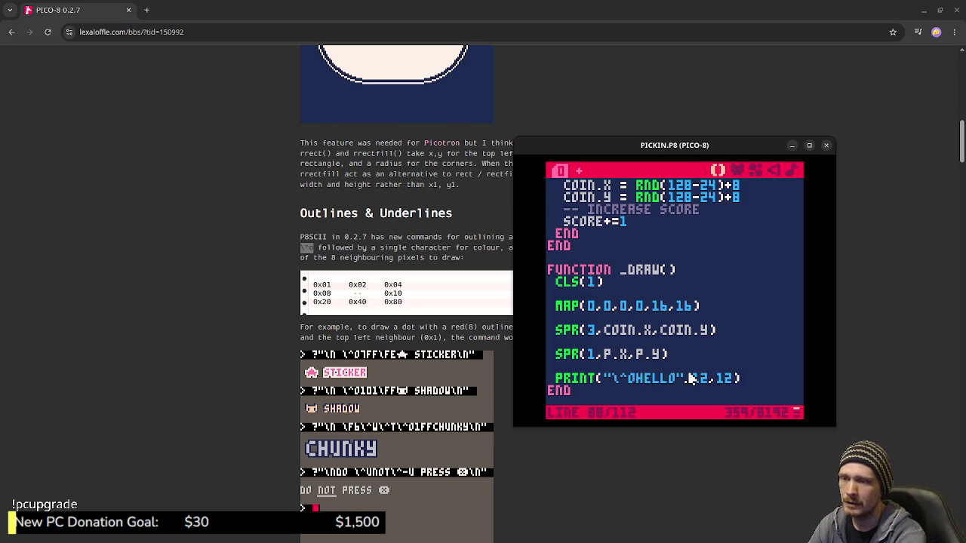
Save and run the cart to view the outlined HELLO, then return to the code.
key("ctrl+s")
key("ctrl+r")
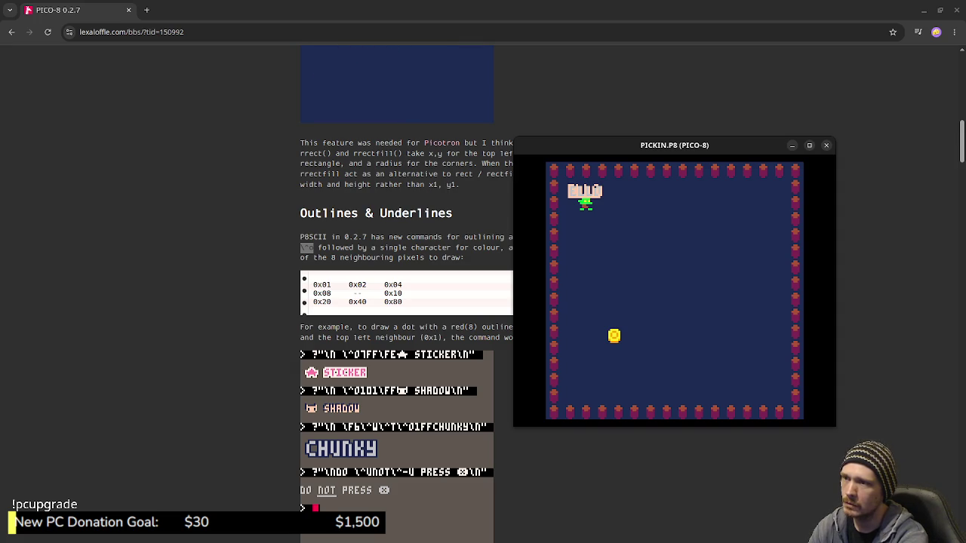
key("Escape")
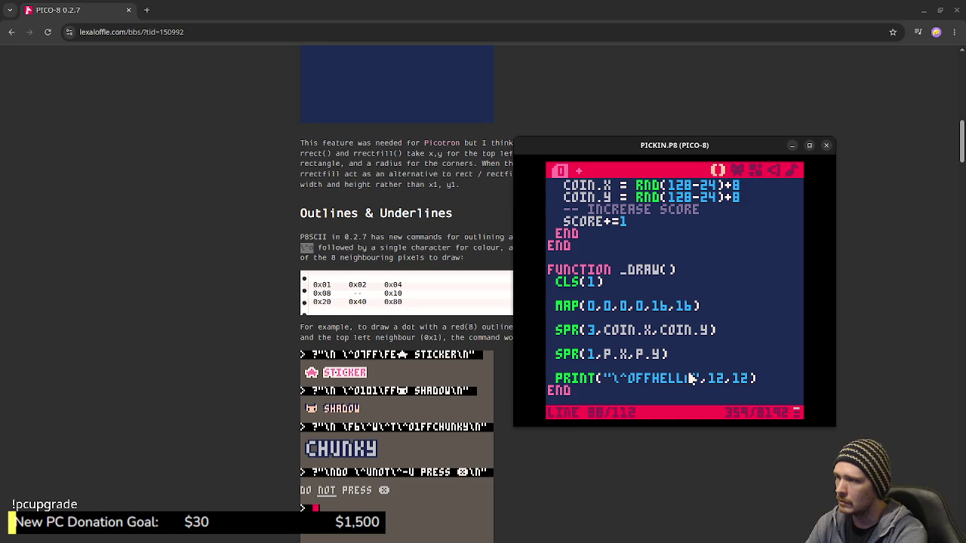
Drag the PICKIN.P8 window lower and further left over the browser page.
mouse_move(584, 154)
left_mouse_down()
mouse_move(700, 153)
mouse_move(804, 180)
mouse_move(555, 276)
mouse_move(438, 297)
mouse_move(446, 264)
mouse_move(409, 260)
mouse_move(362, 287)
mouse_move(363, 277)
mouse_move(574, 249)
mouse_move(619, 209)
mouse_move(602, 406)
mouse_move(442, 367)
mouse_move(387, 301)
mouse_move(423, 365)
mouse_move(429, 354)
mouse_move(577, 350)
mouse_move(476, 388)
mouse_move(377, 391)
mouse_move(384, 375)
mouse_move(414, 377)
left_mouse_up()
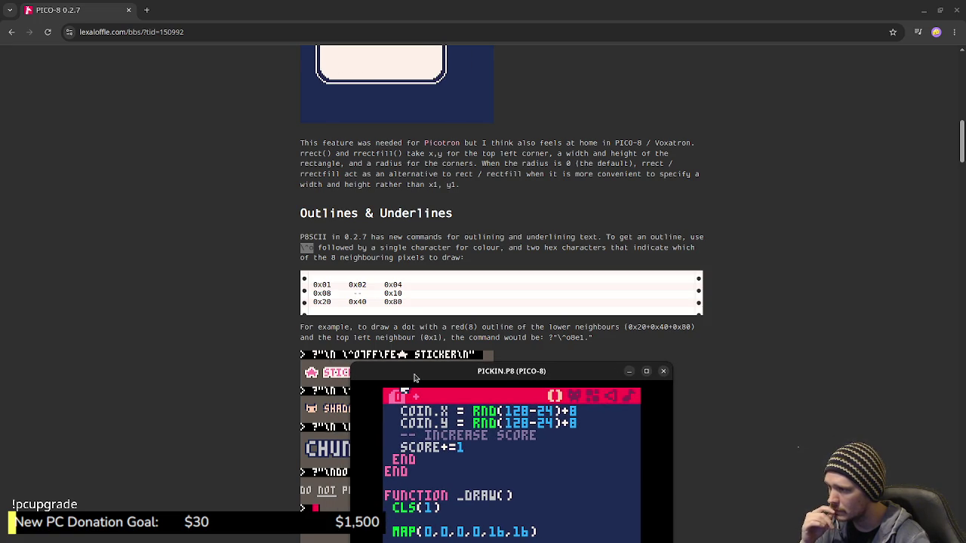
left_click_drag(414, 378, 401, 410)
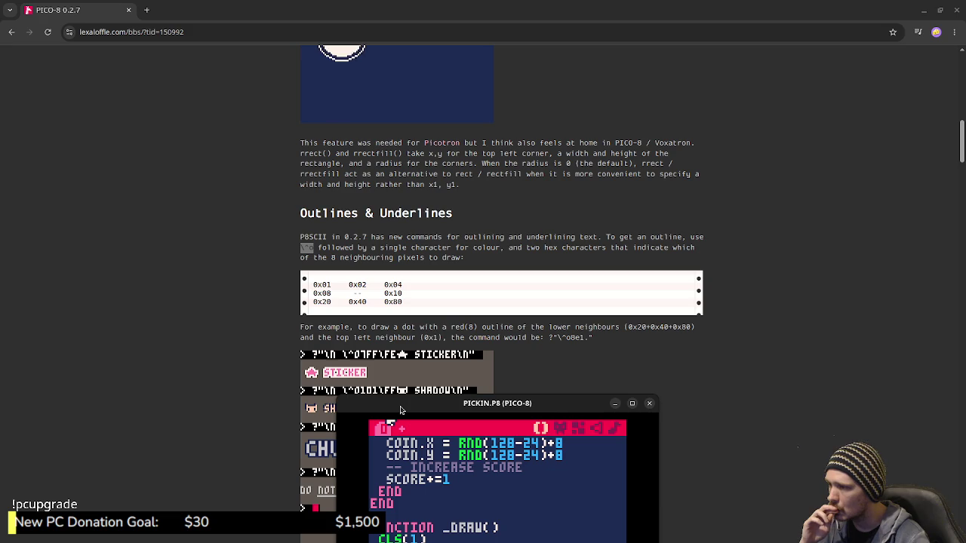
mouse_move(401, 410)
left_mouse_down()
mouse_move(410, 514)
mouse_move(512, 457)
mouse_move(451, 485)
mouse_move(450, 465)
mouse_move(389, 448)
left_mouse_up()
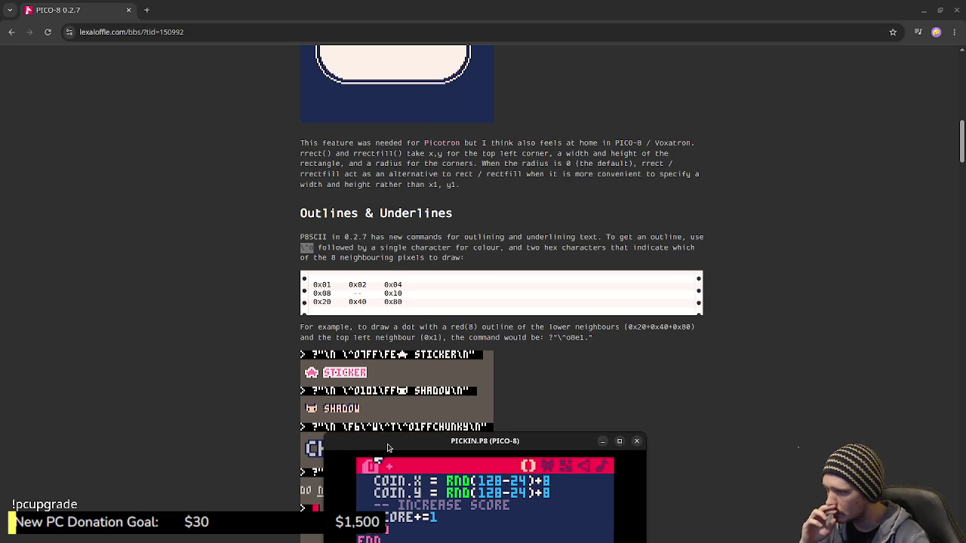
mouse_move(388, 448)
left_mouse_down()
mouse_move(398, 468)
mouse_move(422, 406)
mouse_move(541, 224)
left_mouse_up()
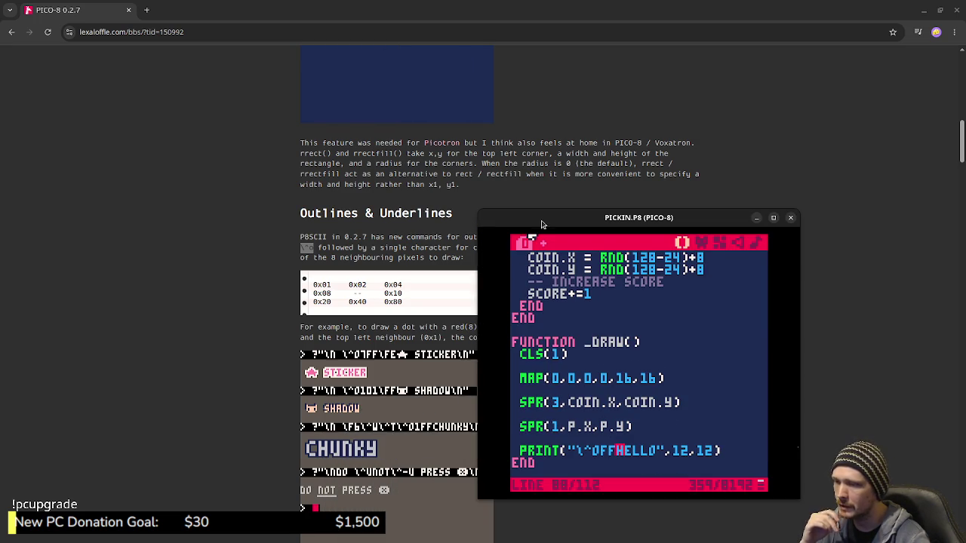
Insert 1 into the HELLO outline code, save, and run the game to test moving right.
type("1")
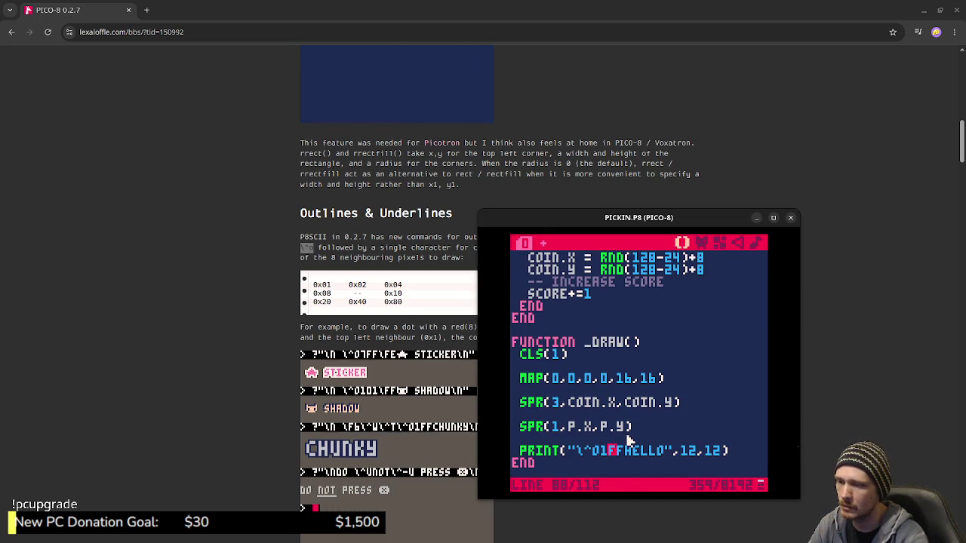
key("ctrl+s")
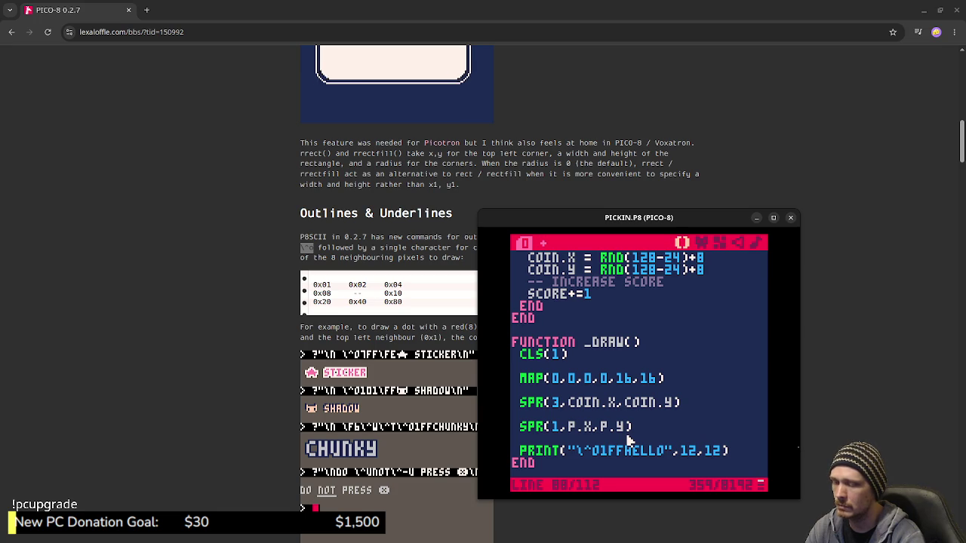
key("ctrl+r")
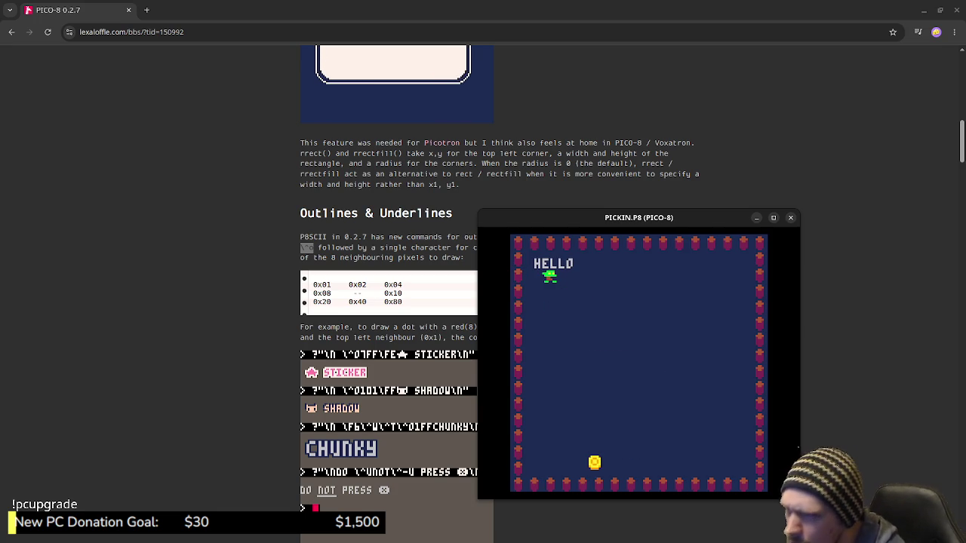
key("Right")
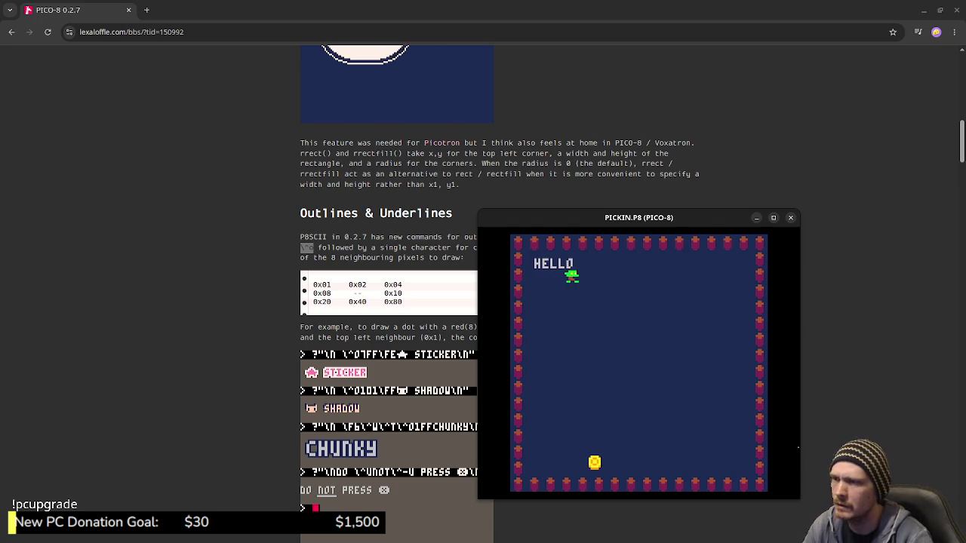
key("Escape")
Save again and rerun the game to compare the HELLO outline.
key("Escape")
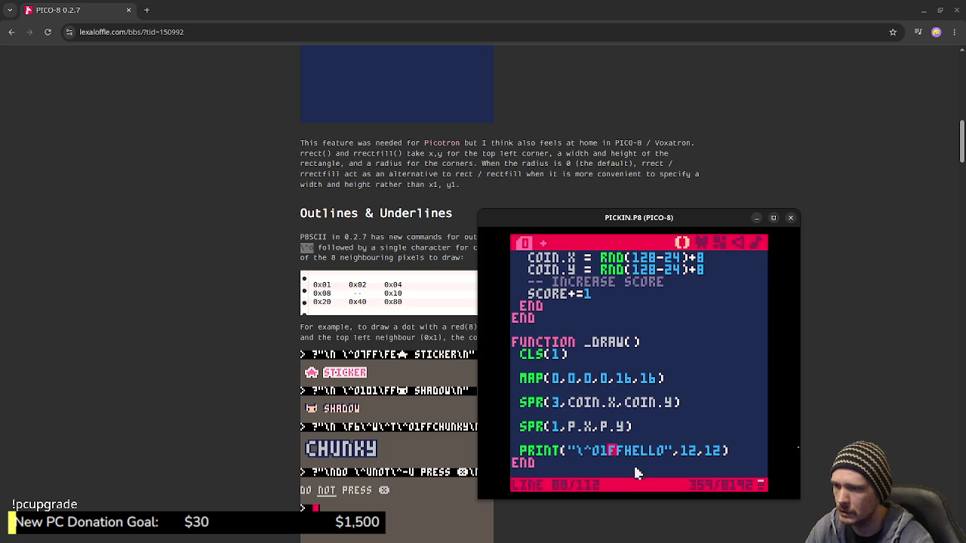
key("ctrl+s")
key("Escape")
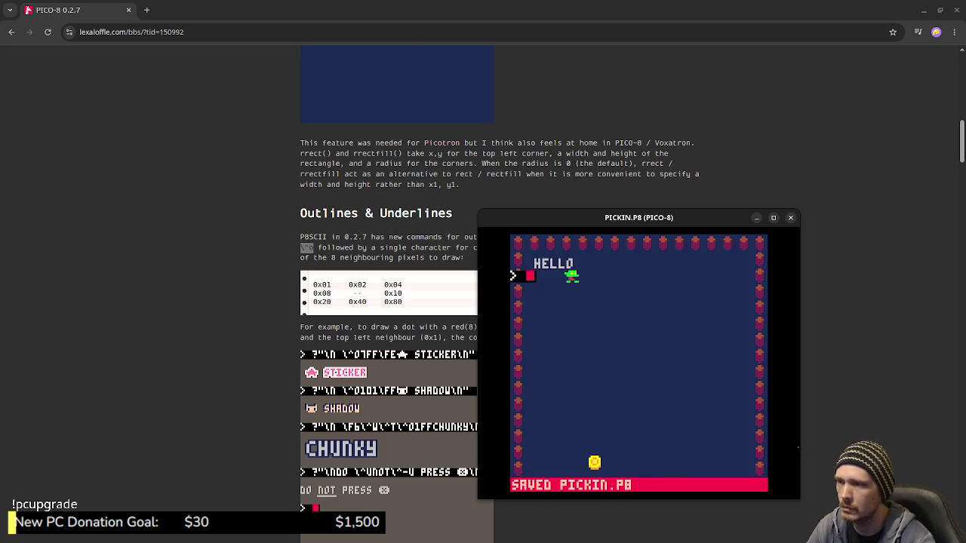
key("ctrl+r")
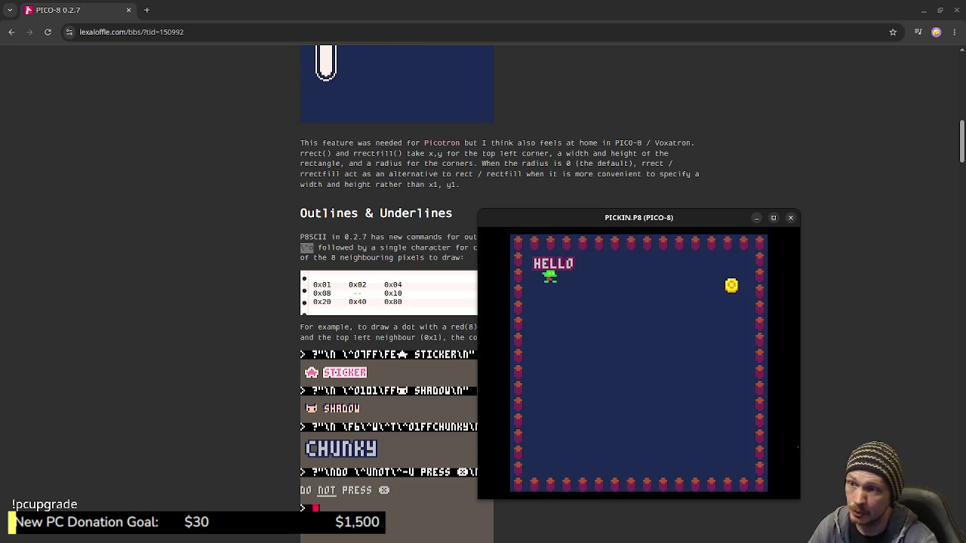
key("Escape")
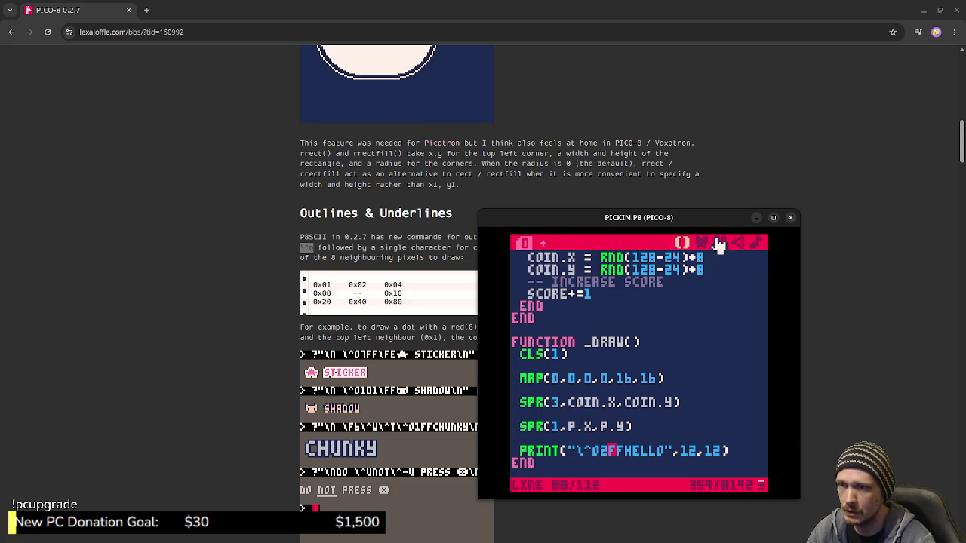
Check the sprite editor, then save and test-run the cart from the code editor.
left_click(701, 242)
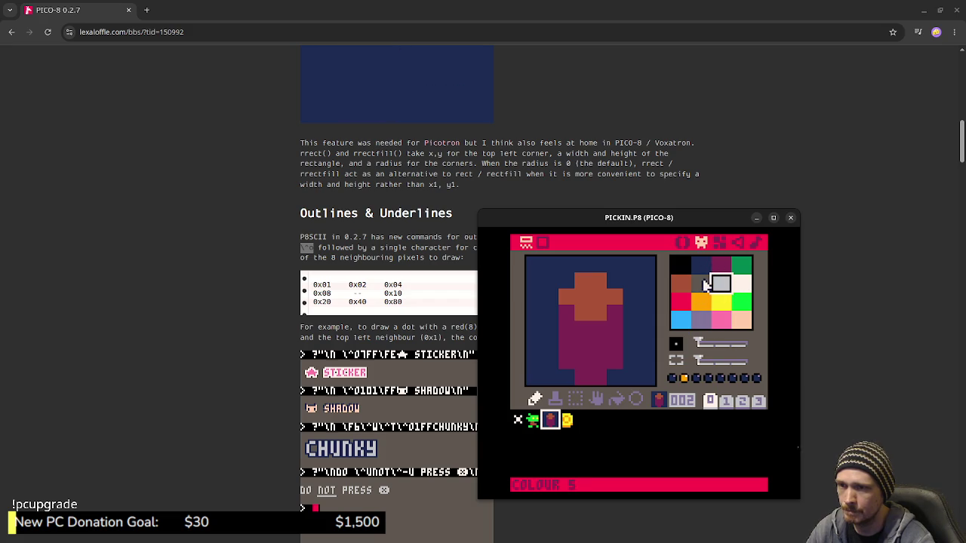
key("ctrl+r")
key("Escape")
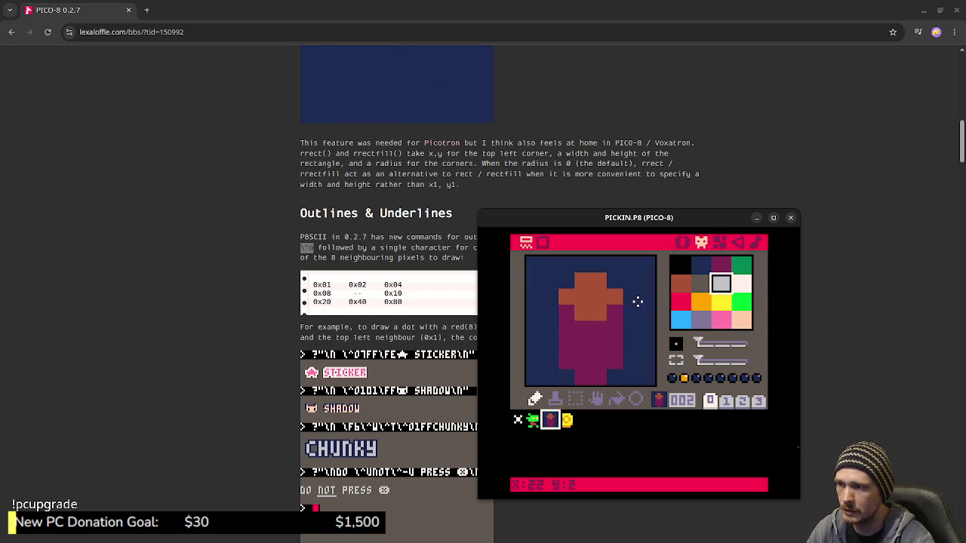
left_click(681, 242)
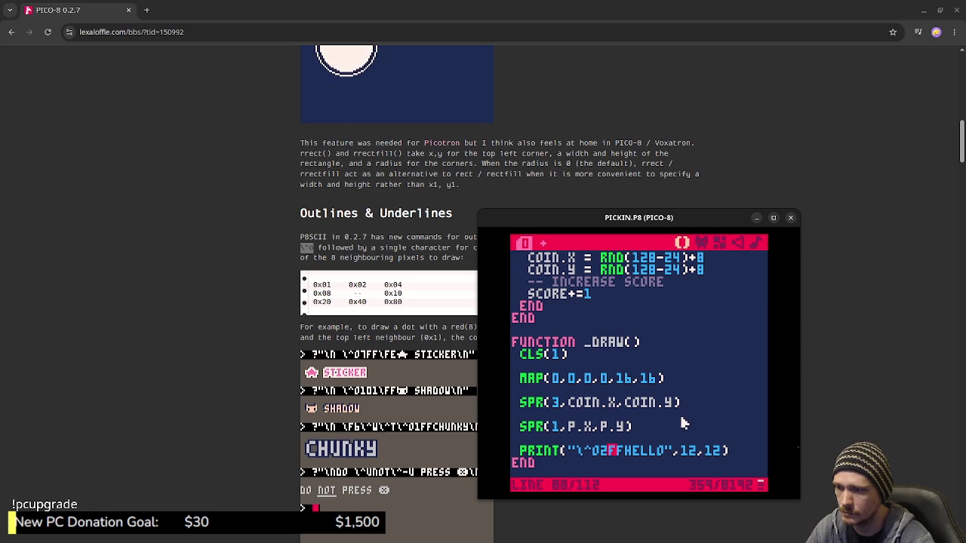
key("ctrl+s")
key("ctrl+r")
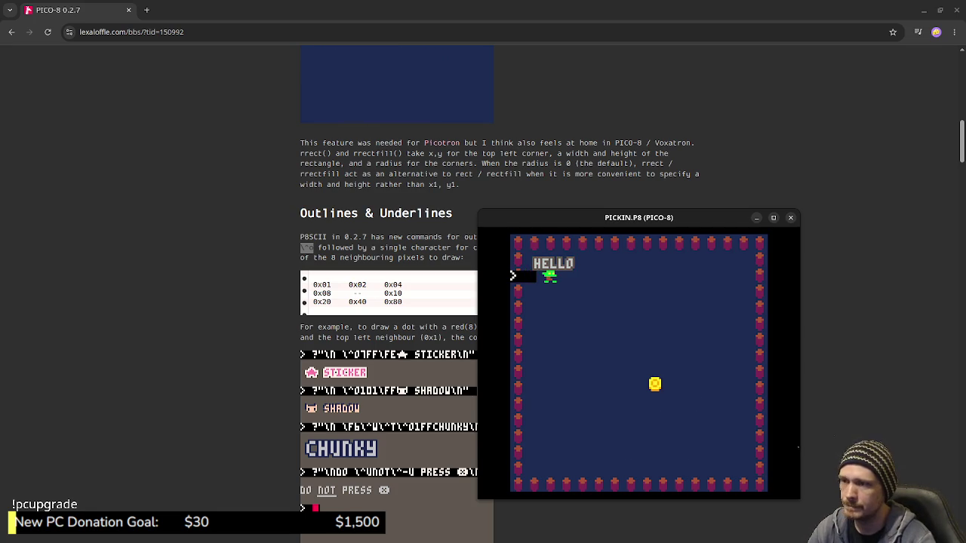
key("Escape")
In the sprite editor, try dark grey, dark blue and black drawing colours, previewing the game.
left_click(702, 242)
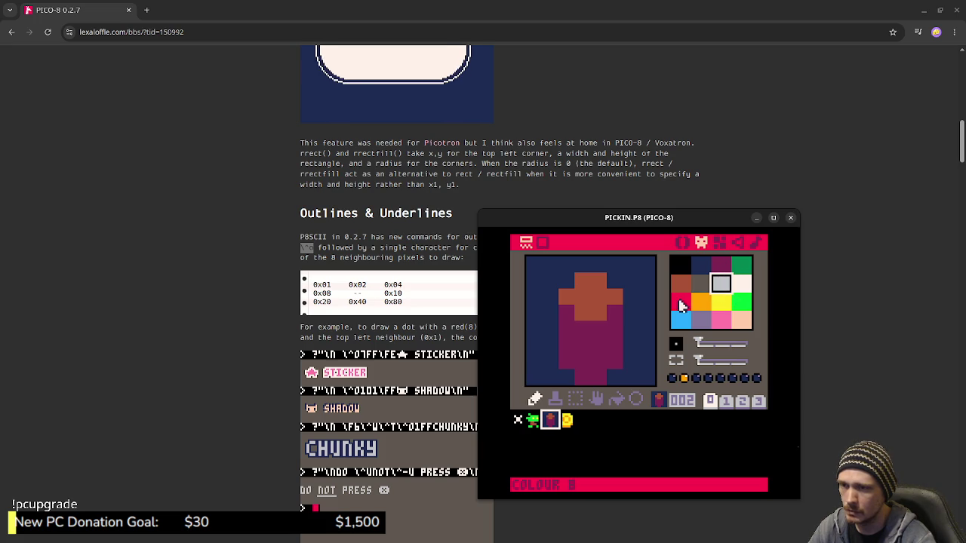
left_click(701, 286)
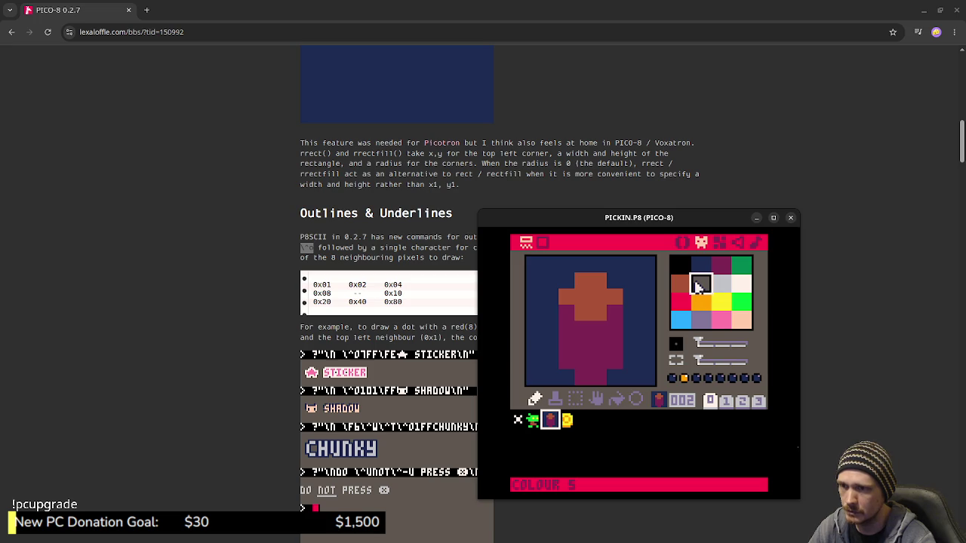
left_click(698, 270)
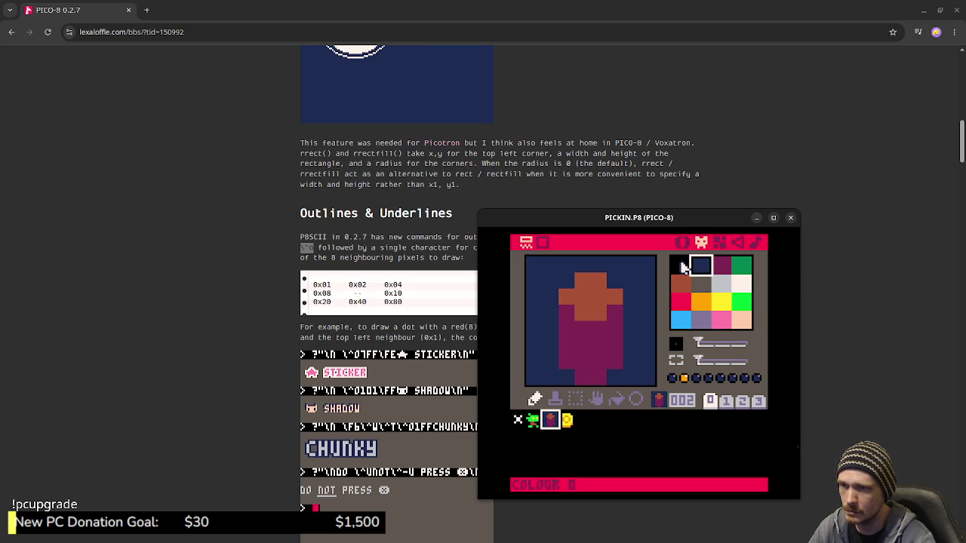
left_click(680, 269)
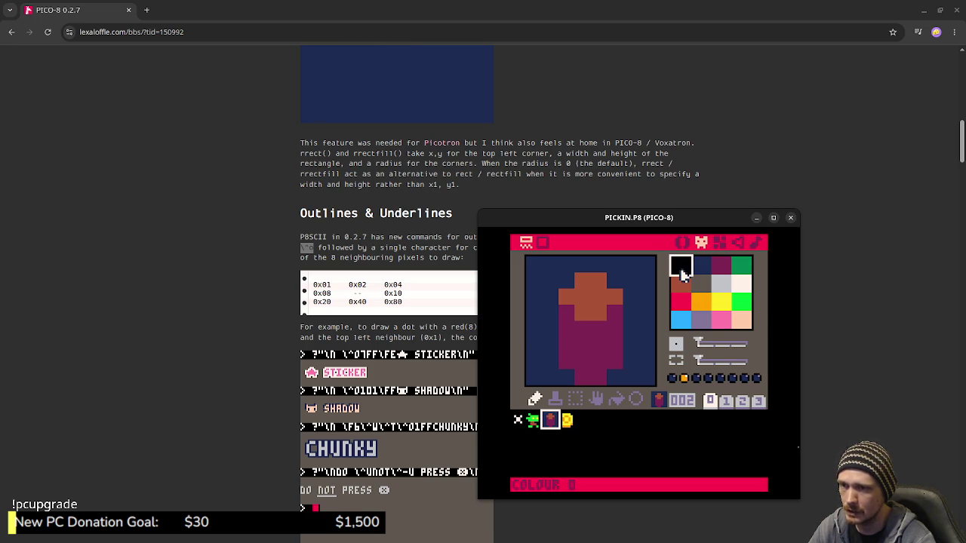
key("ctrl+r")
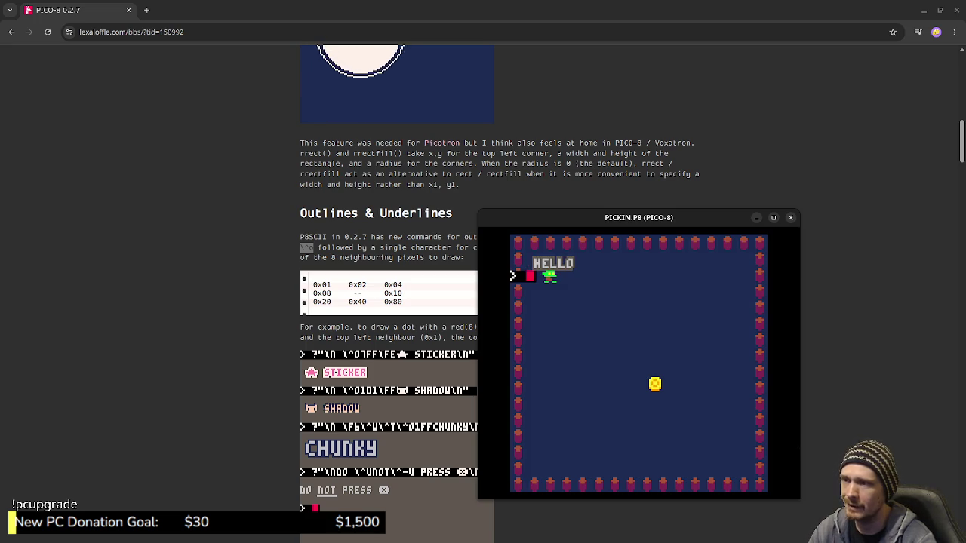
key("Escape")
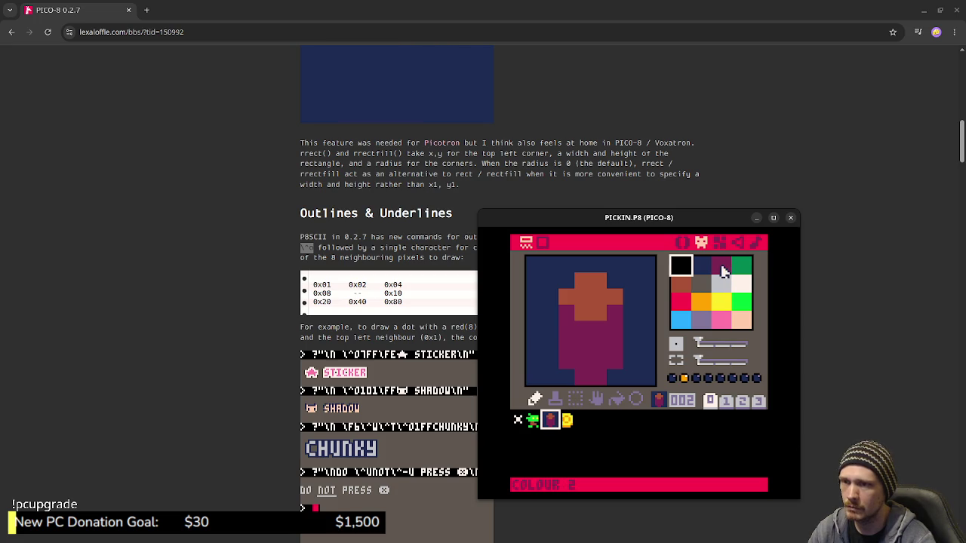
key("ctrl+r")
key("Escape")
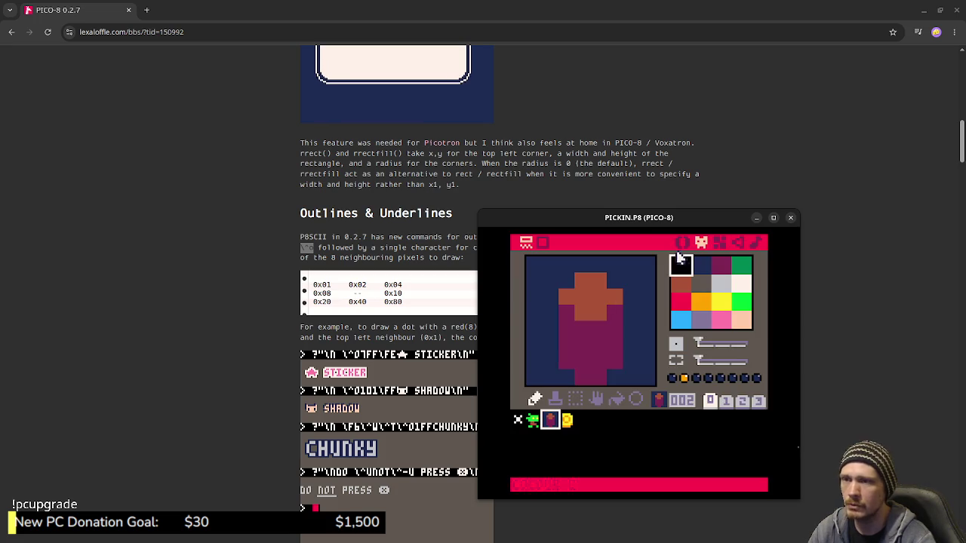
Change the HELLO outline colour digit from 5 to 2 and save PICKIN.P8.
left_click(682, 242)
key("BackSpace")
type("2FFHELLO\",12,12)")
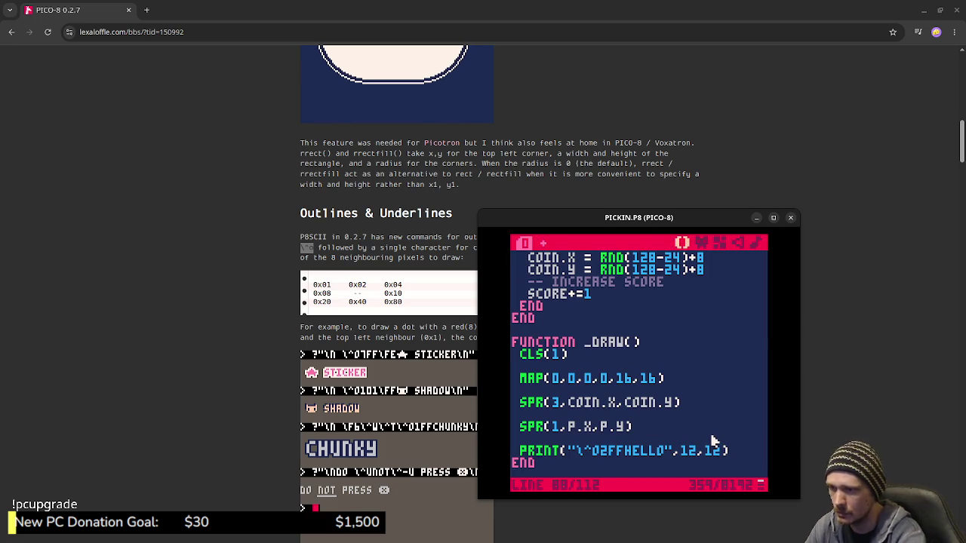
key("ctrl+s")
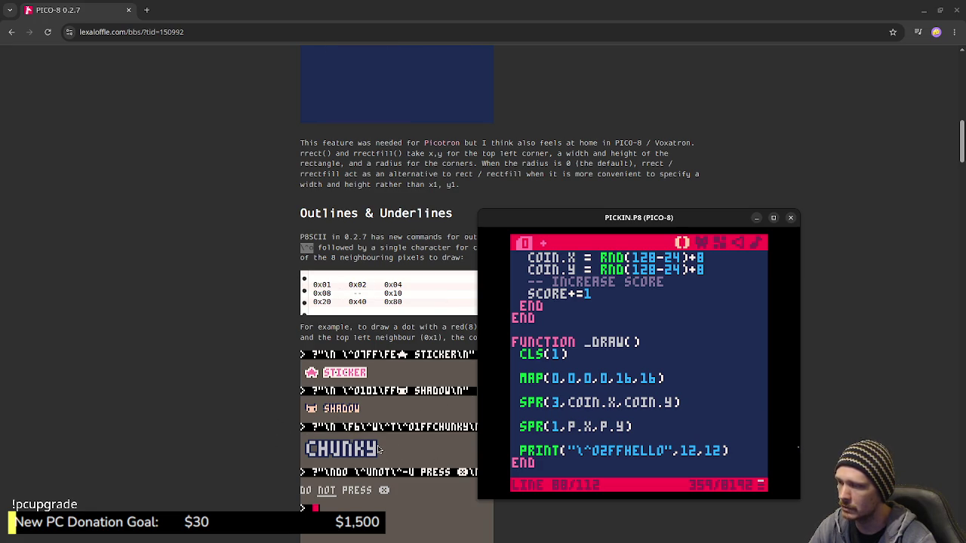
Save and run PICKIN.P8, move right and down onto the coin, then close PICO-8.
key("ctrl+s")
key("ctrl+r")
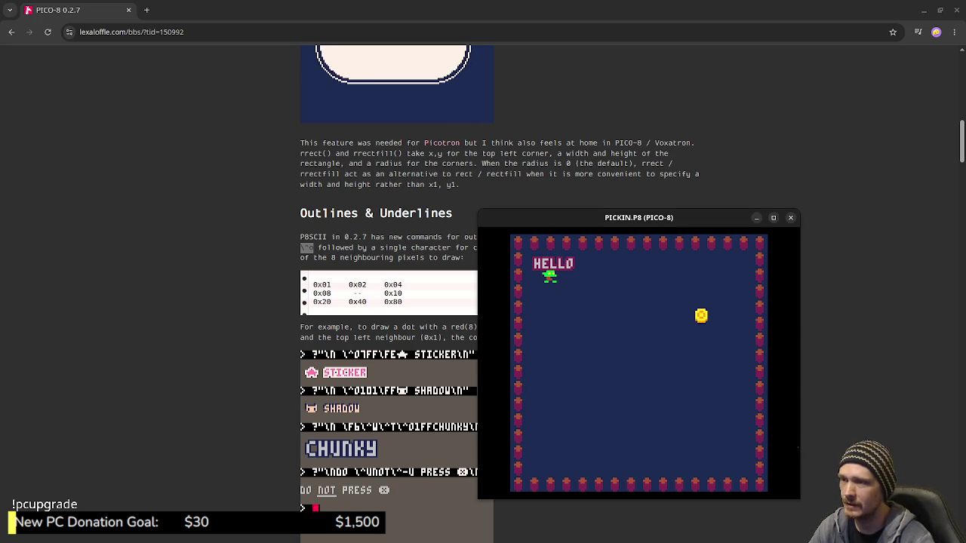
key("Right")
key("Down")
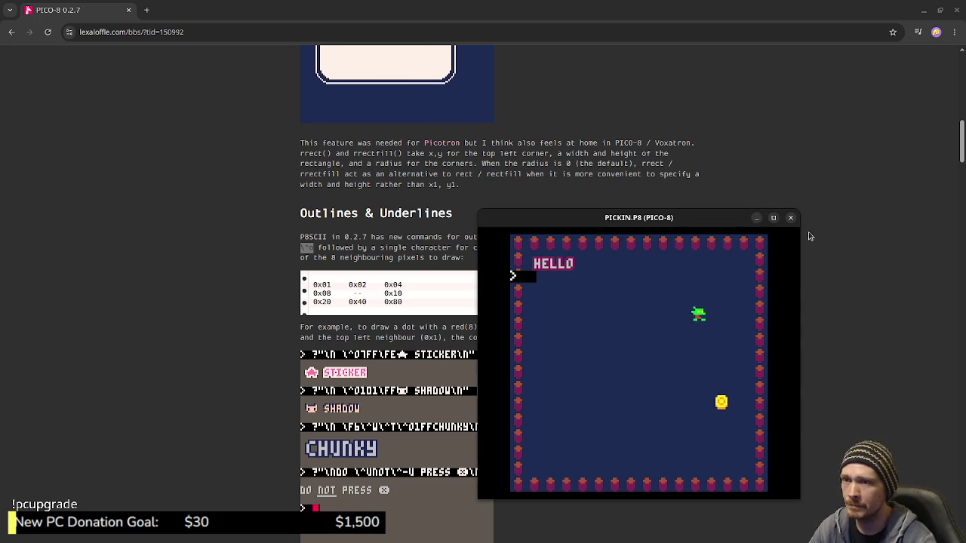
left_click(790, 217)
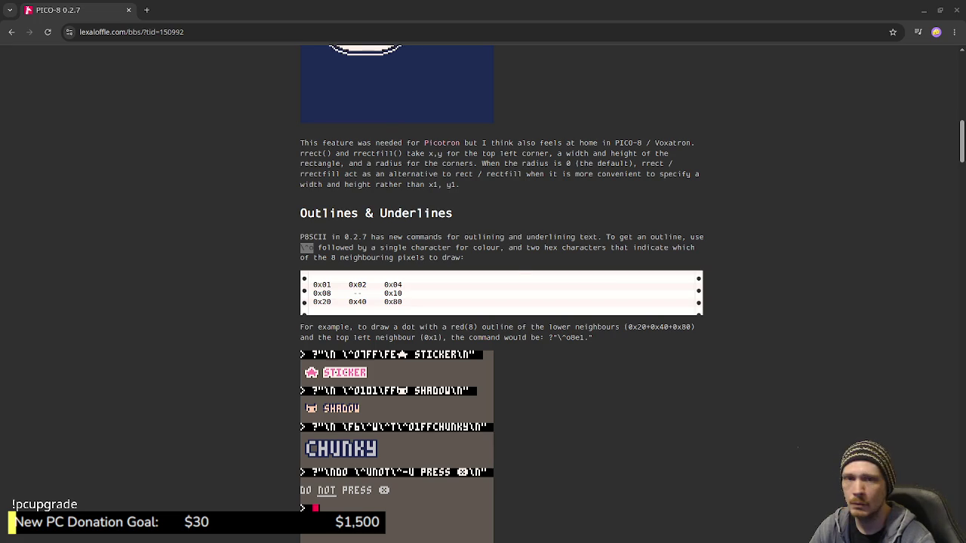
Bring the browser page to the front over the stray Aseprite window.
key("alt+Tab")
left_click(696, 221)
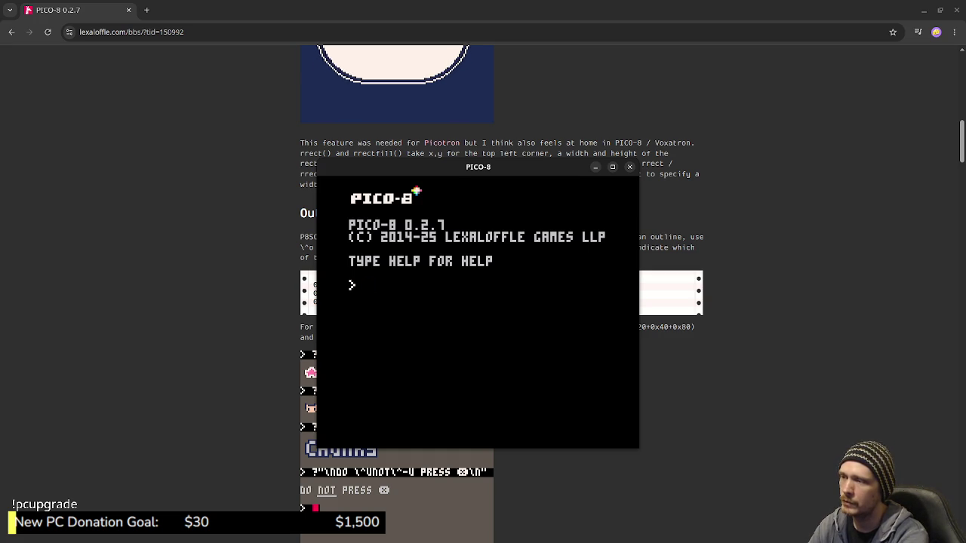
Change into the proto folder and load the PICKIN cart.
type("cd proto")
key("Return")
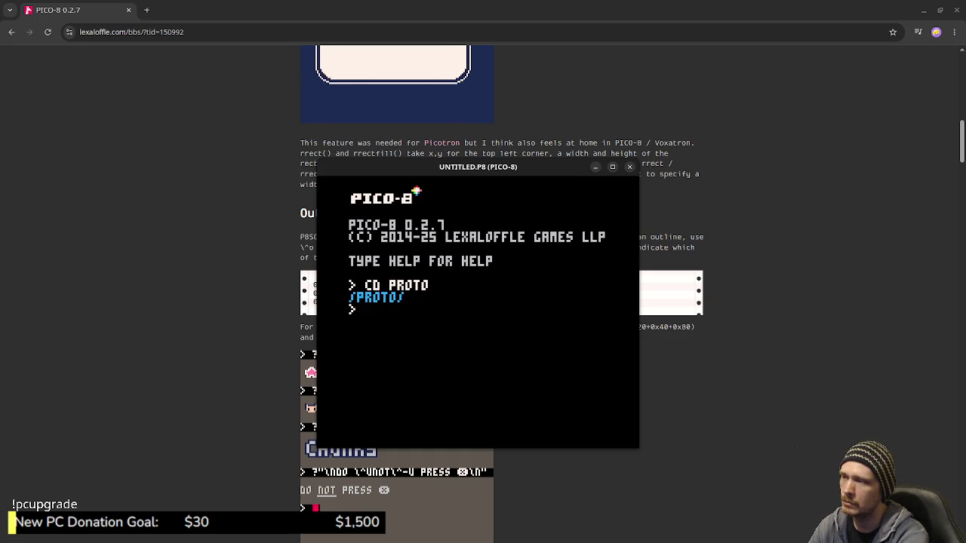
type("load pi")
key("Return")
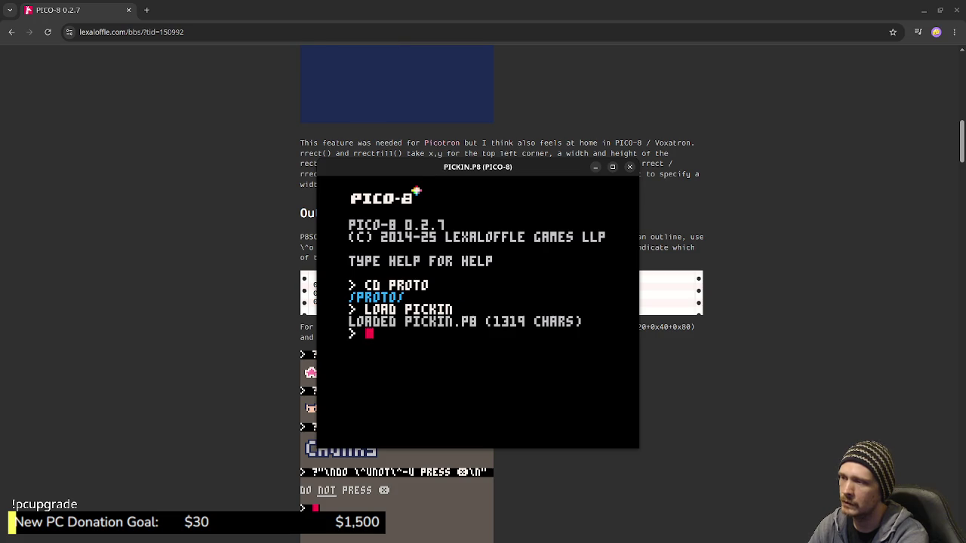
Glance at the code, then briefly run the game moving the player right.
key("Escape")
key("Escape")
key("ctrl+r")
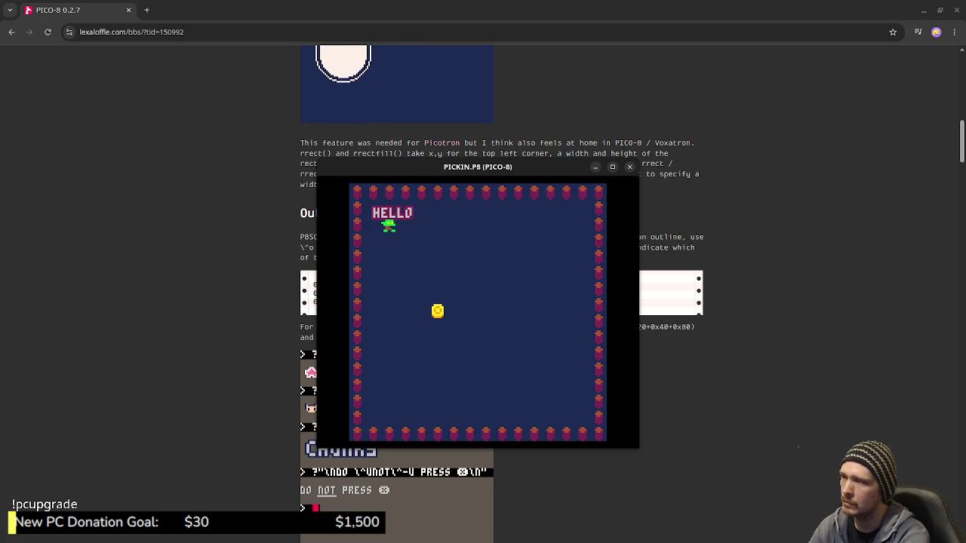
key("Right")
key("Escape")
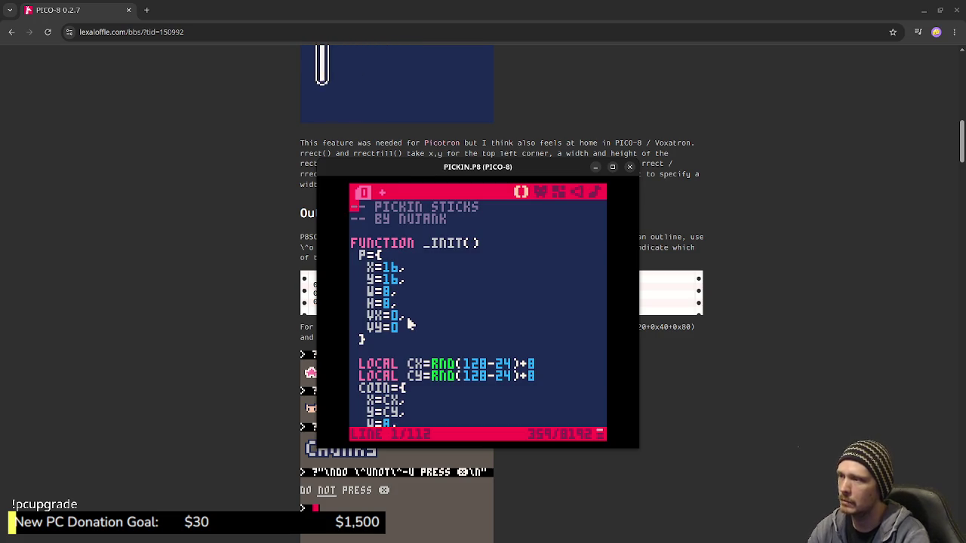
Replace HELLO in the print string with "..SCORE, keeping the \^o2ff outline, and save.
scroll(442, 319, "down", 5)
scroll(444, 362, "down", 10)
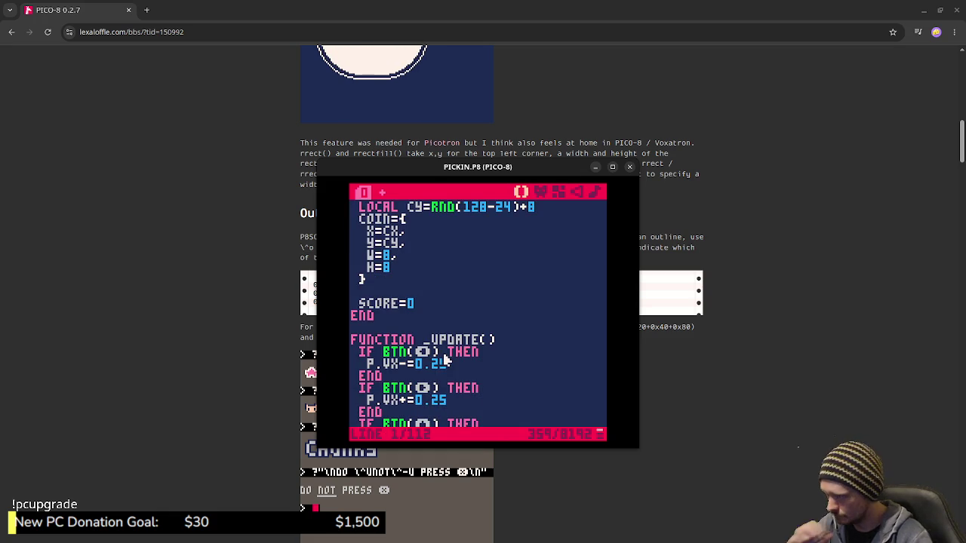
scroll(452, 369, "down", 10)
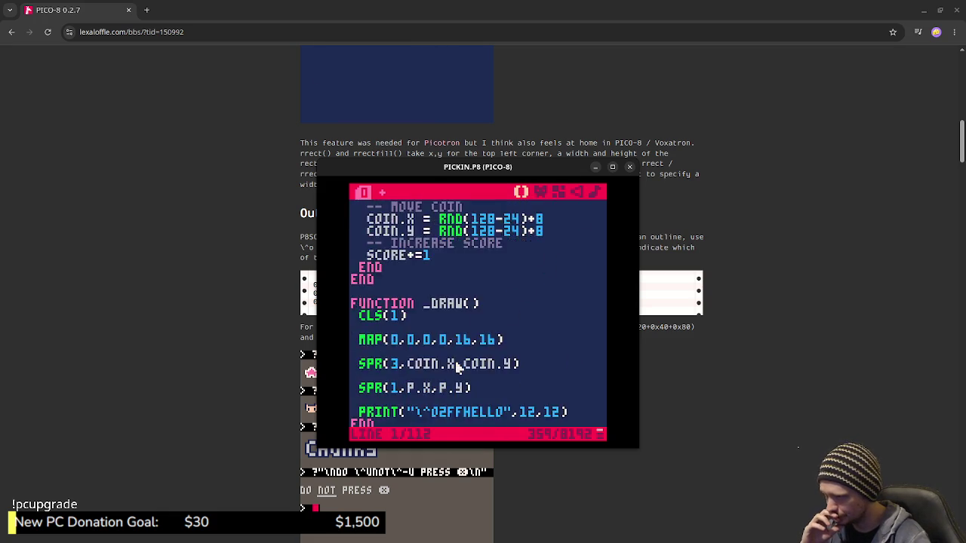
scroll(446, 363, "up", 2)
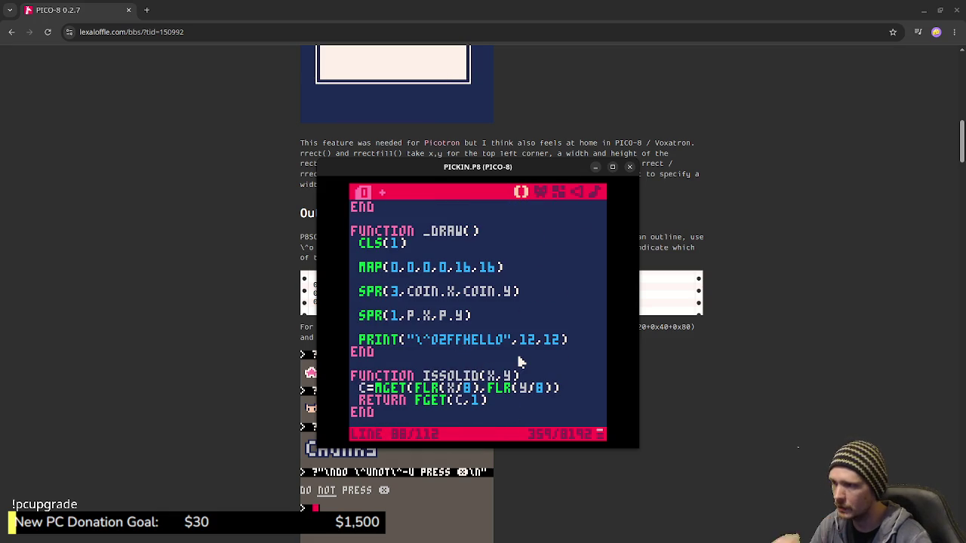
key("shift+Right")
key("shift+Right")
key("shift+Right")
key("shift+Right")
key("BackSpace")
type("\"..")
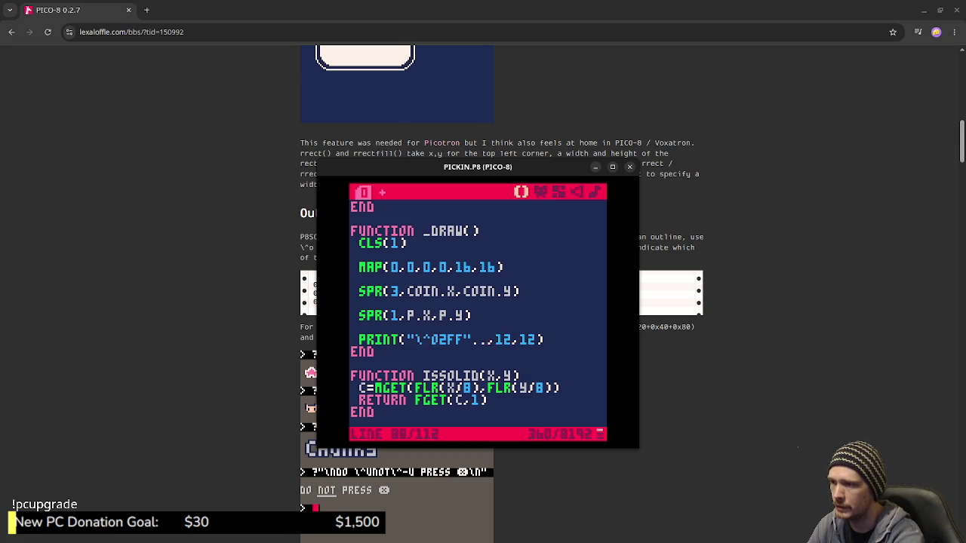
type("SCORE")
key("ctrl+s")
key("Escape")
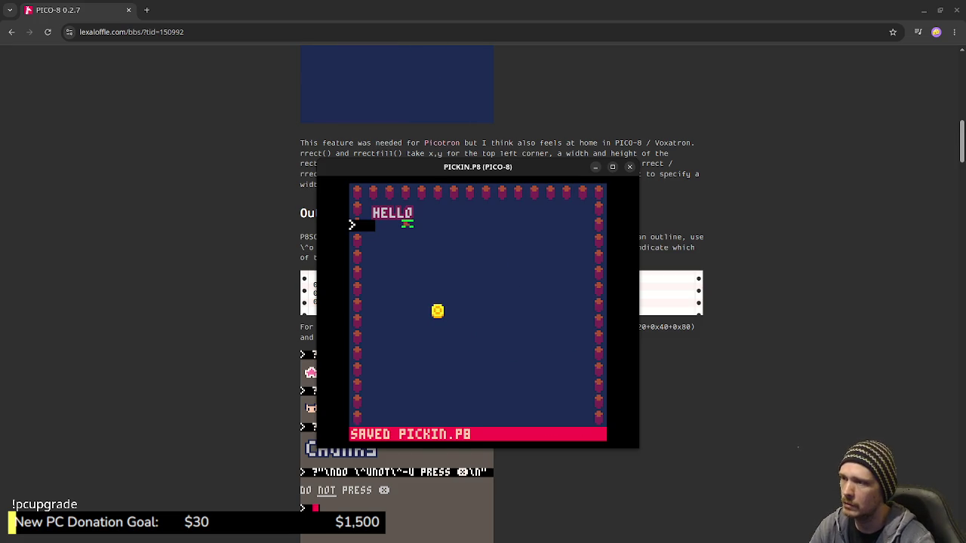
Run the game and collect two coins so the score reads 2, then return to the code.
key("ctrl+r")
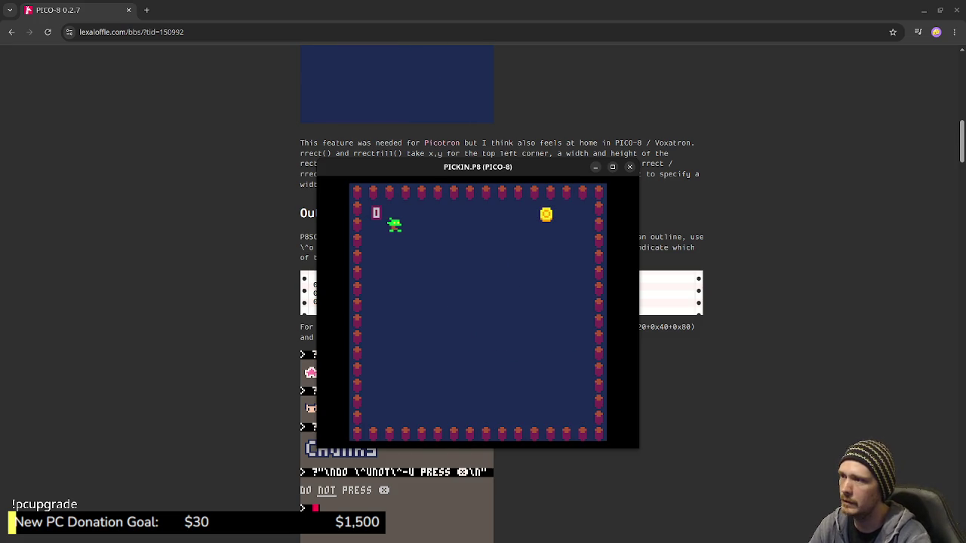
key("Right")
key("Down")
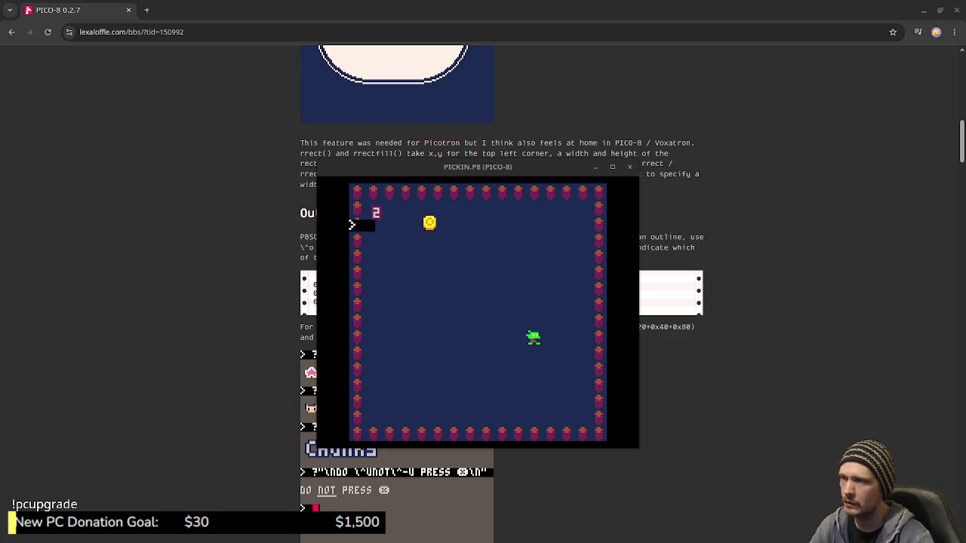
left_click(352, 224)
key("Escape")
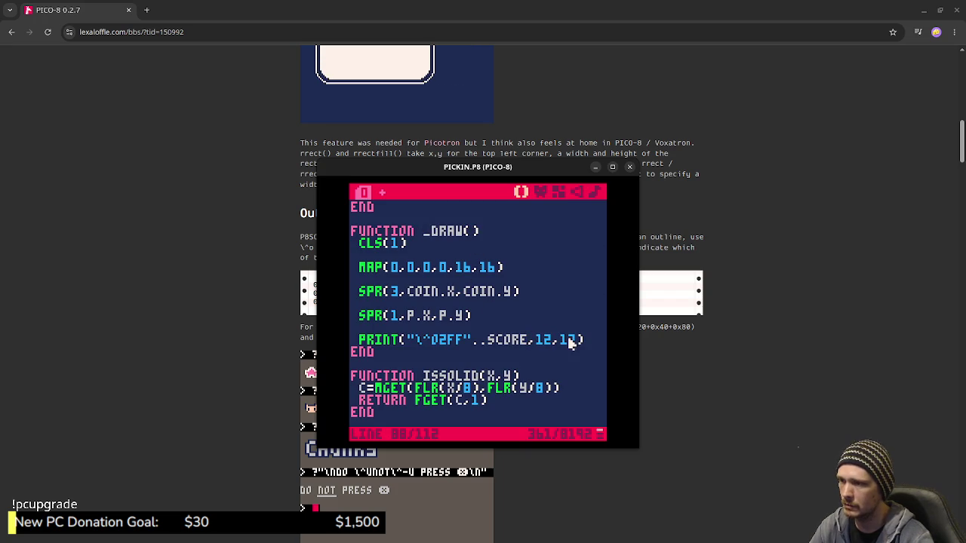
Add local variables above the print call, including LOCAL LEN=#SCORE.
left_click(487, 327)
key("Return")
type("LOCAL SS")
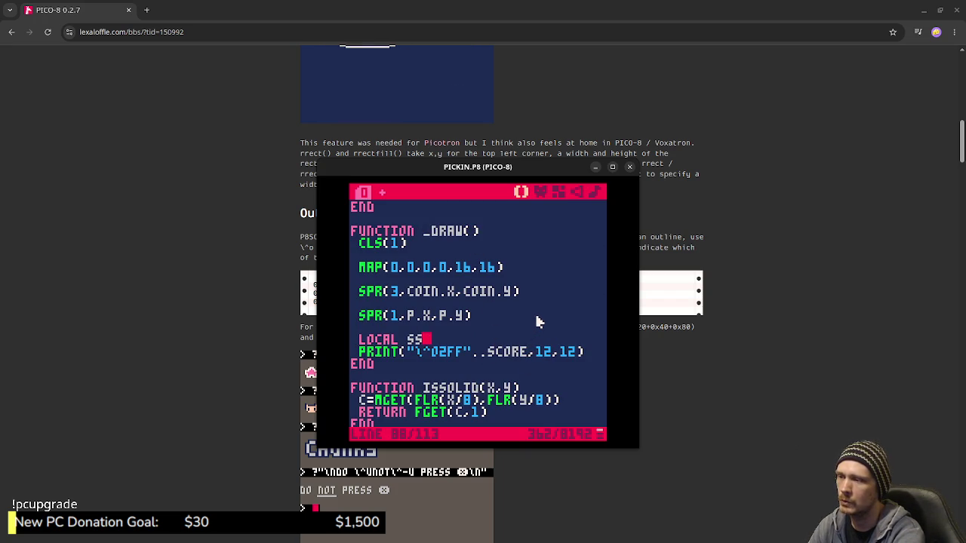
type("=")
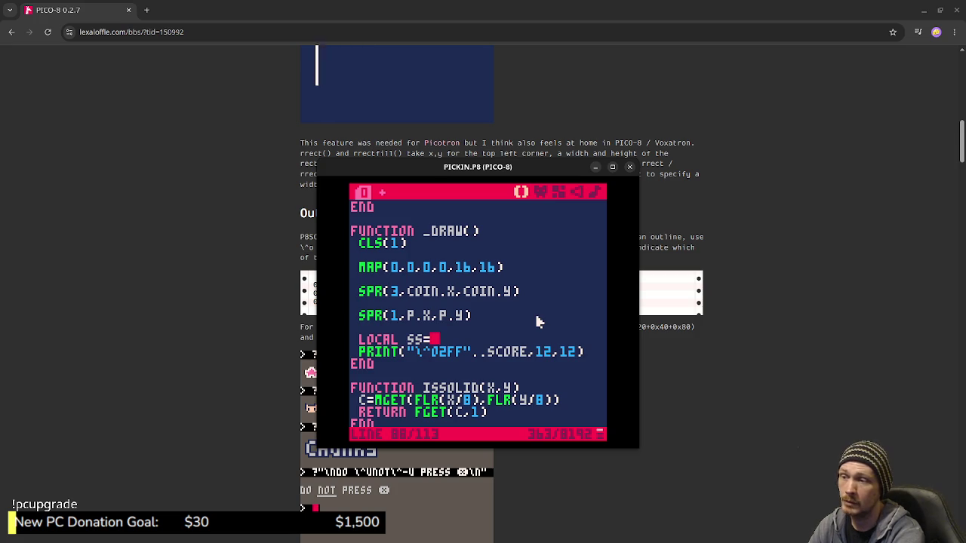
type("SCORE")
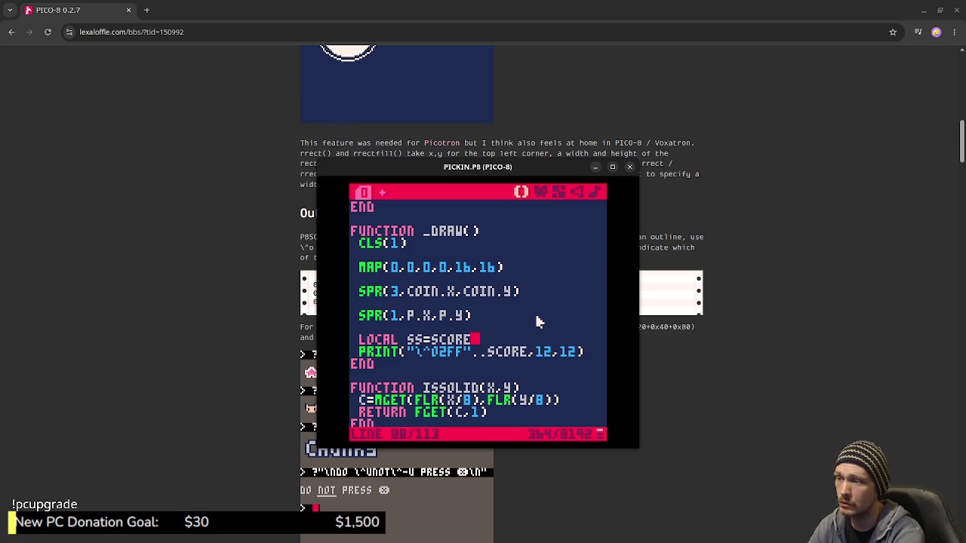
key("Return")
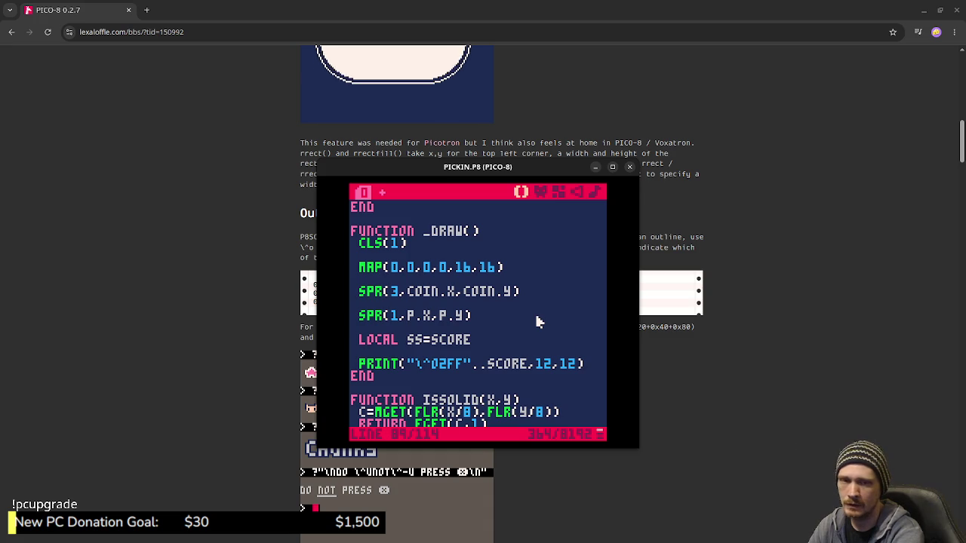
type("LOCL")
key("BackSpace")
type("al len=#")
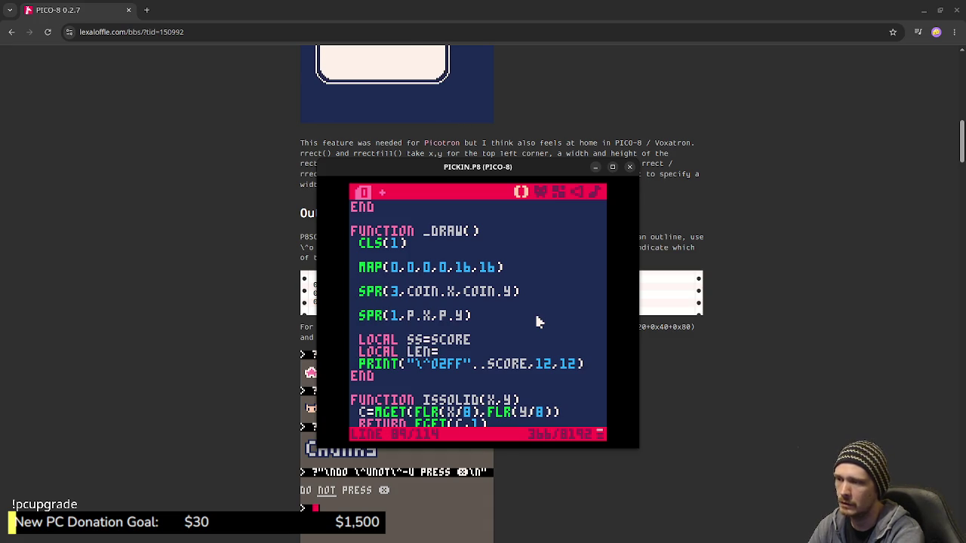
type("sc")
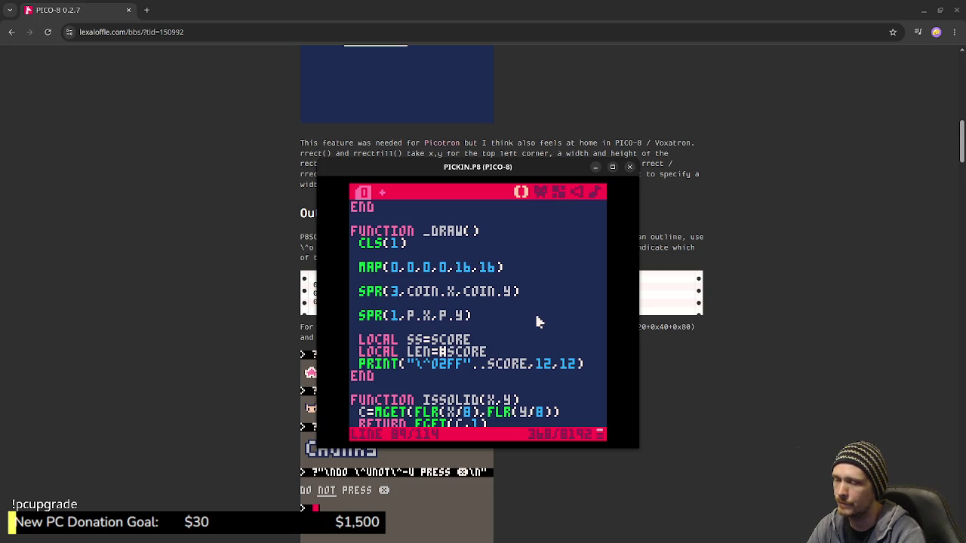
Change the print's x position from 12 to 64-LEN/2, then save and run the cartridge.
key("Down")
key("Right")
key("Right")
key("Right")
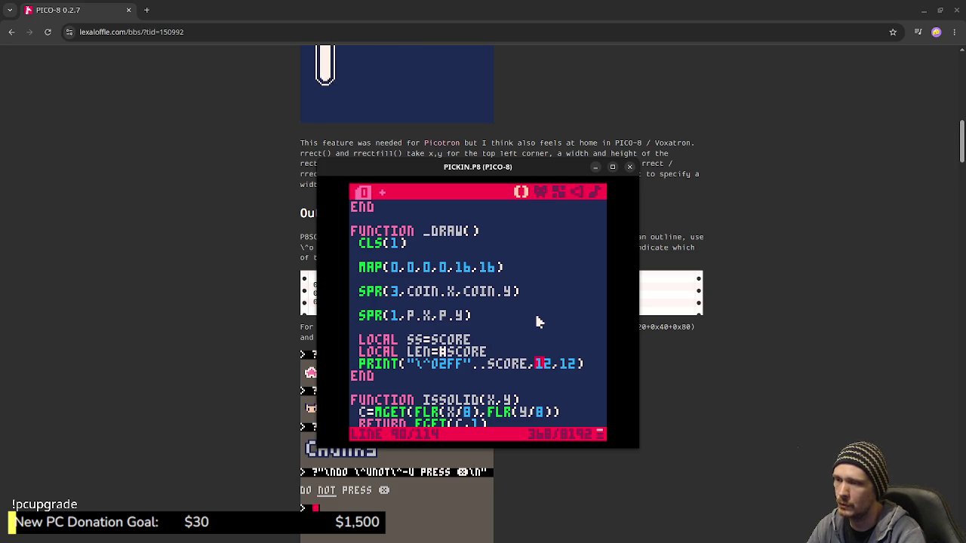
key("BackSpace")
key("BackSpace")
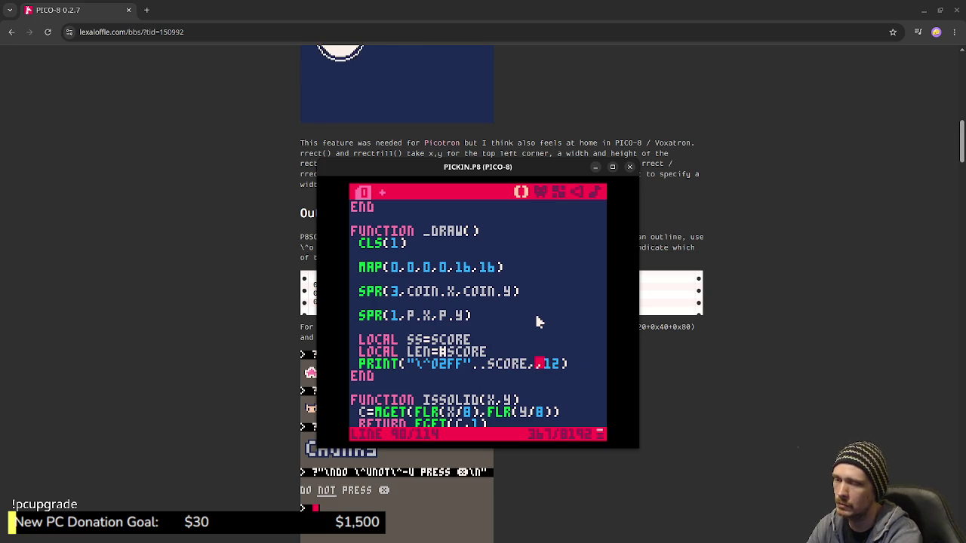
type("64")
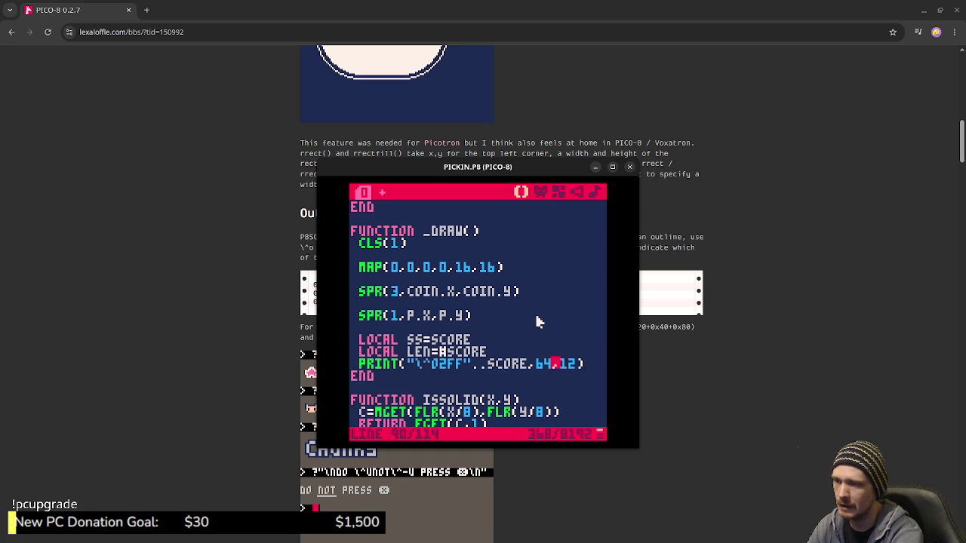
type("-")
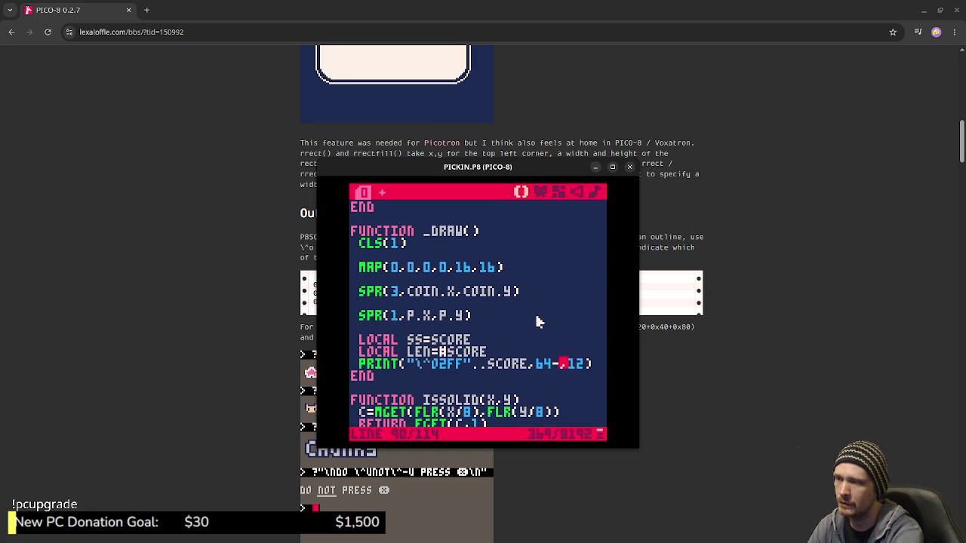
type("len")
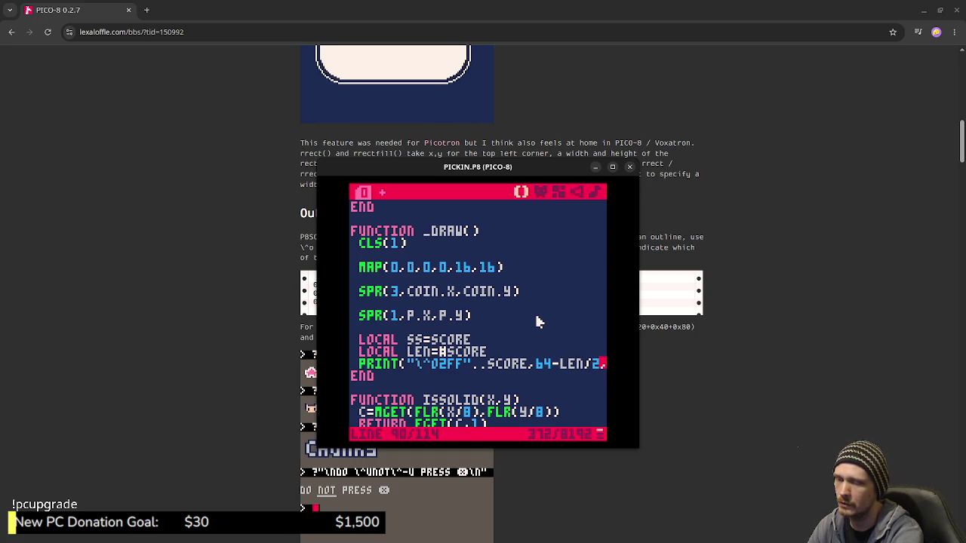
key("ctrl+s")
key("ctrl+r")
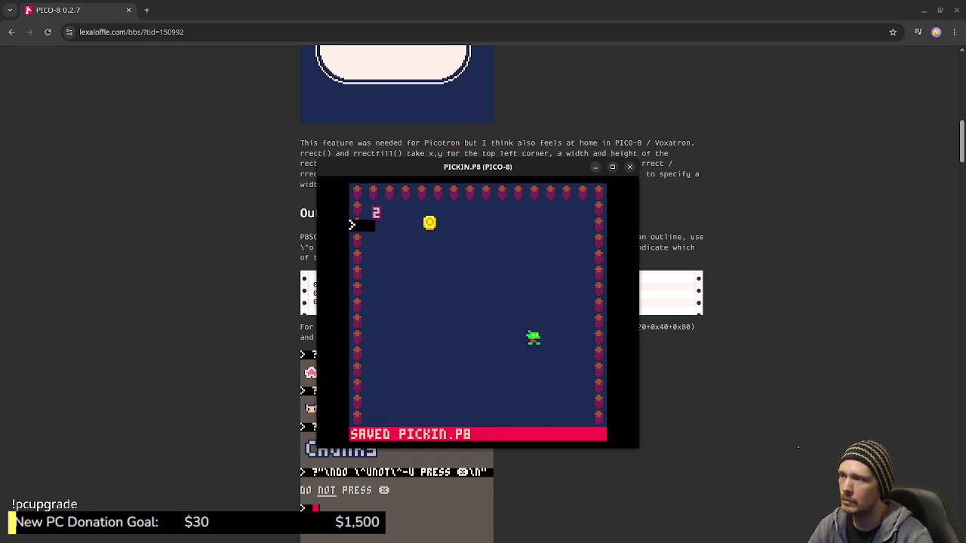
After a test run, change the line to LOCAL SS=TOSTR(SCORE) and print SS instead of SCORE.
key("ctrl+r")
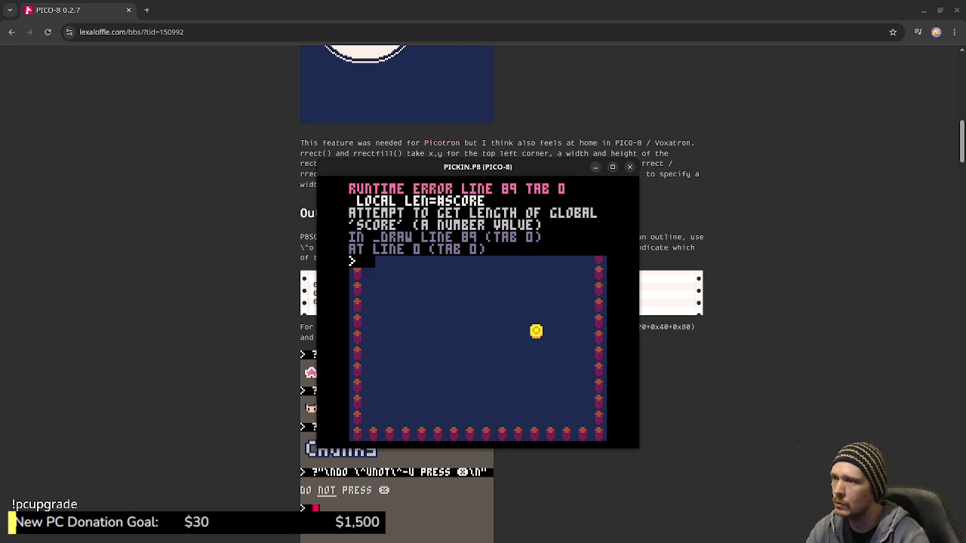
key("Escape")
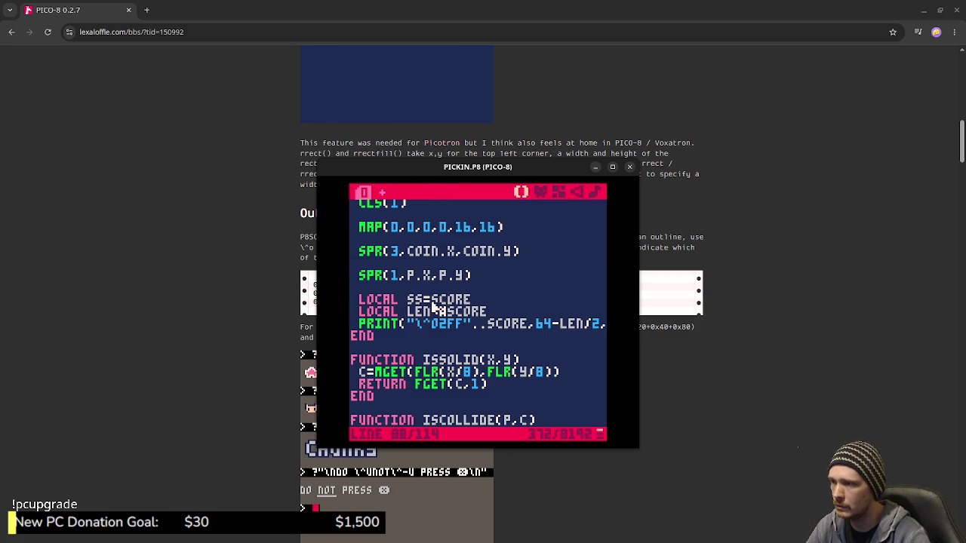
type("str")
key("BackSpace")
key("BackSpace")
key("BackSpace")
key("BackSpace")
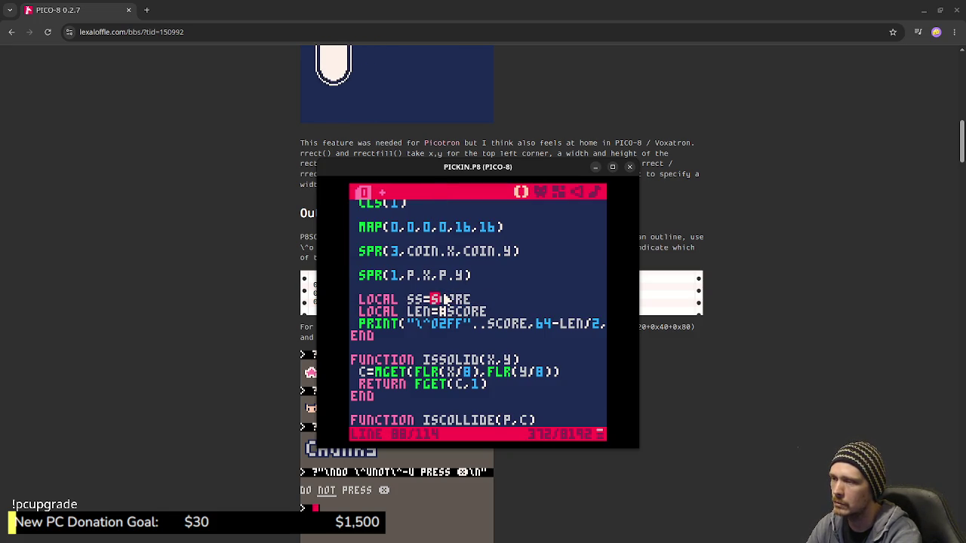
type("tostr(")
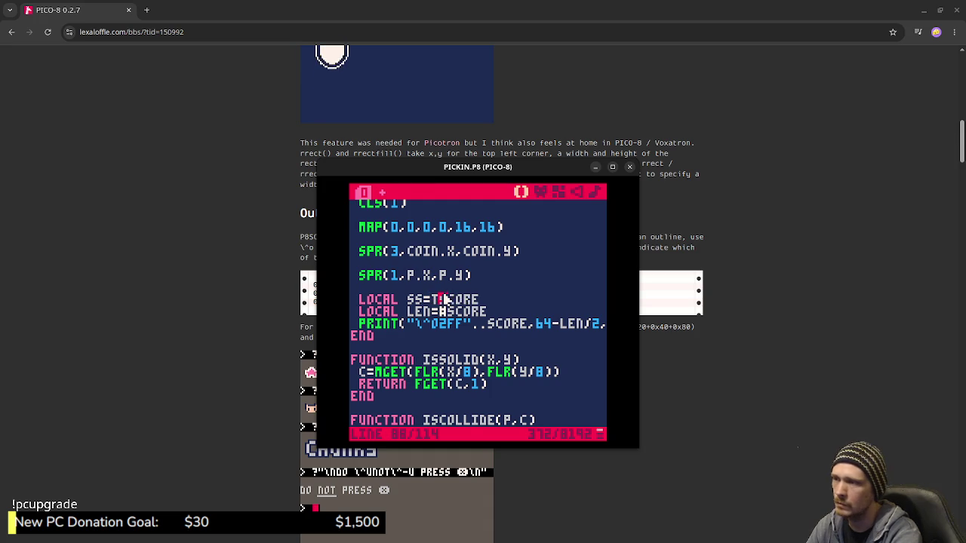
key("Right")
key("Right")
key("Right")
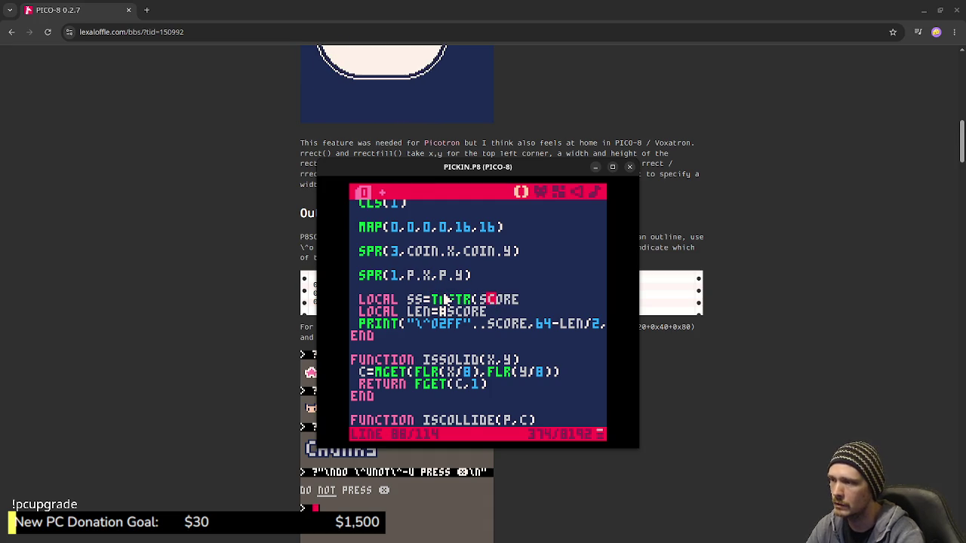
type(")")
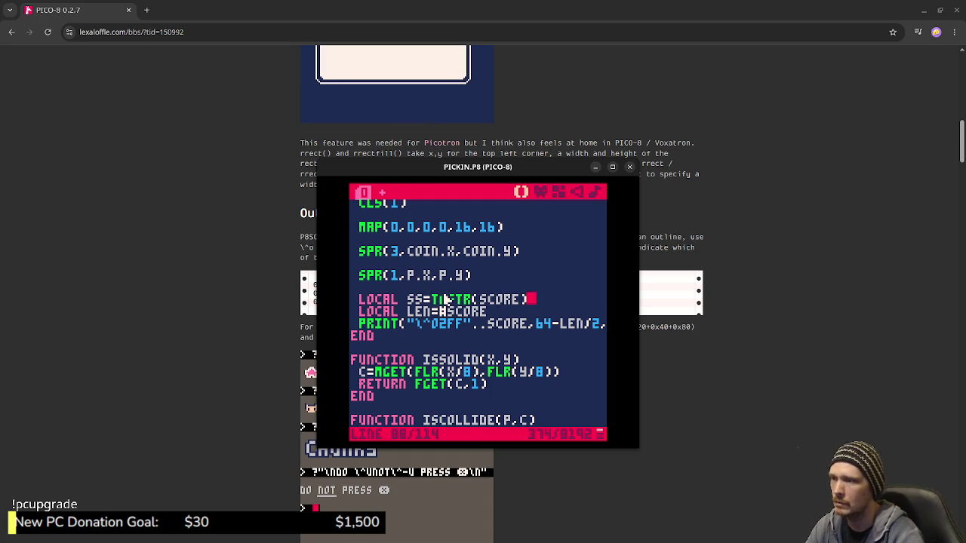
double_click(508, 323)
type("ss")
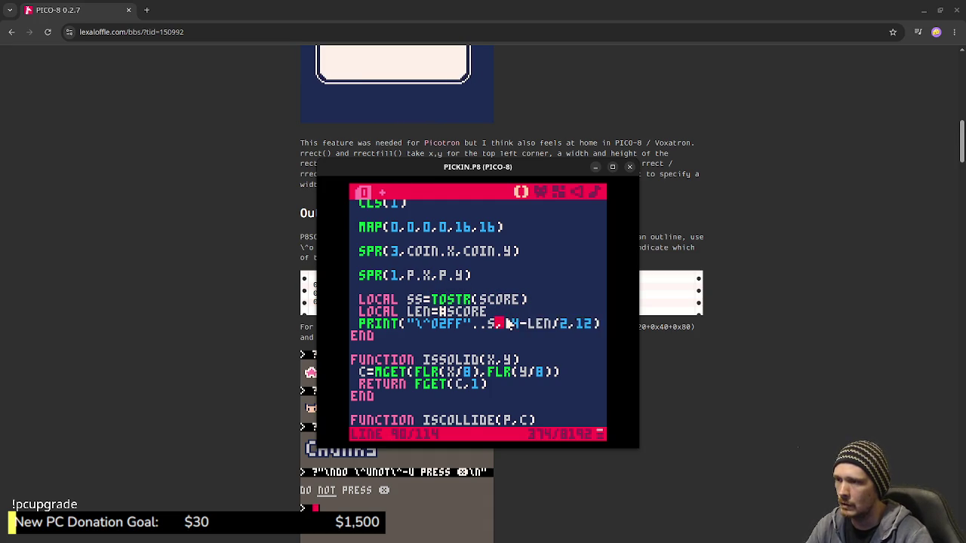
Save and rerun, then replace #SCORE with #SS in the length line and save again.
key("ctrl+s")
key("ctrl+r")
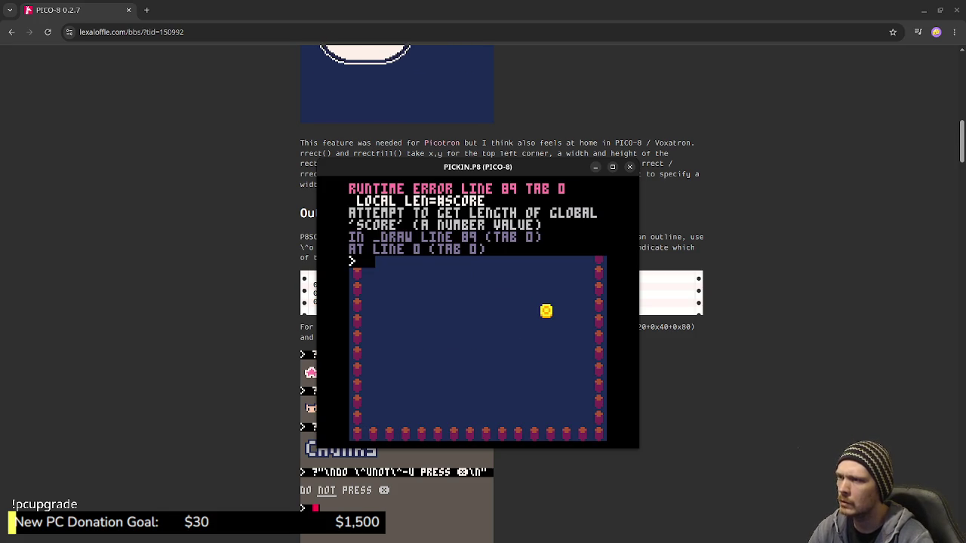
key("Escape")
double_click(468, 312)
type("ss")
key("ctrl+s")
key("Escape")
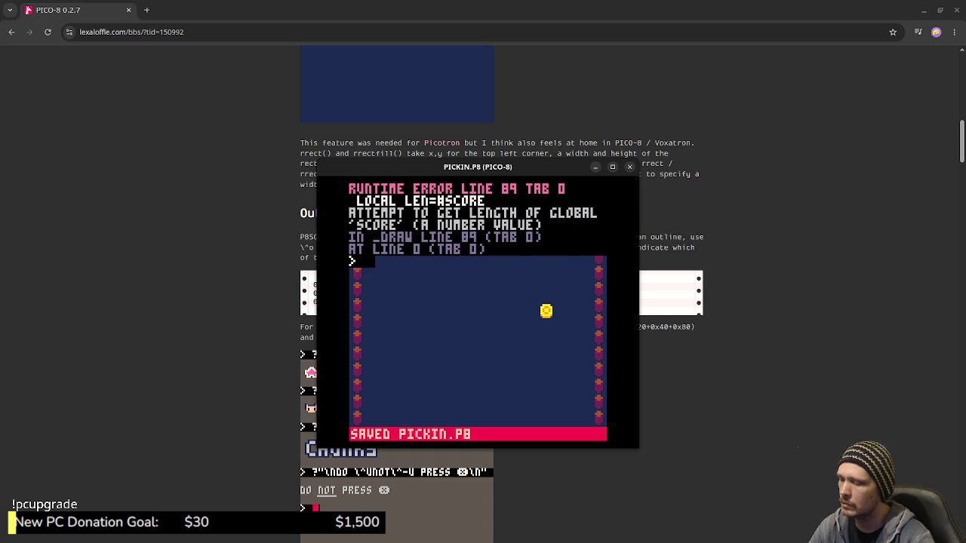
Run the fixed game and steer the player onto coins until the score reaches 20.
key("ctrl+r")
key("Right")
key("Down")
key("Down")
key("Left")
key("Up")
key("Right")
key("Down")
key("Left")
key("Left")
key("Up")
key("Right")
key("Right")
key("Up")
key("Left")
key("Down")
key("Right")
key("Up")
key("Left")
key("Down")
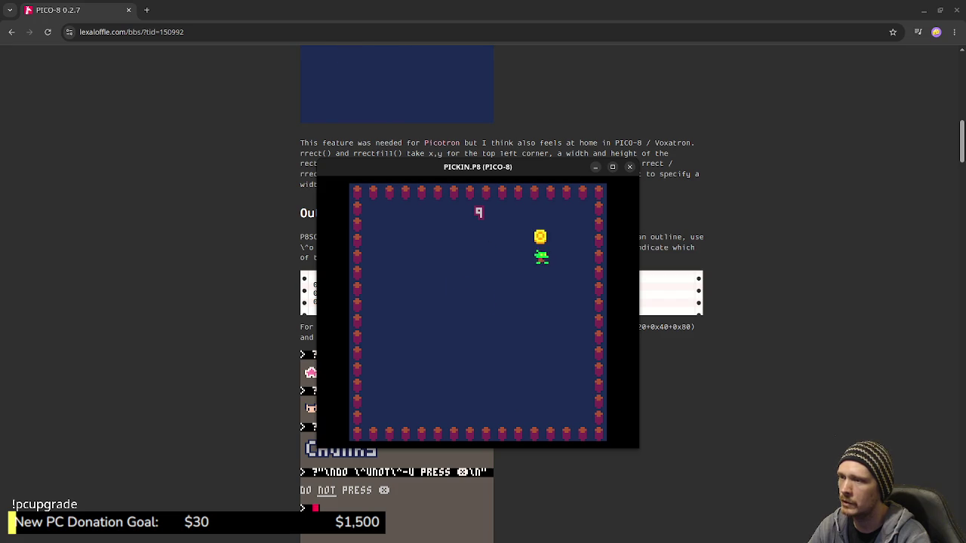
key("Up")
key("Left")
key("Right")
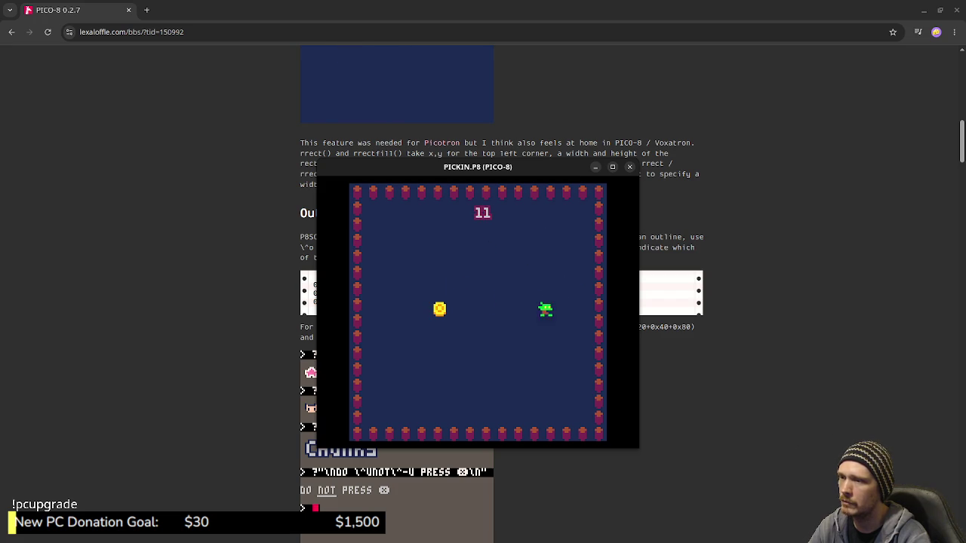
key("Left")
key("Down")
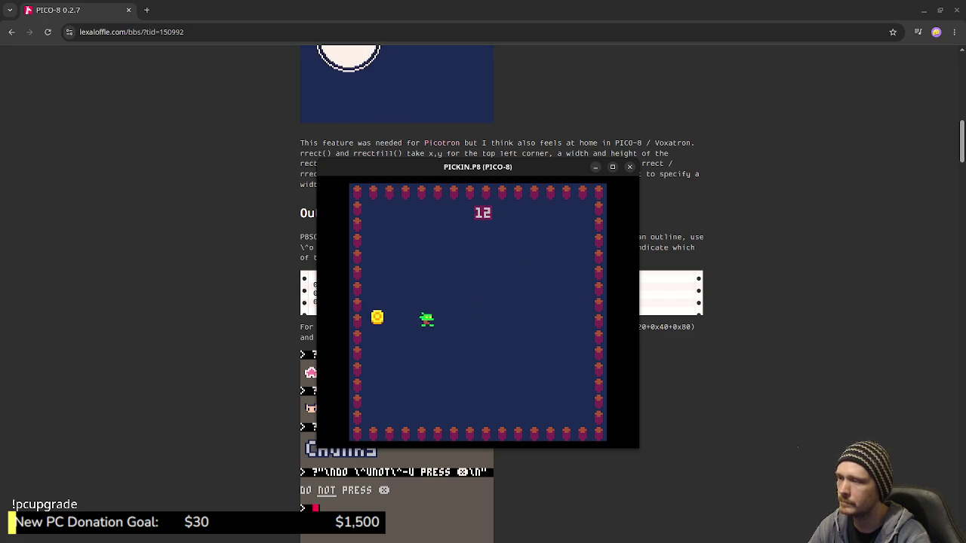
key("Right")
key("Down")
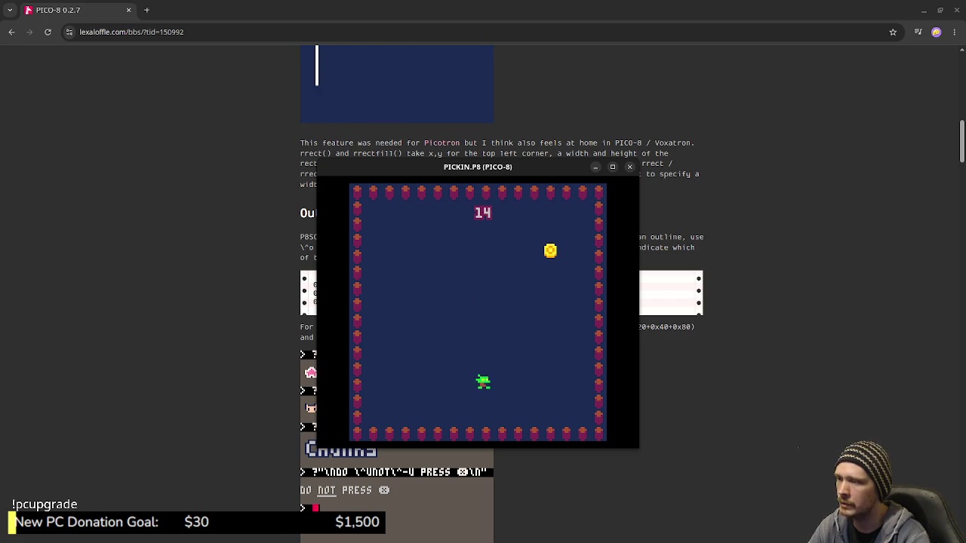
key("Right")
key("Up")
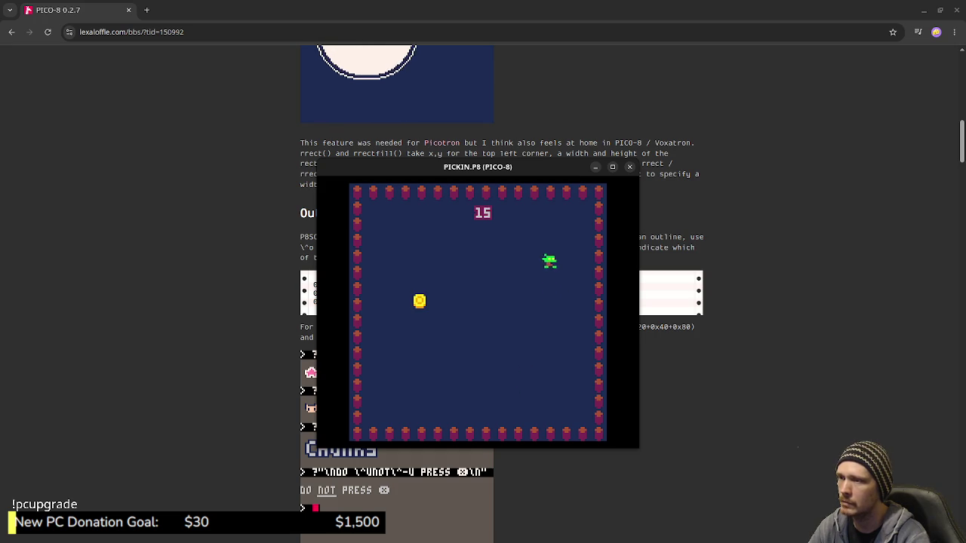
key("Left")
key("Down")
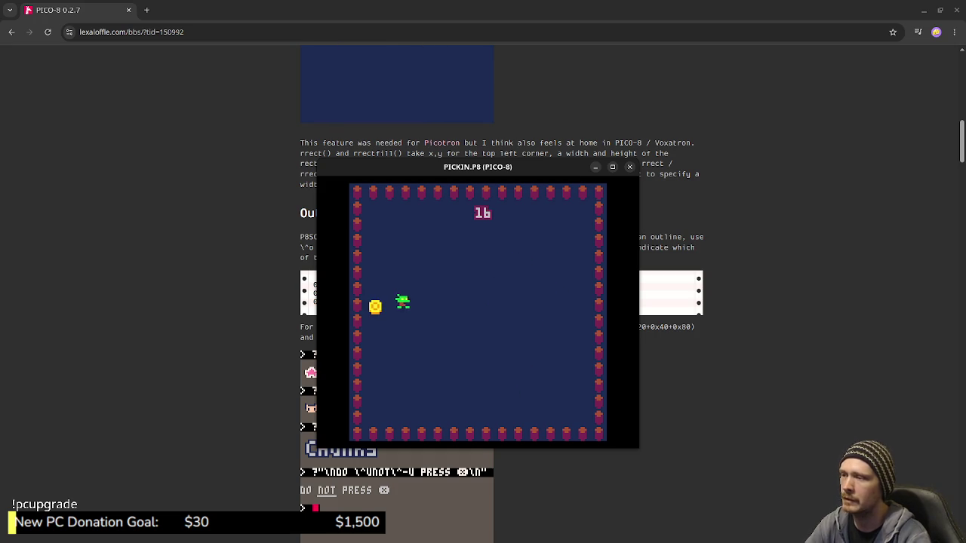
key("Down")
key("Up")
key("Left")
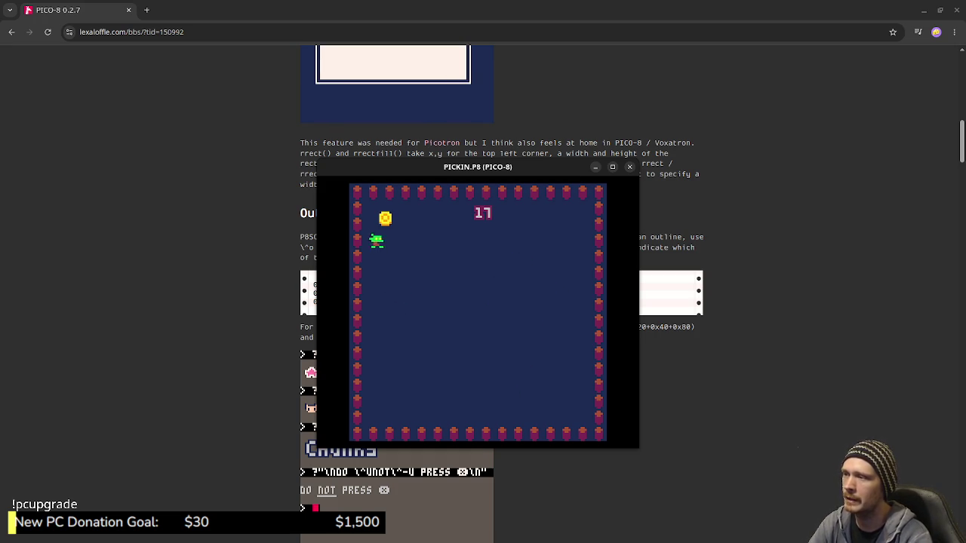
key("Right")
key("Right")
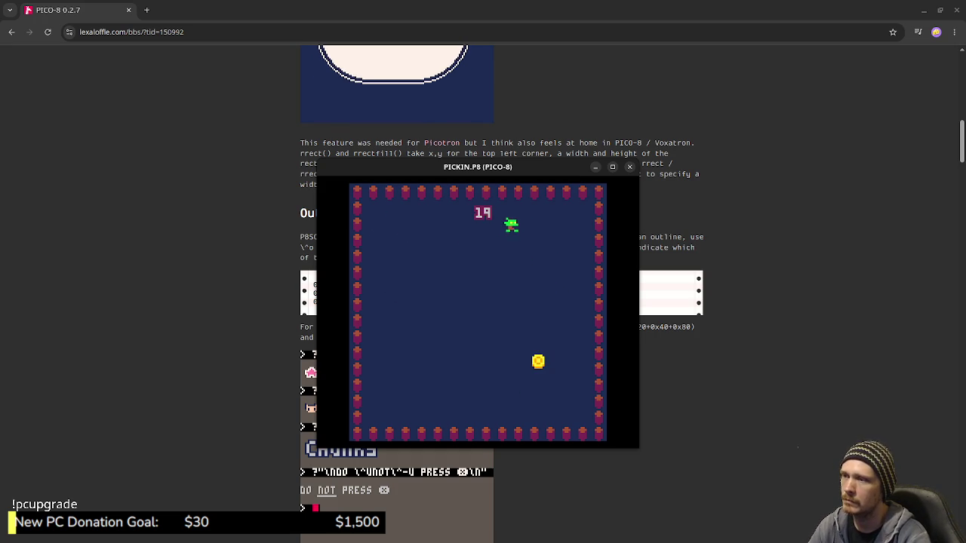
key("Down")
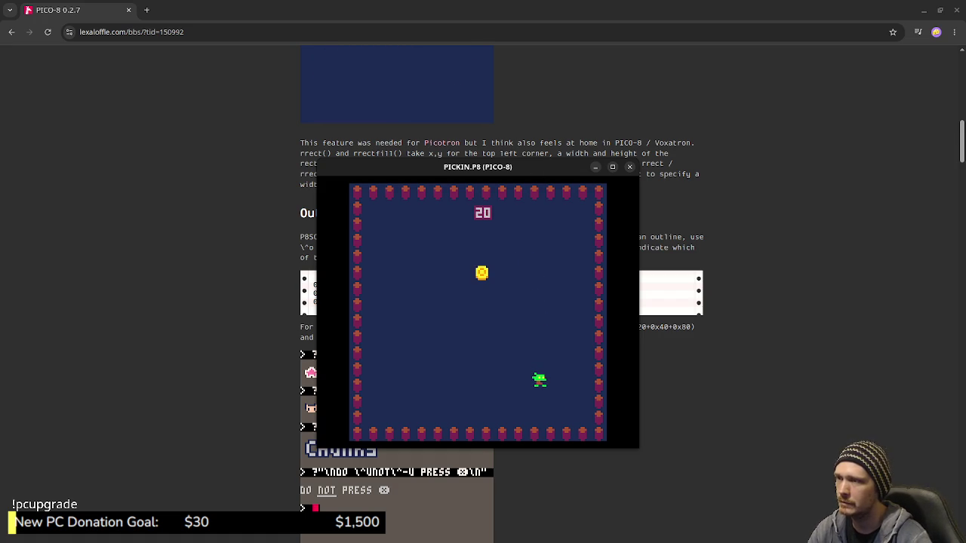
Stop the game and open sprite 002, the purple figure, in the sprite editor.
key("Escape")
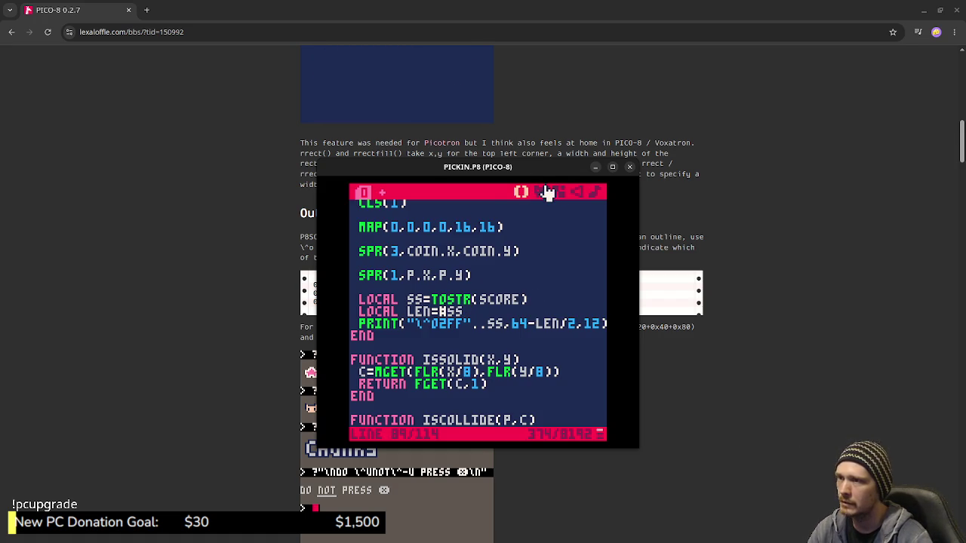
left_click(540, 192)
left_click(389, 369)
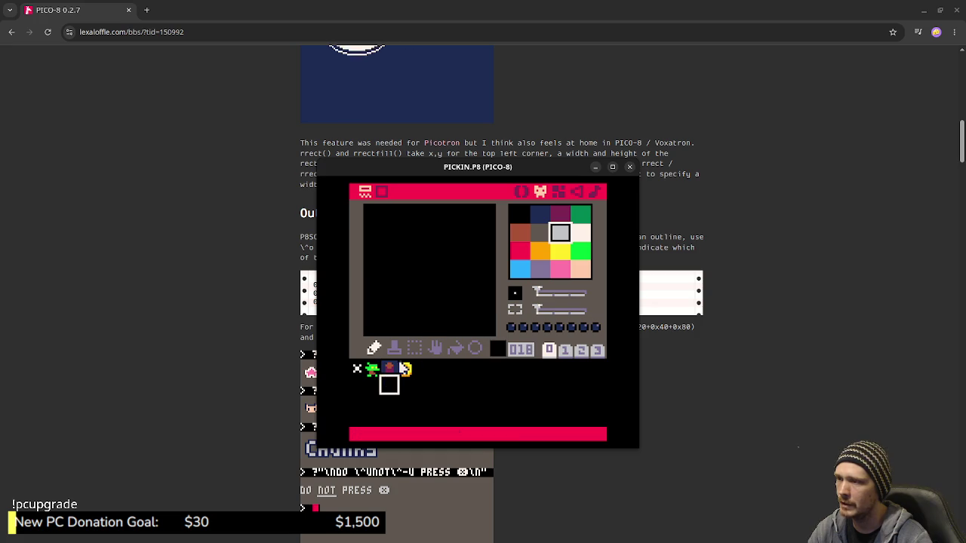
Paint black pixels along sprite 002's bottom row and shift the whole sprite up one pixel.
left_click(523, 217)
mouse_move(383, 330)
left_mouse_down()
mouse_move(399, 328)
mouse_move(375, 329)
left_mouse_up()
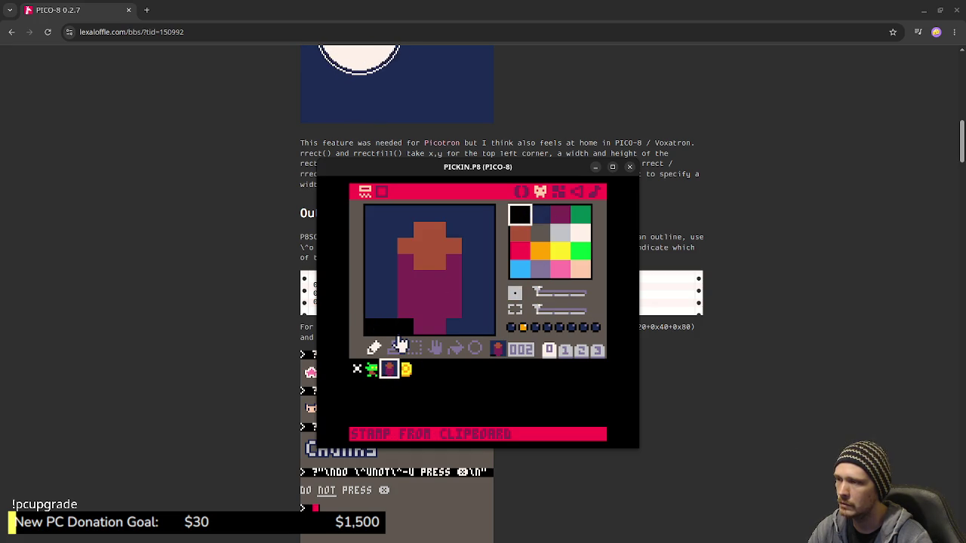
left_click(455, 327)
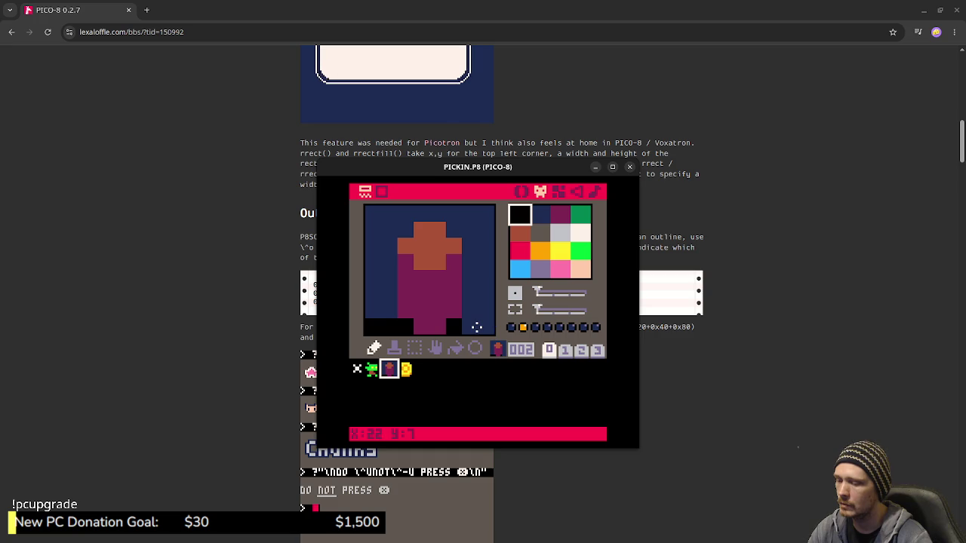
left_click(416, 348)
mouse_move(368, 223)
left_mouse_down()
mouse_move(491, 334)
mouse_move(481, 331)
left_mouse_up()
key("Up")
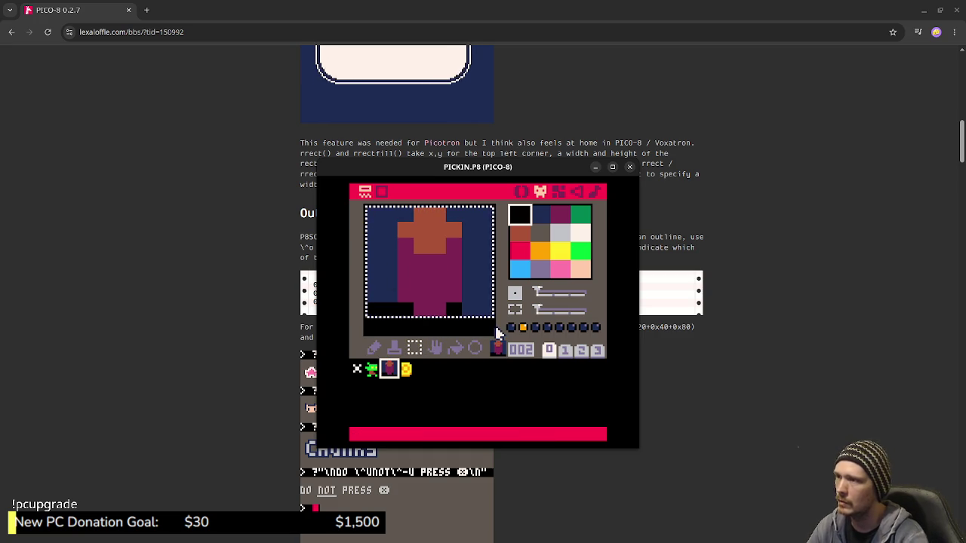
left_click(453, 268)
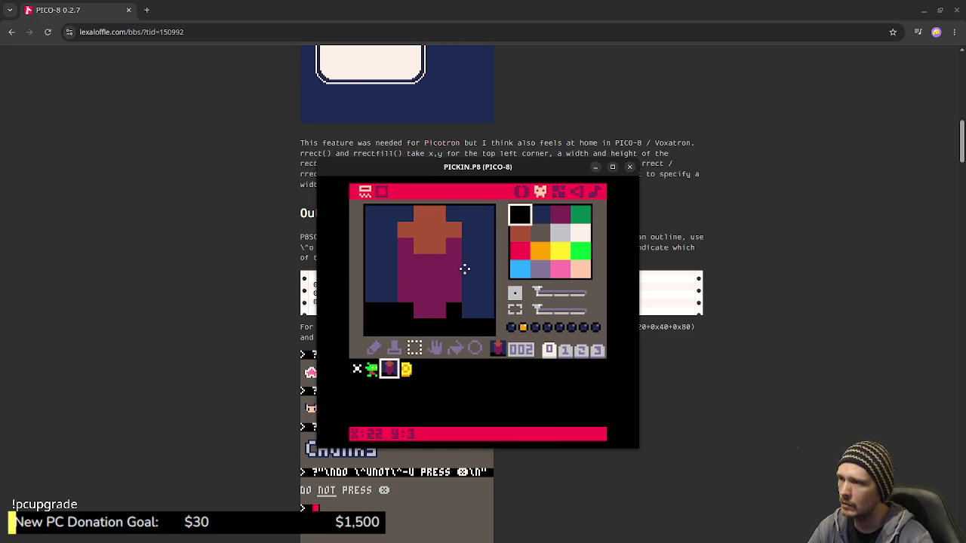
Paint the leftover bottom black pixels with the dark blue background colour.
right_click(482, 299)
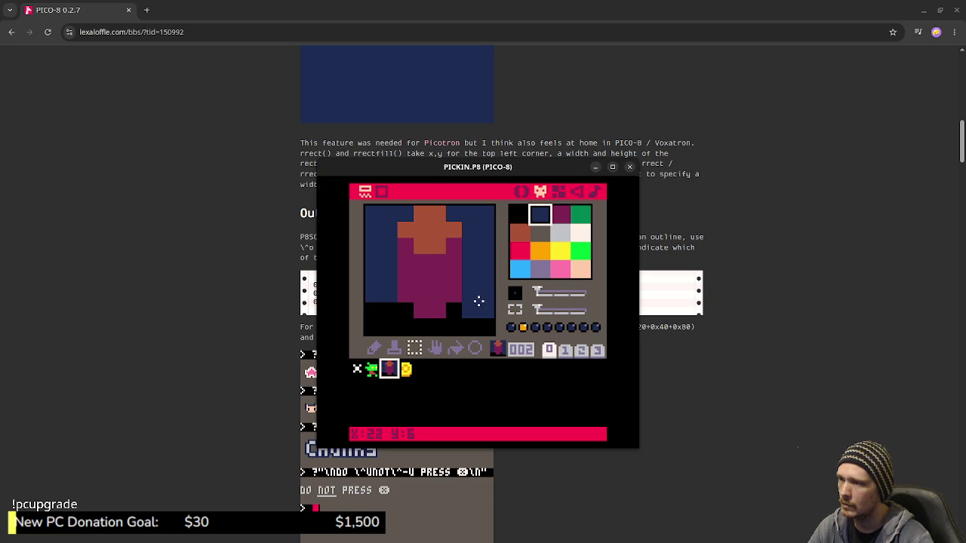
left_click(374, 347)
left_click_drag(453, 326, 464, 325)
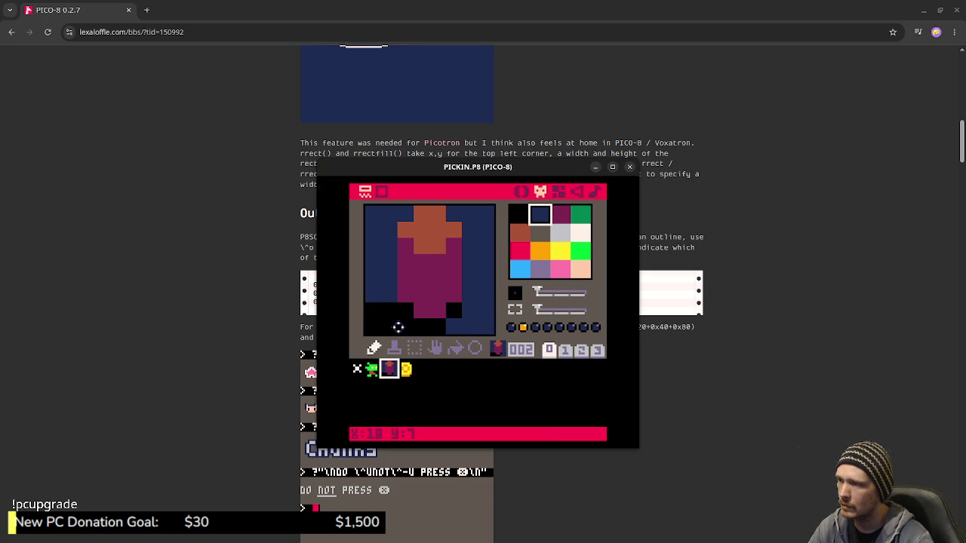
left_click(372, 310)
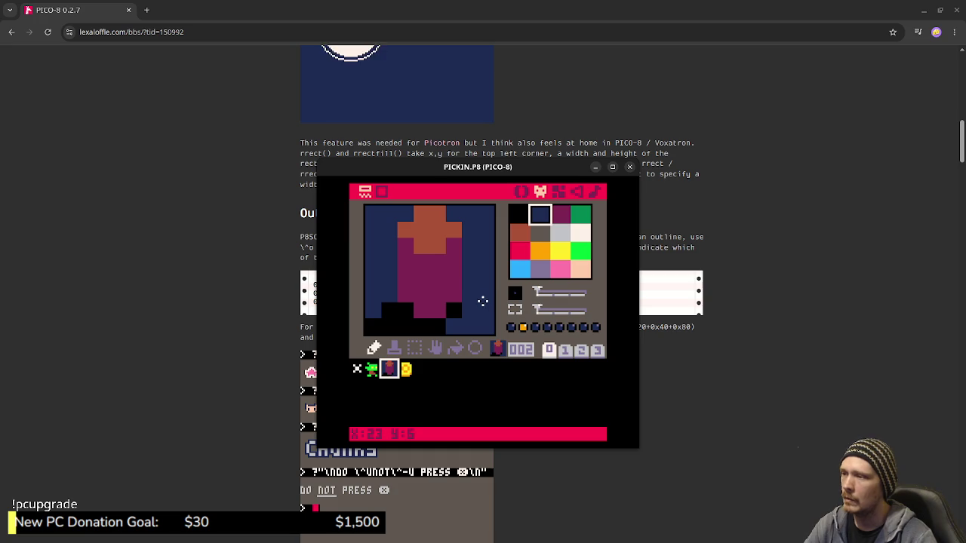
Save PICKIN.P8, run it, and restart the game from the beginning.
key("ctrl+s")
key("ctrl+r")
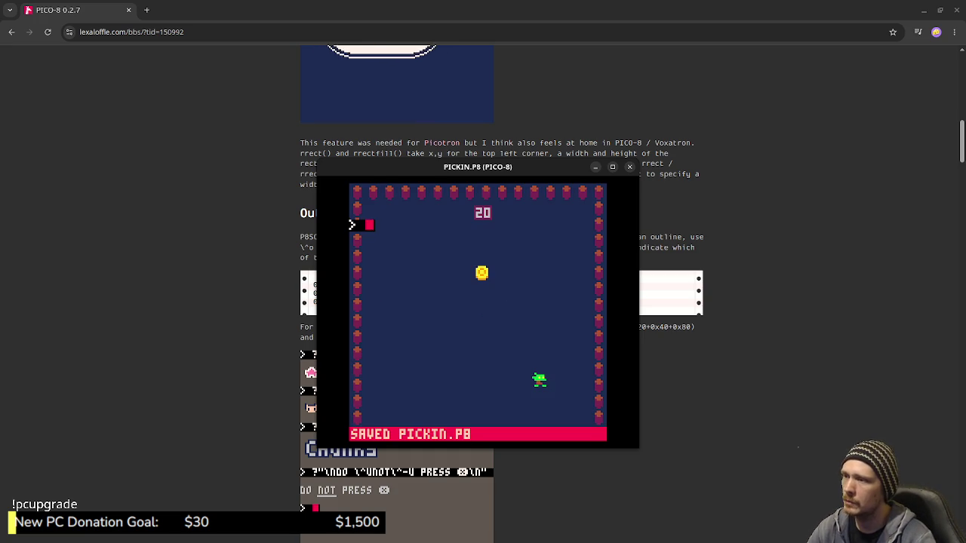
key("ctrl+r")
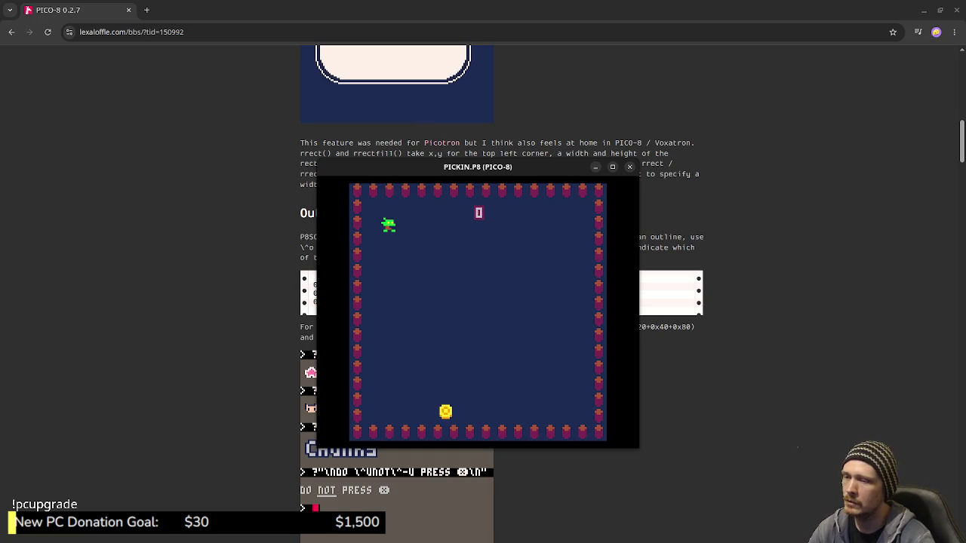
Paint the sprite's bottom black pixels dark grey (colour 5), then save and rerun PICKIN.P8.
key("Escape")
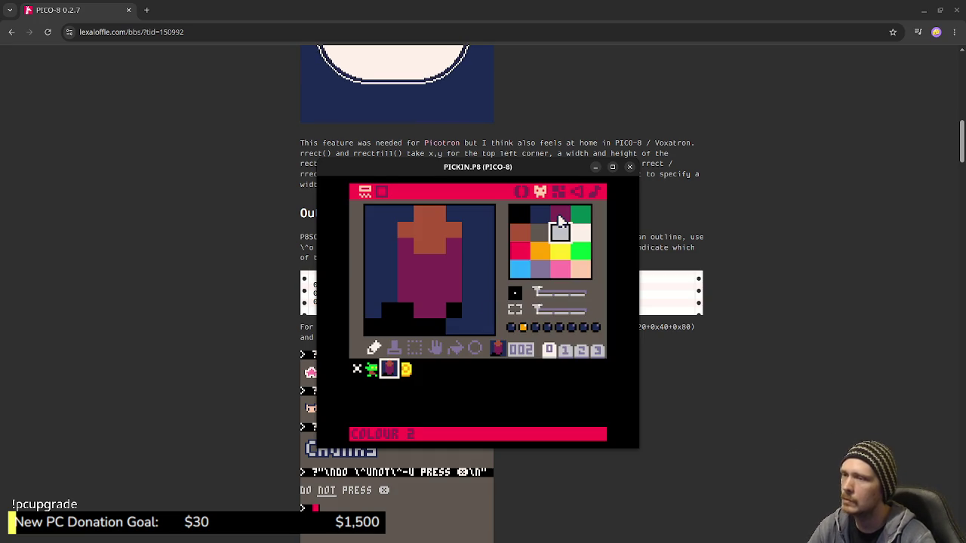
left_click(540, 232)
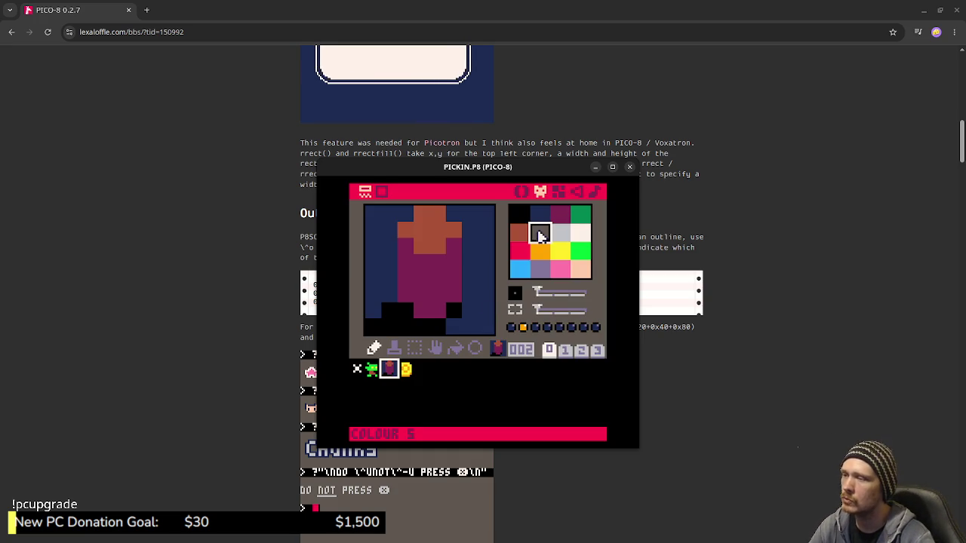
mouse_move(394, 325)
left_mouse_down()
mouse_move(373, 326)
mouse_move(402, 317)
mouse_move(437, 326)
mouse_move(453, 310)
left_mouse_up()
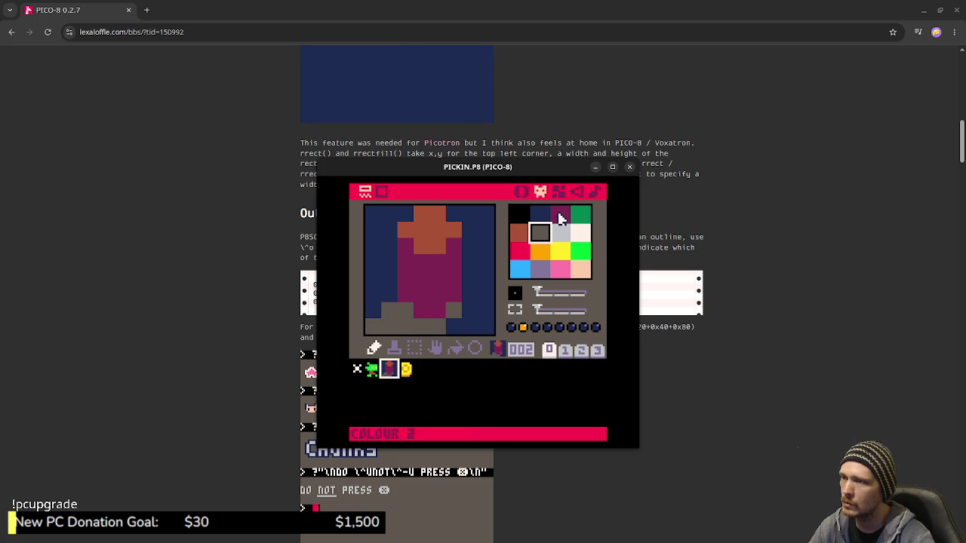
left_click(559, 219)
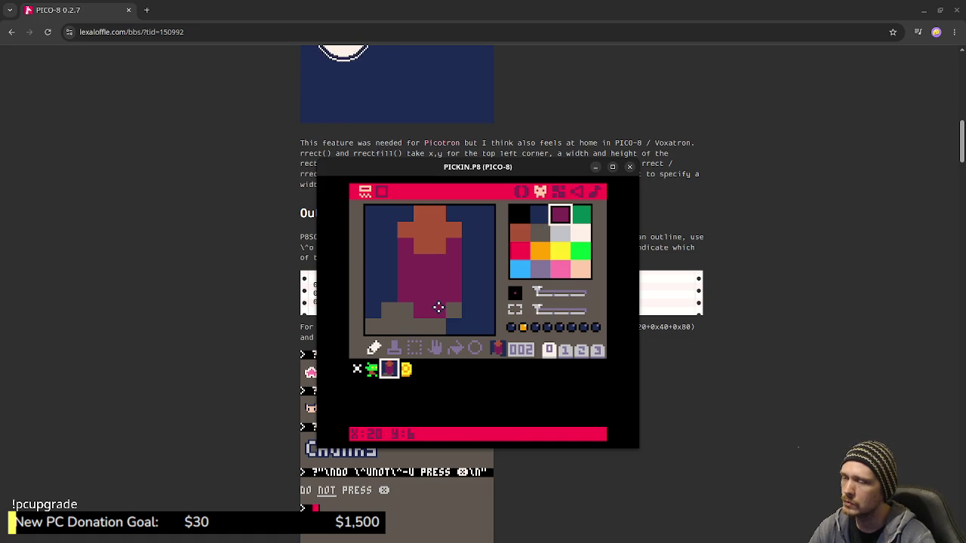
key("ctrl+s")
key("ctrl+r")
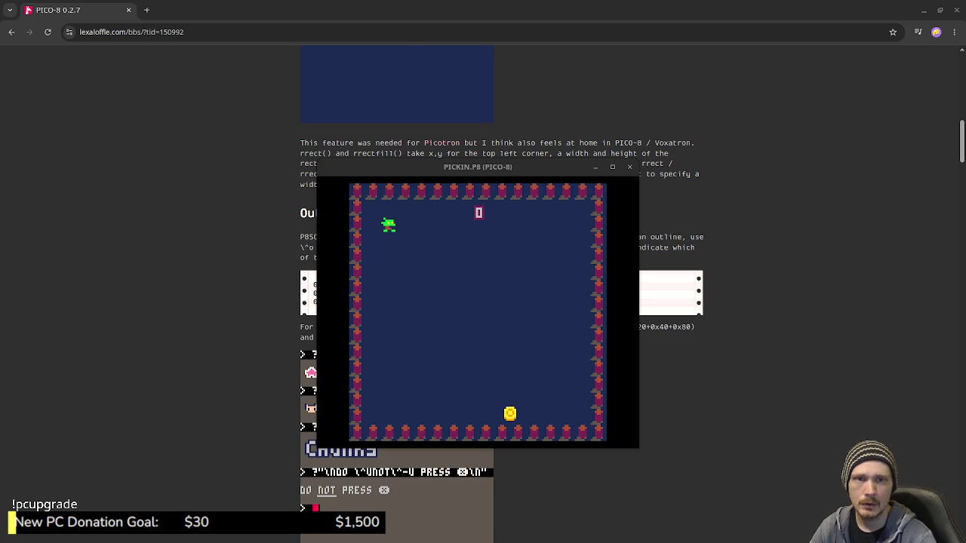
Open usagiengine.com in a new Chrome tab and jump its intro video to 0:11.
left_click(562, 5)
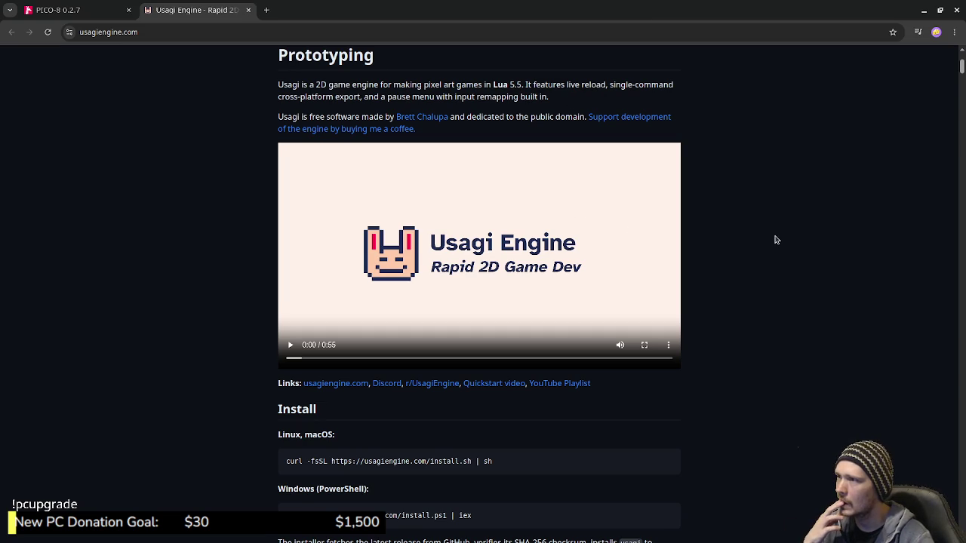
scroll(776, 240, "up", 3)
scroll(662, 317, "down", 3)
left_click(370, 299)
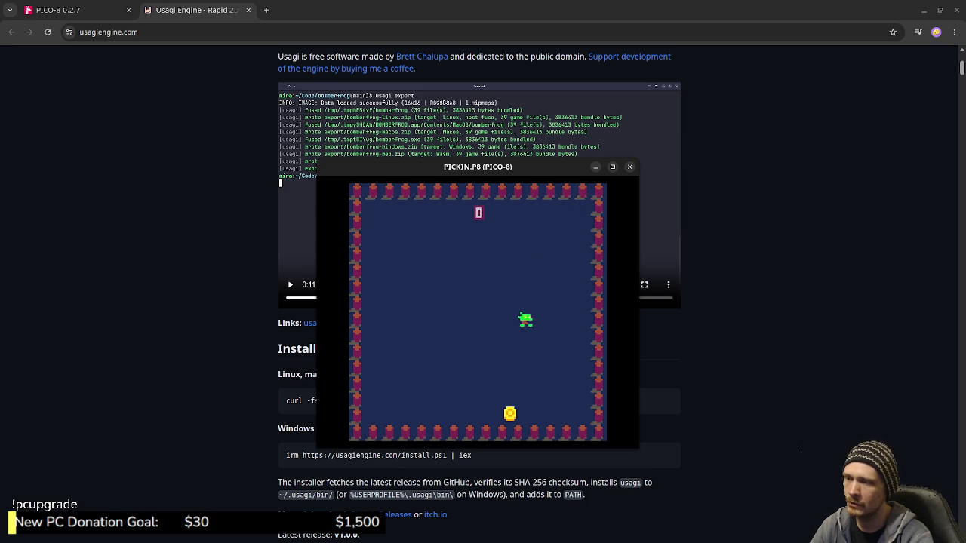
Steer the frog onto coins until the score reaches 8, then stop the game for sprite editing.
key("Right")
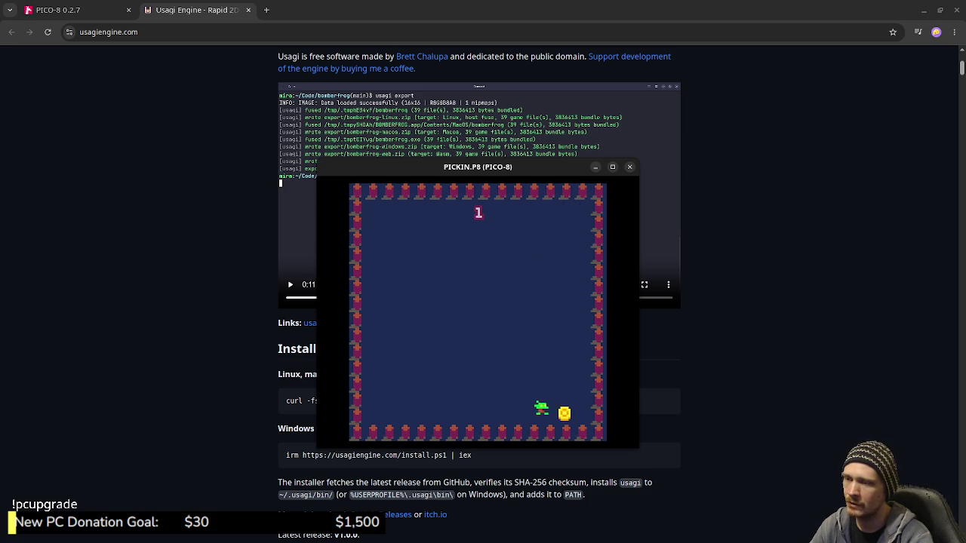
key("Up")
key("Left")
key("Up")
key("Left")
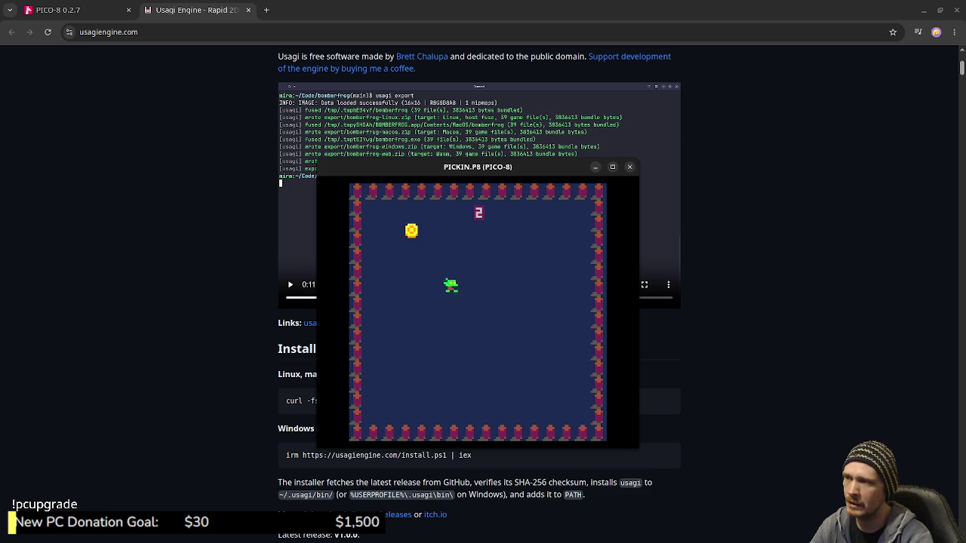
key("Left")
key("Right")
key("Right")
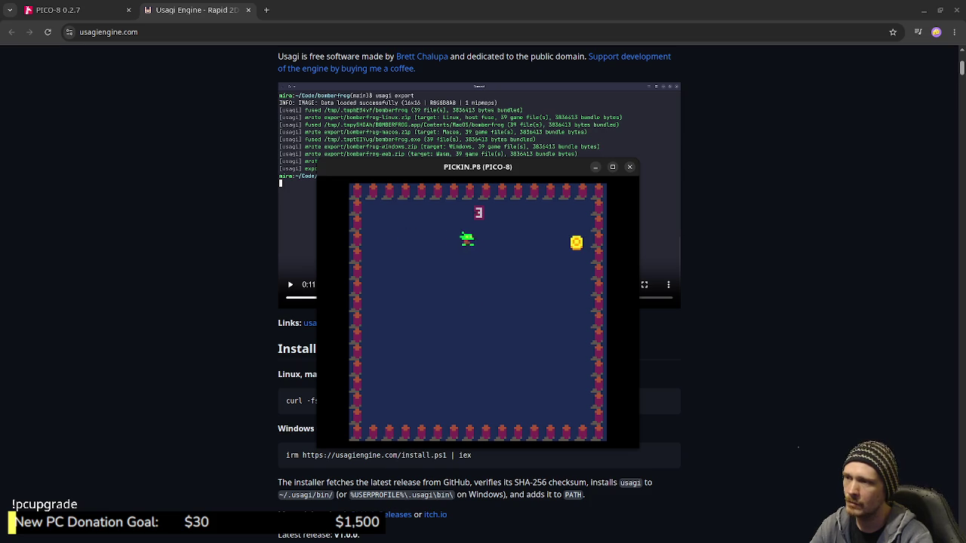
key("Down")
key("Left")
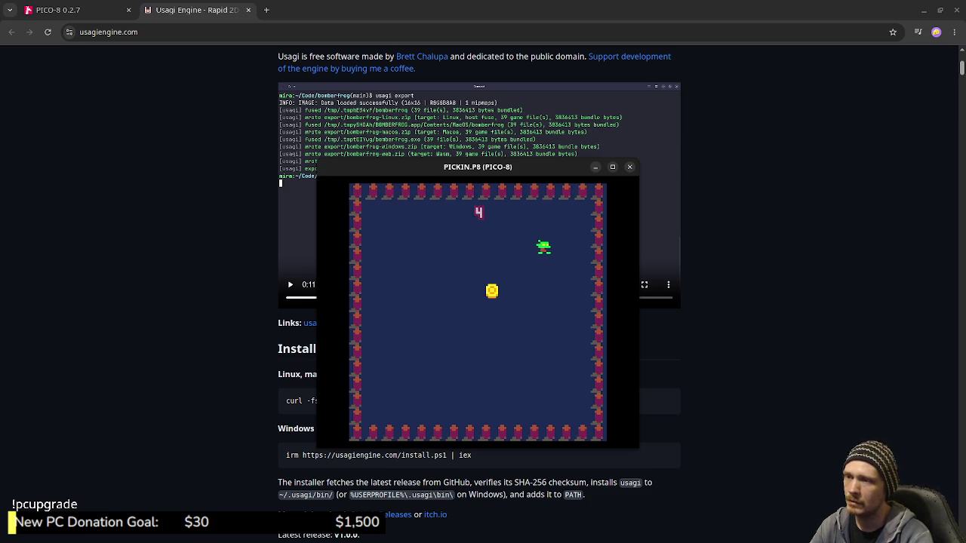
key("Down")
key("Down")
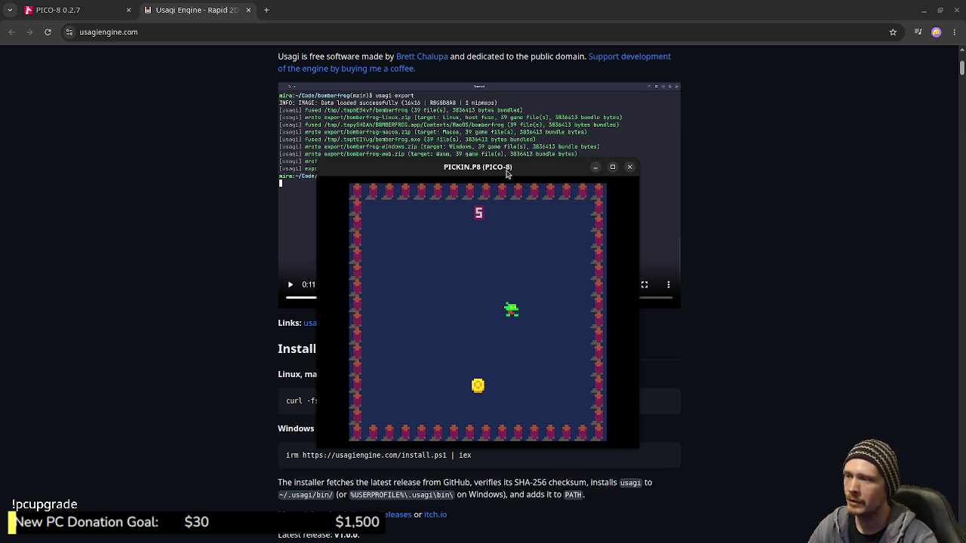
key("Down")
key("Left")
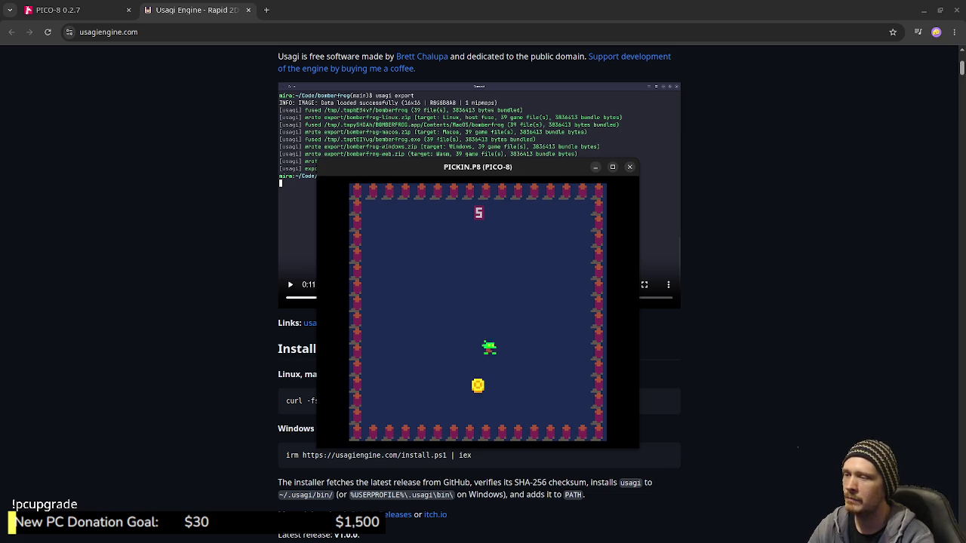
key("Up")
key("Right")
key("Up")
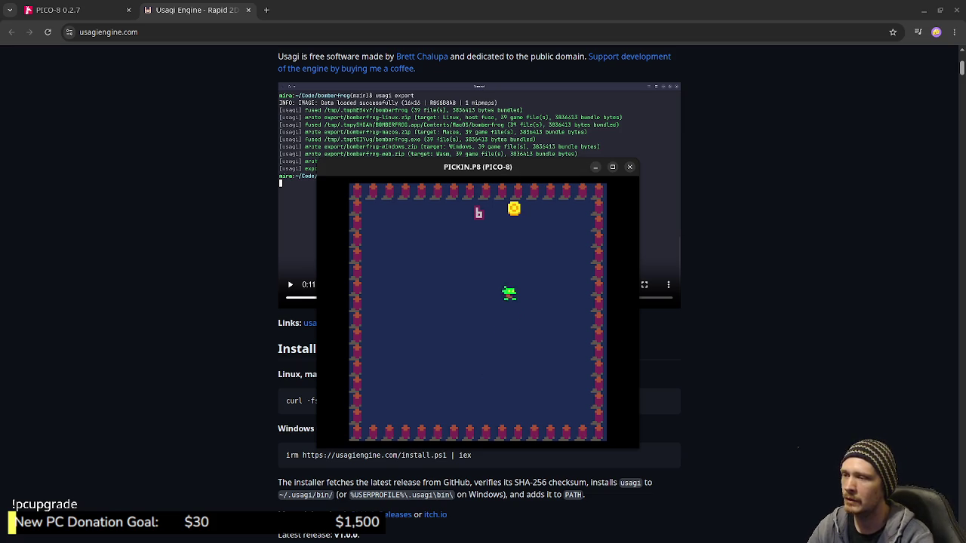
key("Right")
key("Down")
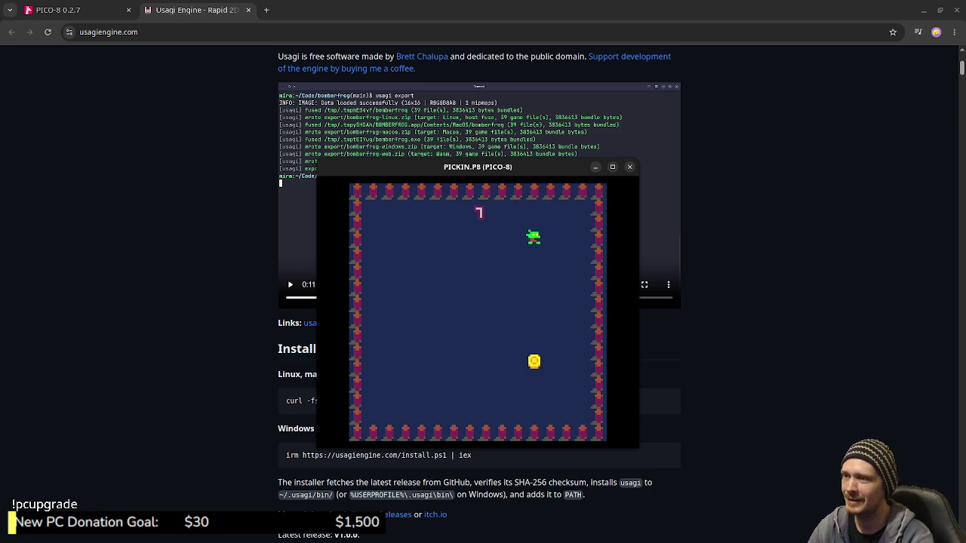
key("Left")
key("Down")
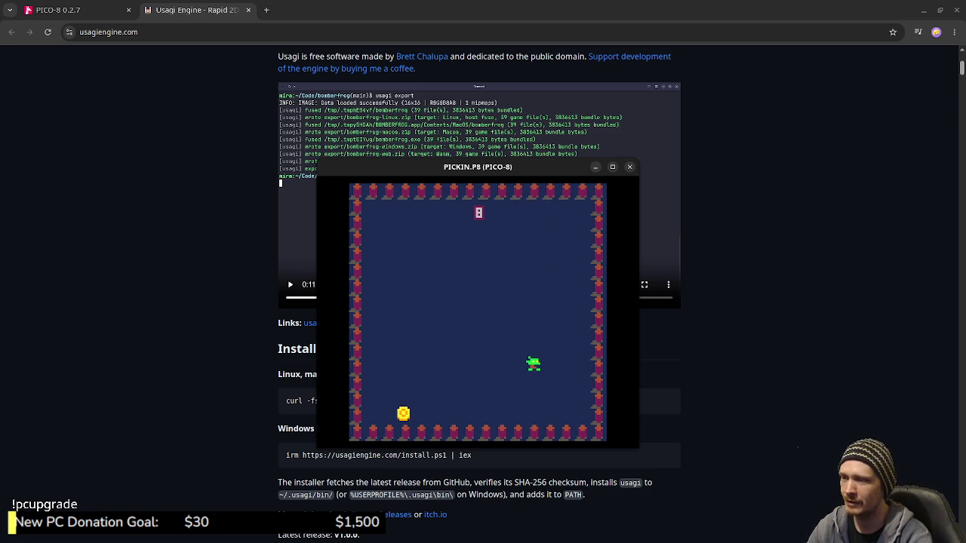
key("Escape")
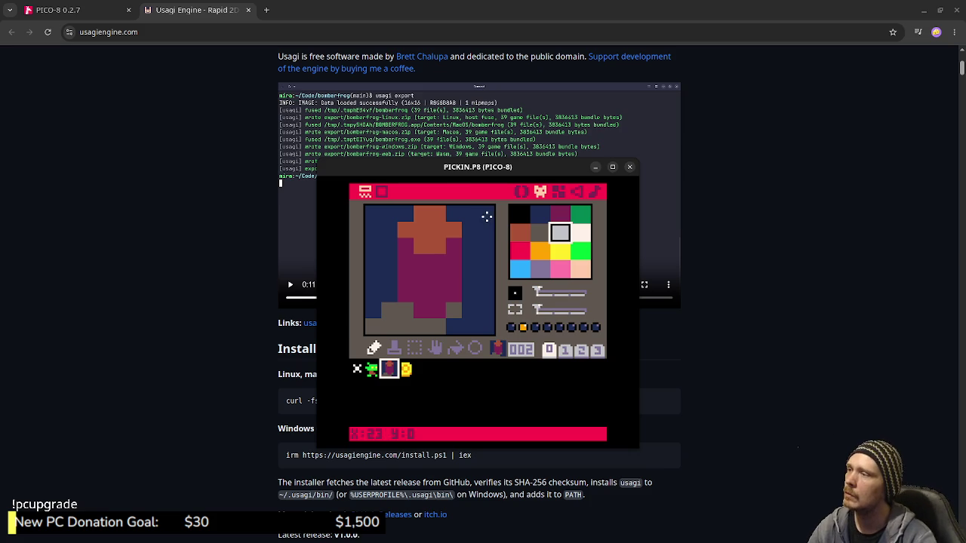
Skim the Usagi Engine video from 0:17 through the Cheatsheet, export, bullet-hell and Sokoban demos.
left_click(920, 209)
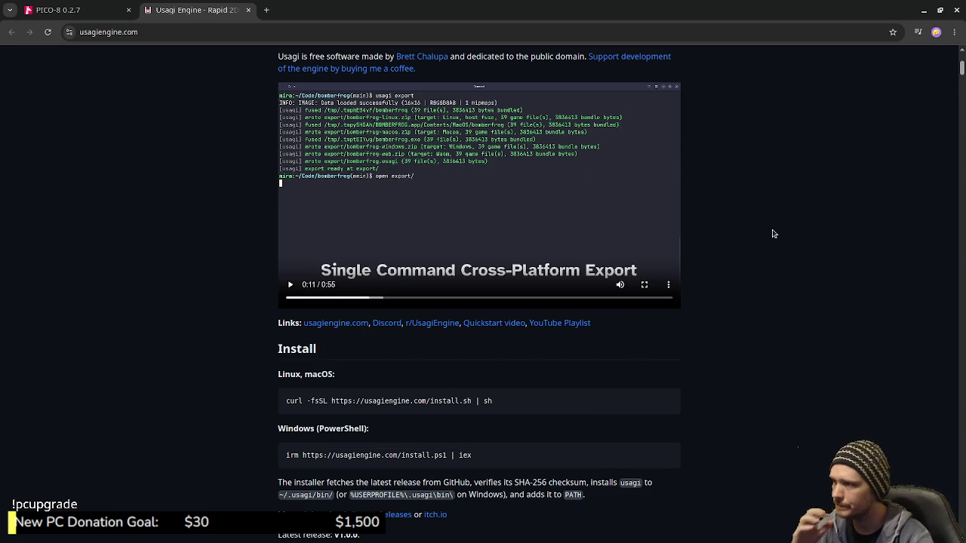
scroll(584, 321, "up", 2)
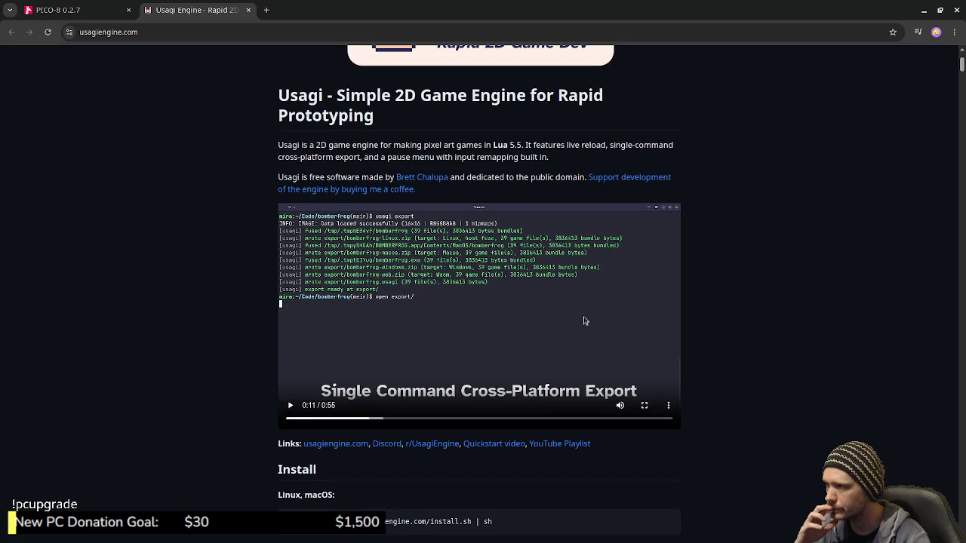
left_click(412, 422)
left_click(291, 405)
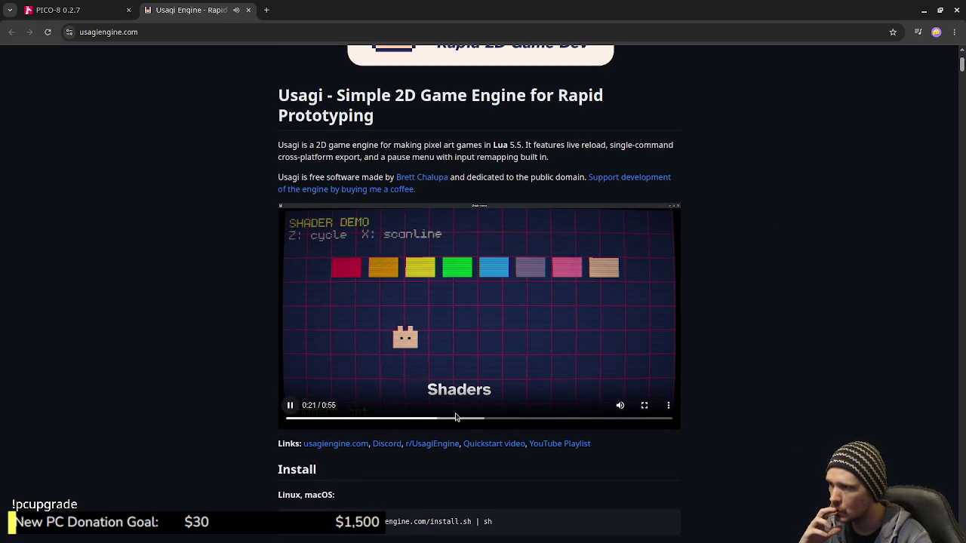
left_click(482, 420)
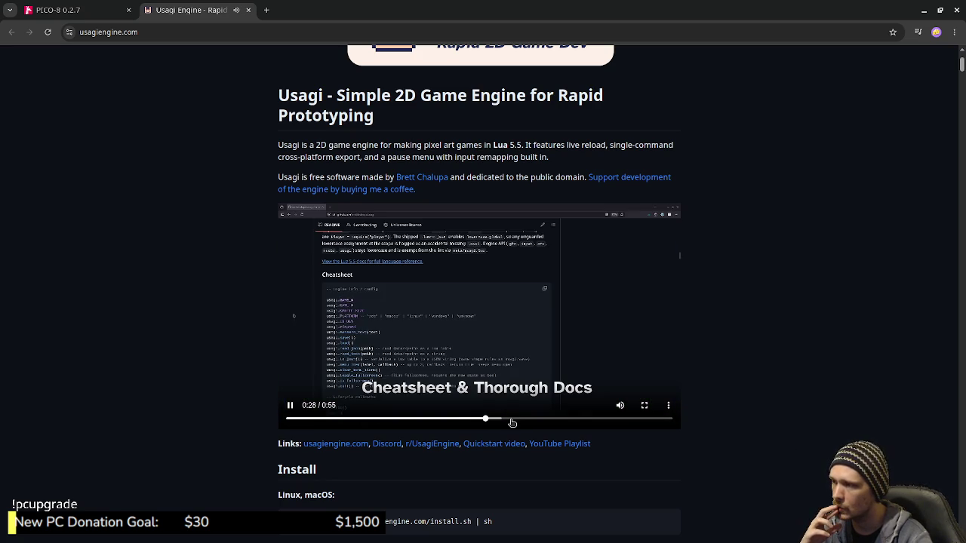
left_click(512, 420)
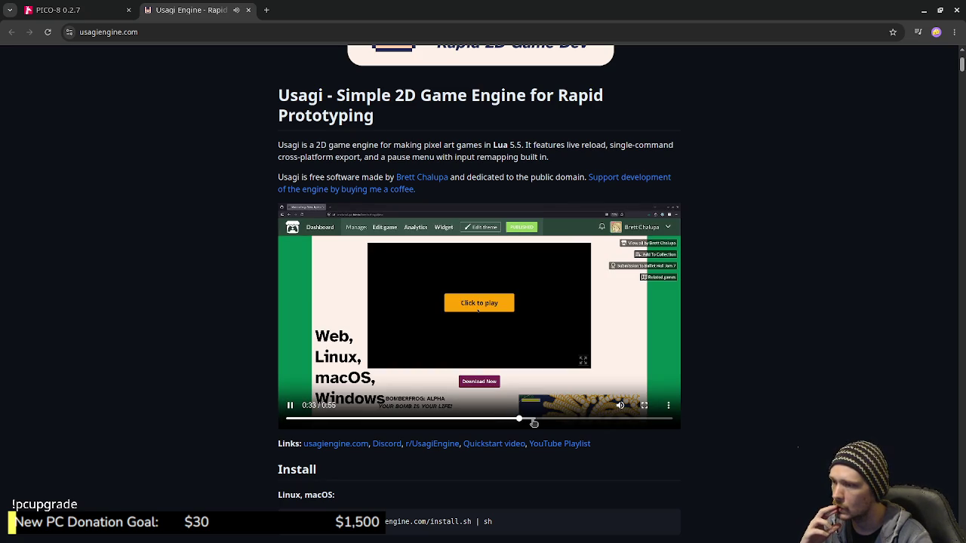
left_click(555, 420)
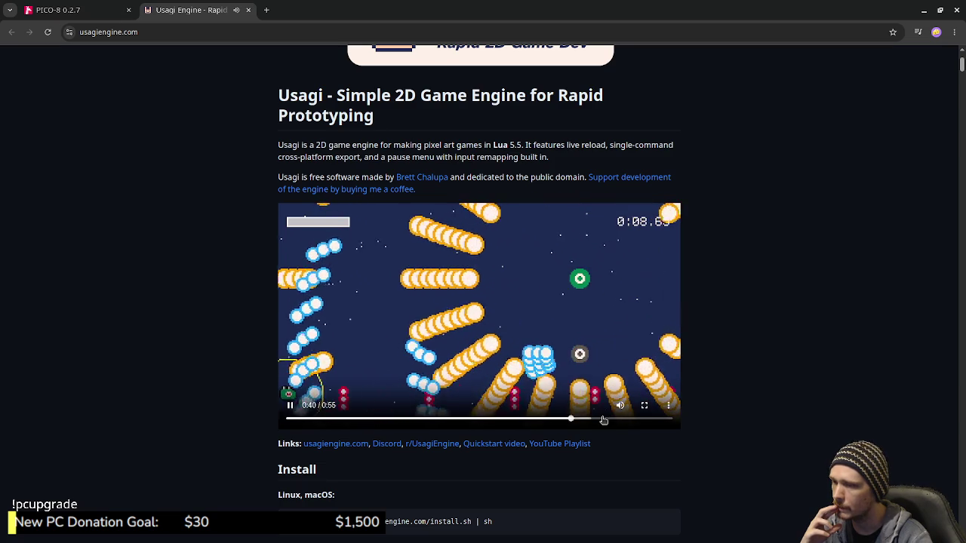
left_click(626, 421)
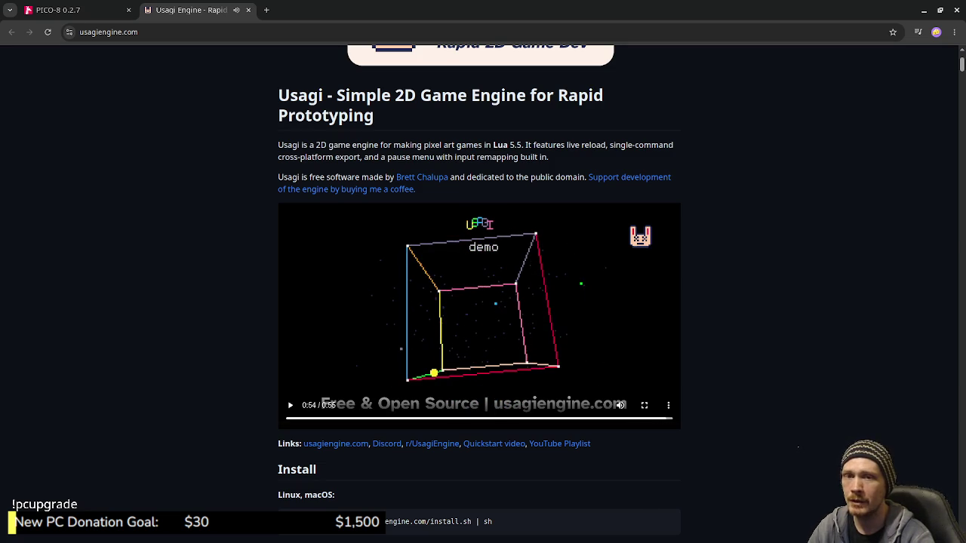
key("alt+Tab")
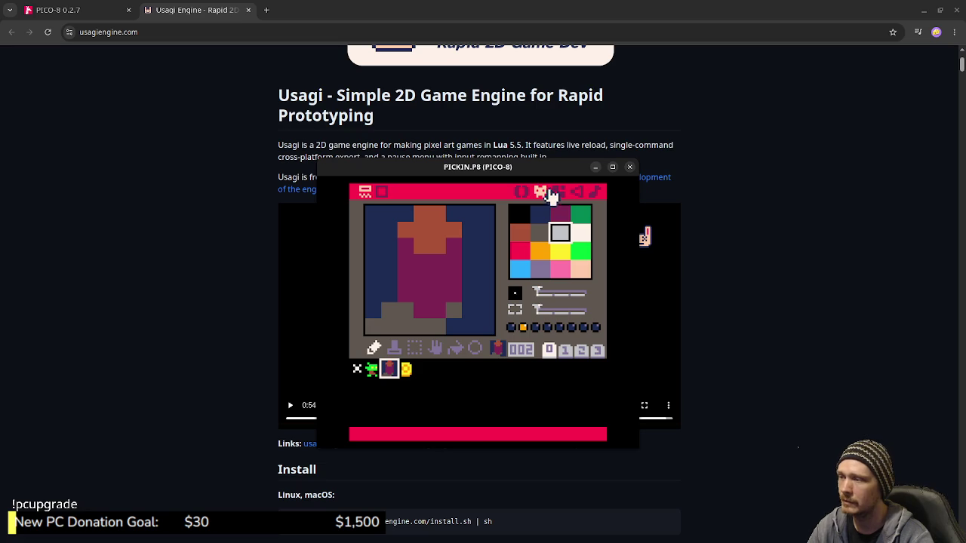
Save and run PICKIN.P8, list the cart files, then load and run STARMAP.
key("ctrl+s")
key("ctrl+r")
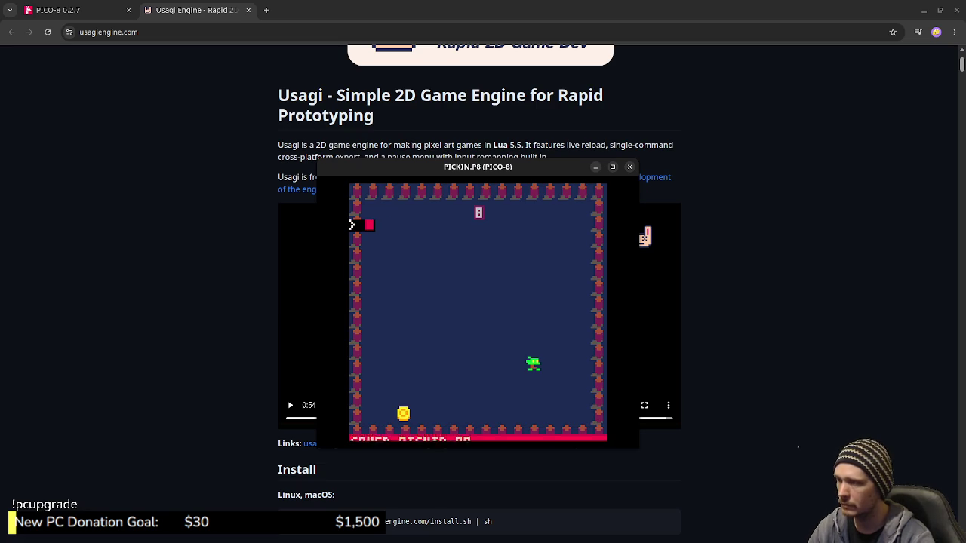
type("ls")
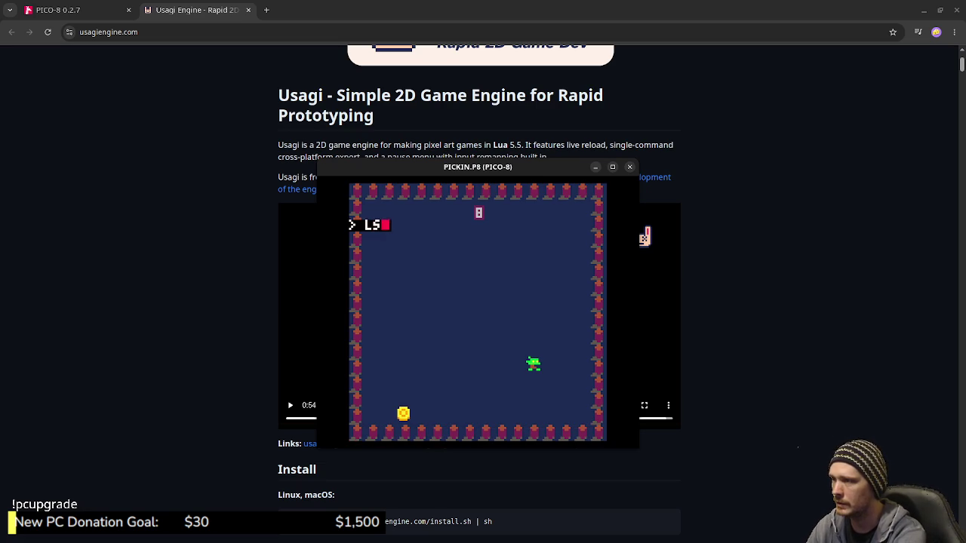
key("Return")
type("load starmap")
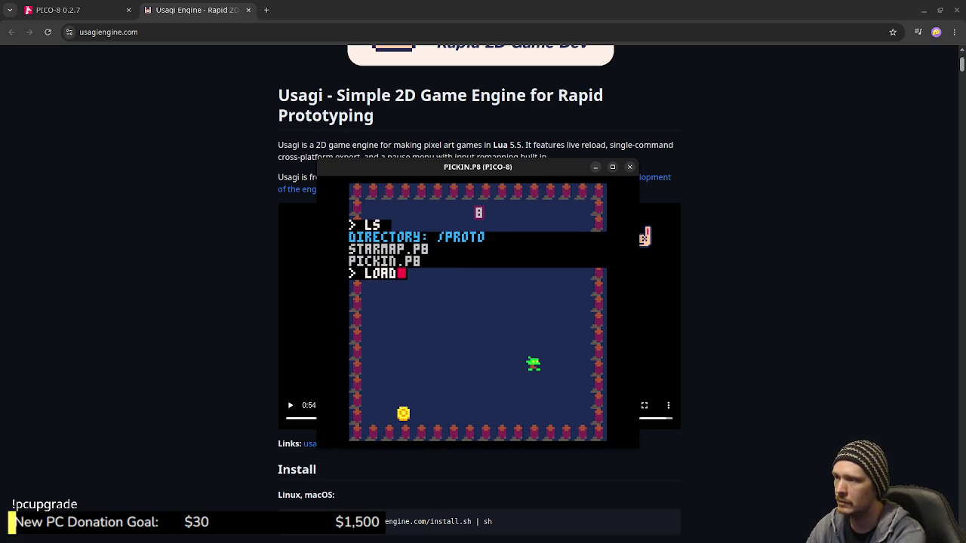
key("Return")
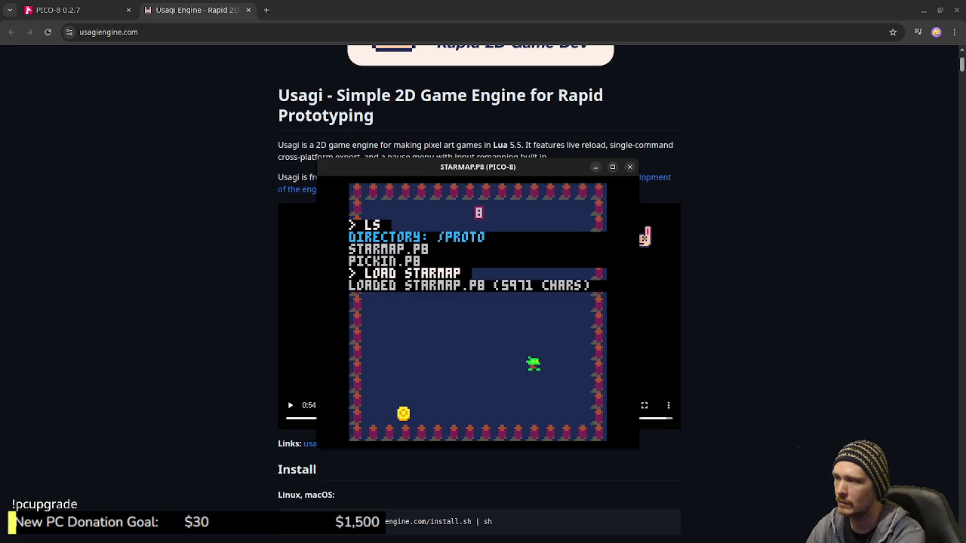
type("run")
key("Return")
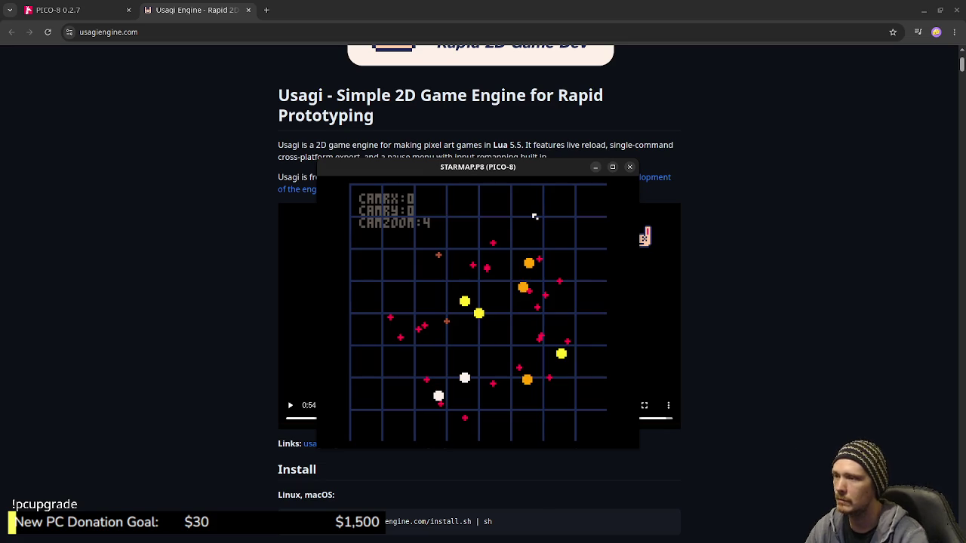
Maximize the window and rotate the 3D star grid with the arrow keys, then exit the cart.
key("super+Up")
key("Down")
key("Down")
key("Down")
key("Left")
key("Down")
key("Left")
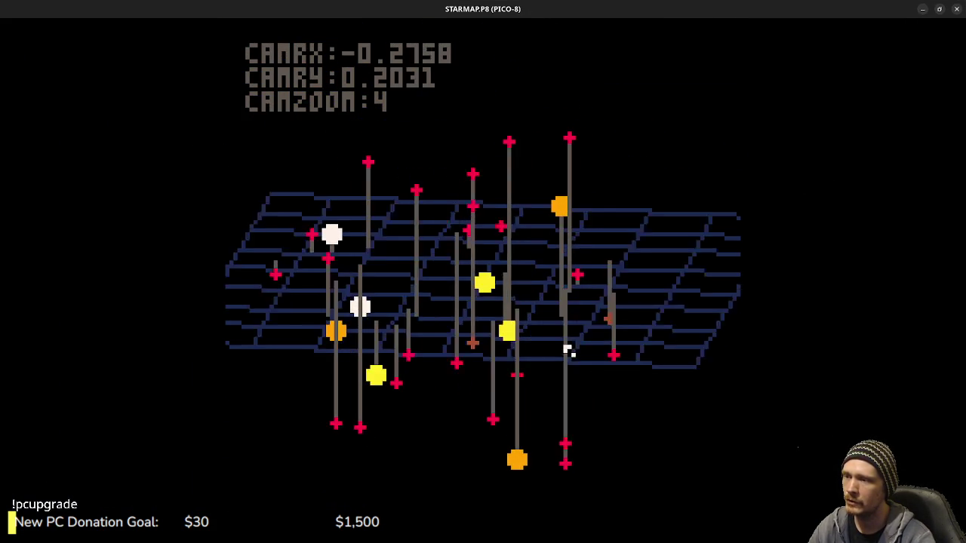
key("Left")
key("Left")
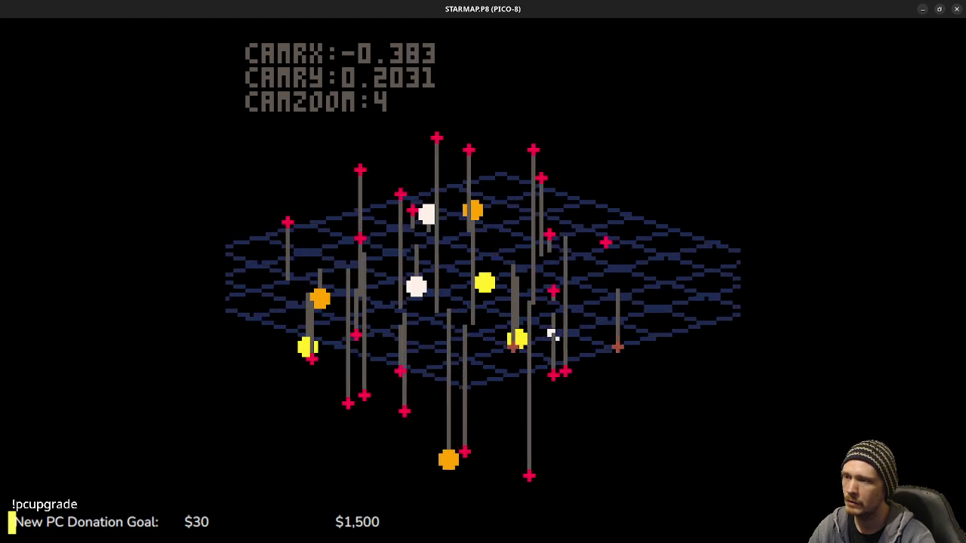
key("Down")
key("Up")
key("Right")
key("Left")
key("Left")
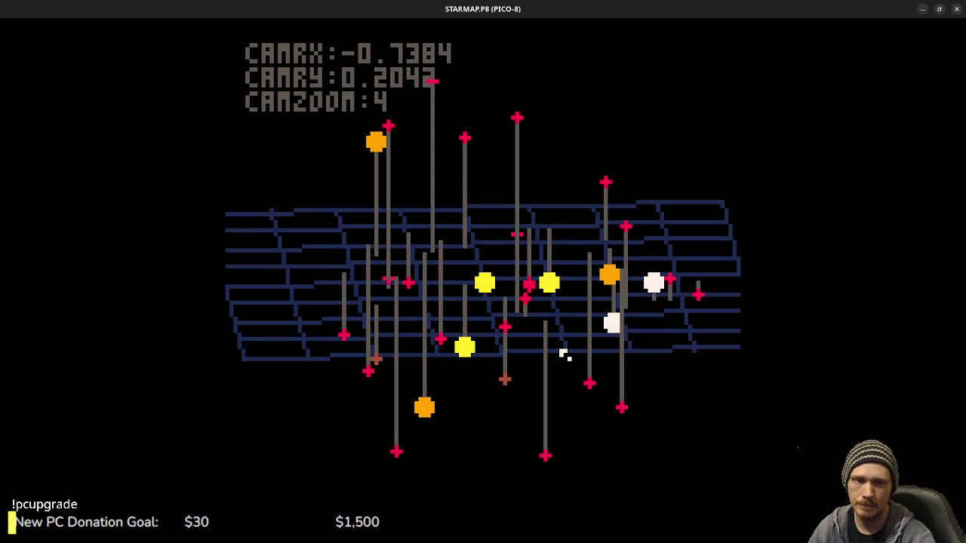
key("Left")
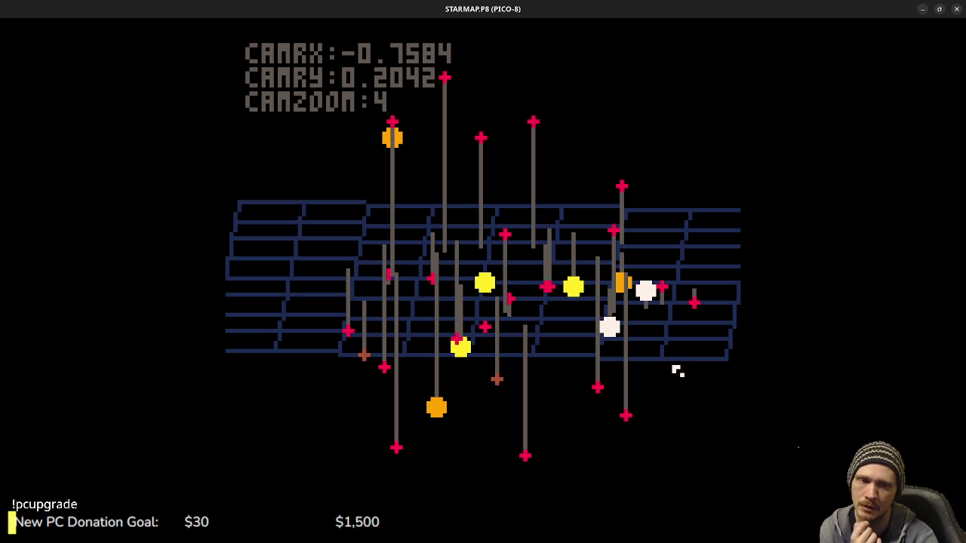
key("Left")
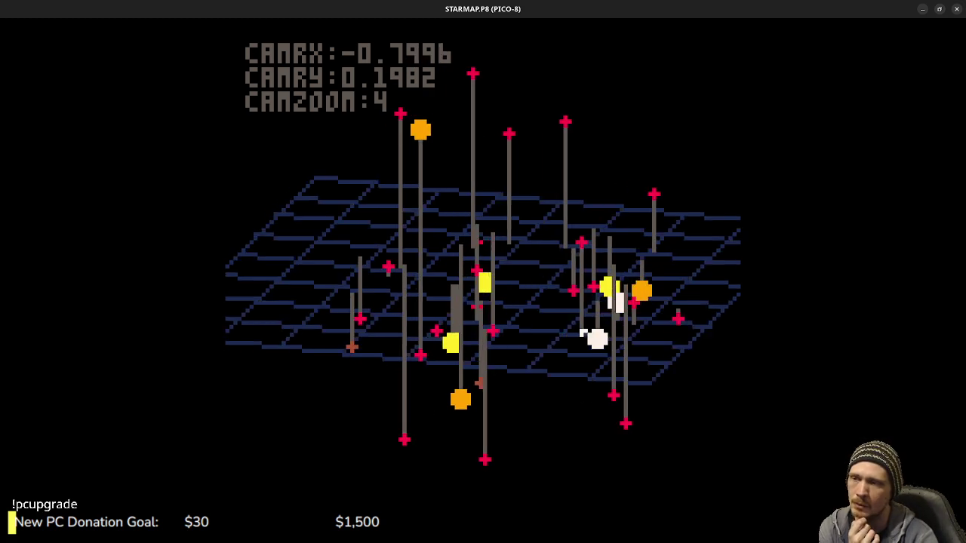
key("Up")
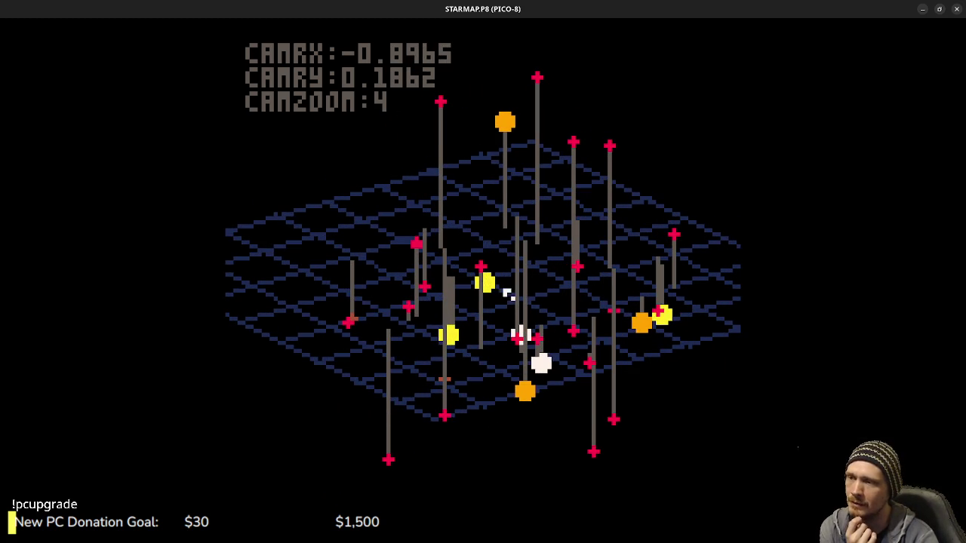
key("Left")
key("Left")
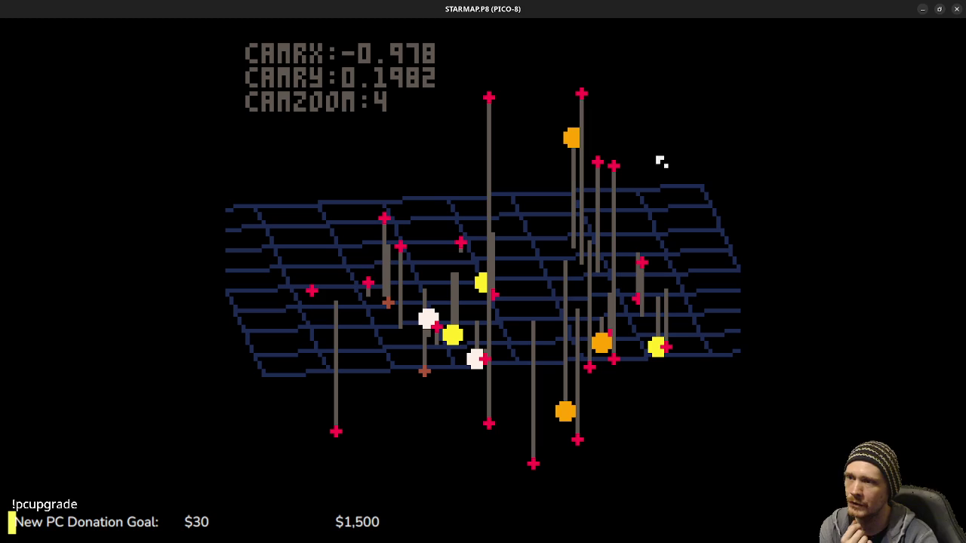
key("Left")
key("Left")
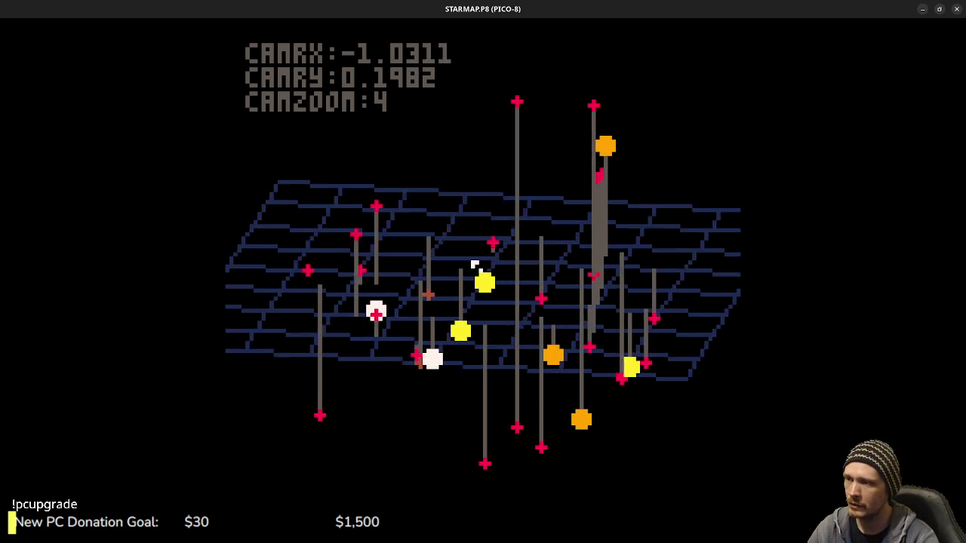
key("Left")
key("Down")
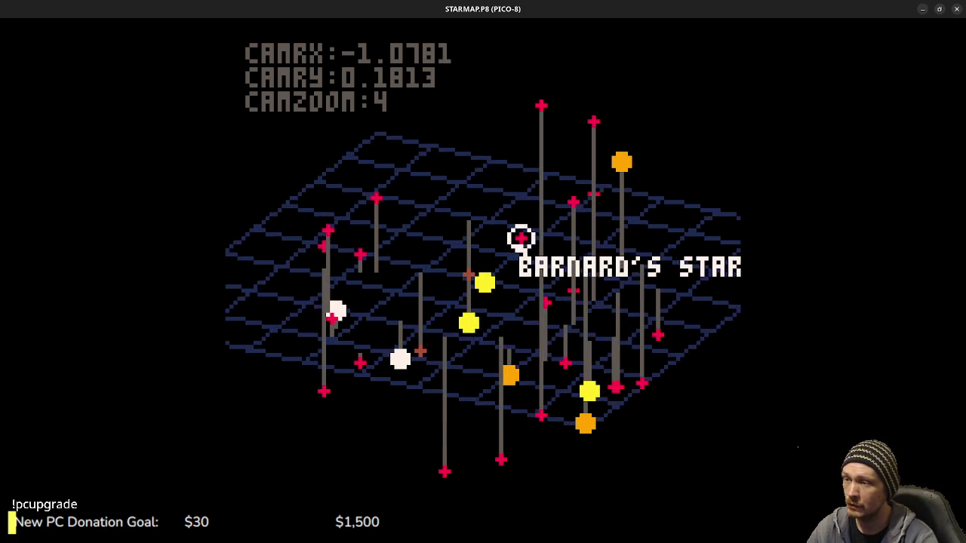
key("Right")
key("Up")
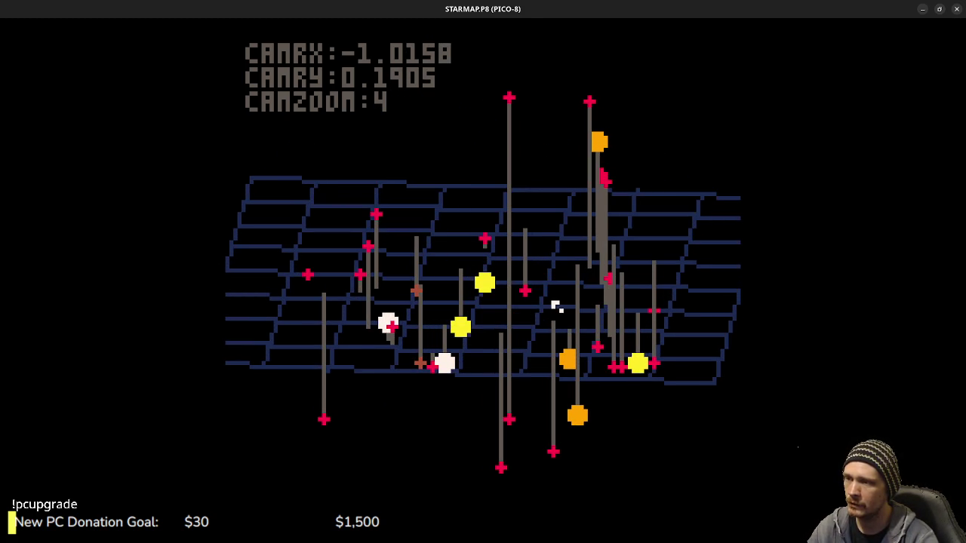
mouse_move(524, 290)
mouse_move(485, 283)
key("Escape")
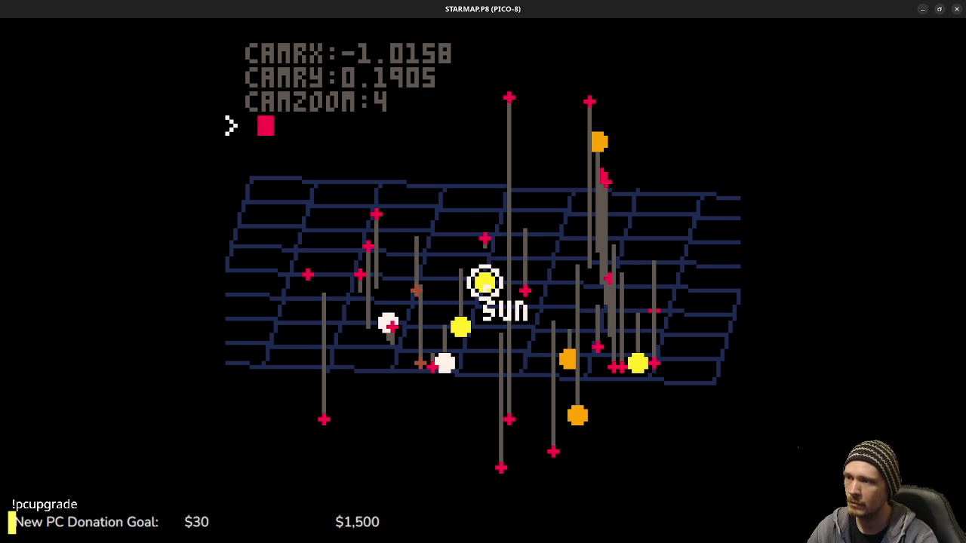
List the folder's carts with ls and load the PICKIN cart.
type("ls")
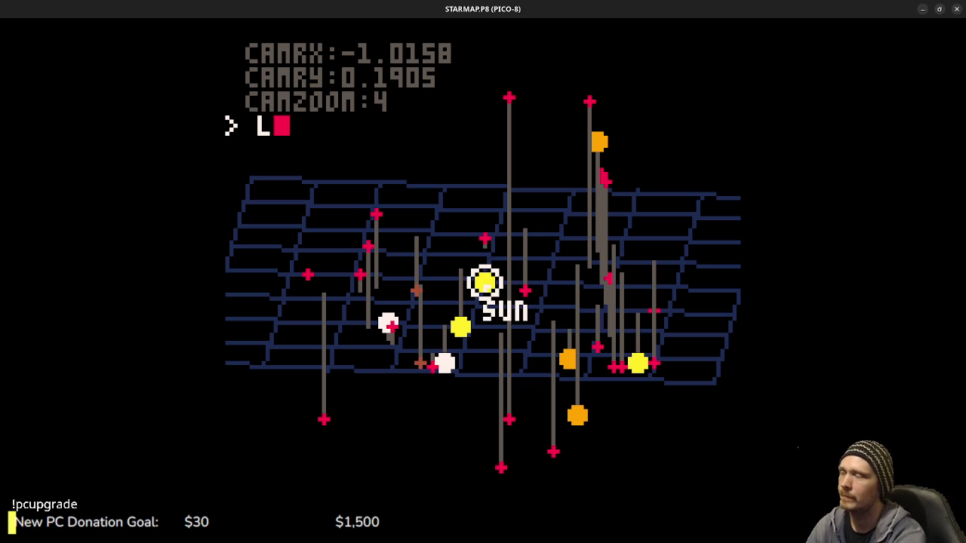
key("Return")
type("load pickin")
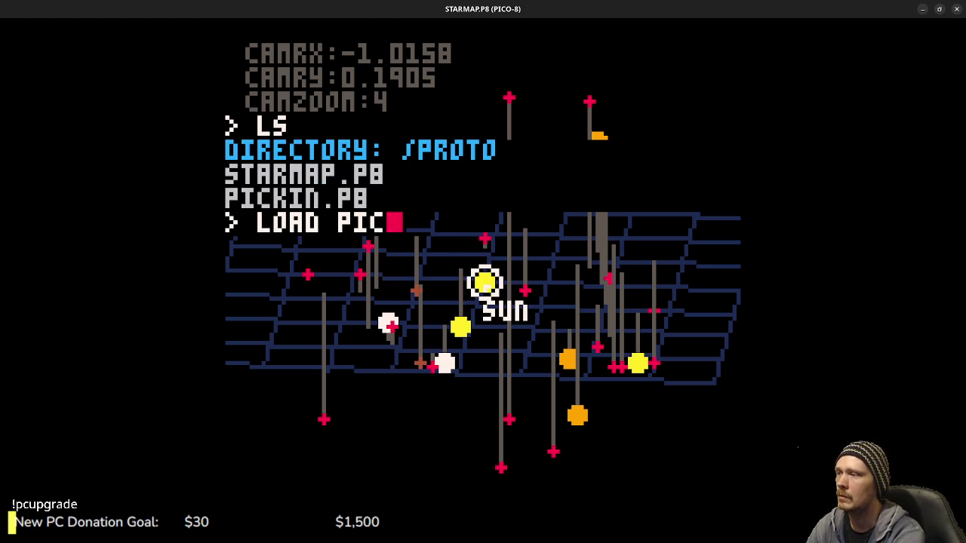
key("Return")
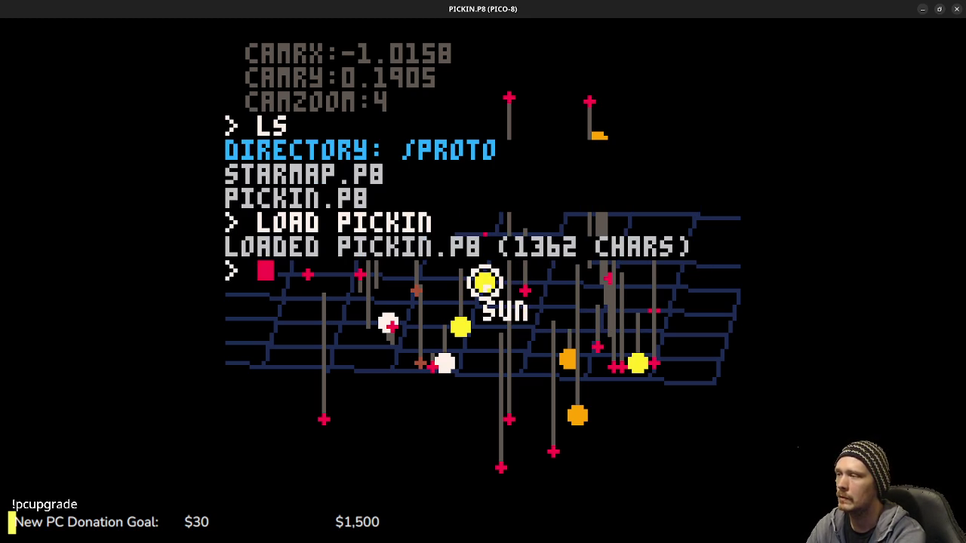
Show PICKIN's code and scroll down to the _draw function.
key("Escape")
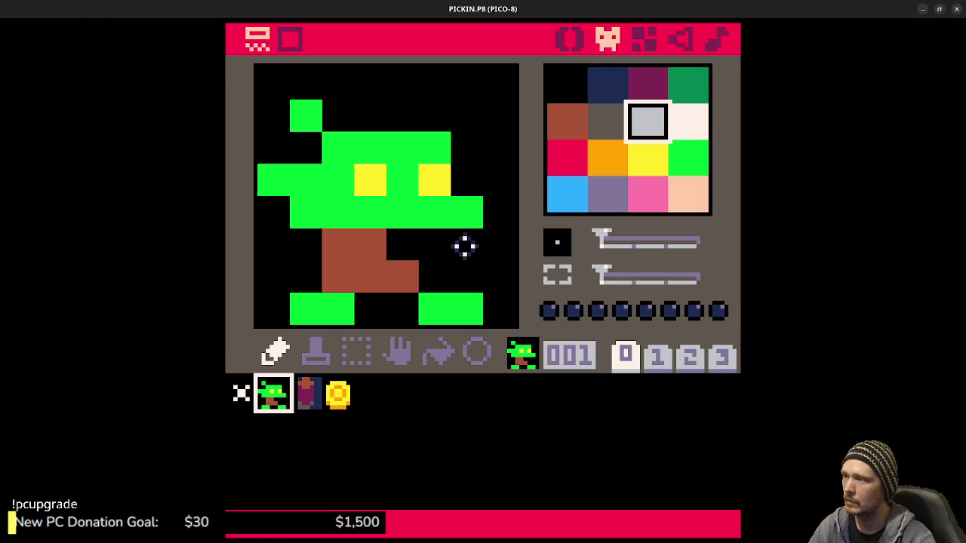
left_click(568, 40)
scroll(446, 317, "down", 2)
scroll(423, 312, "up", 2)
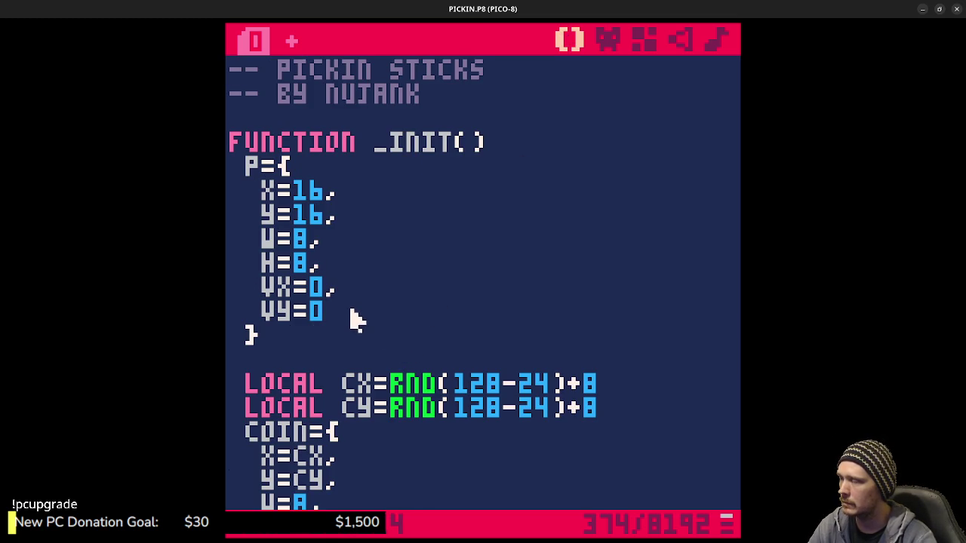
scroll(418, 302, "down", 7)
scroll(429, 304, "down", 9)
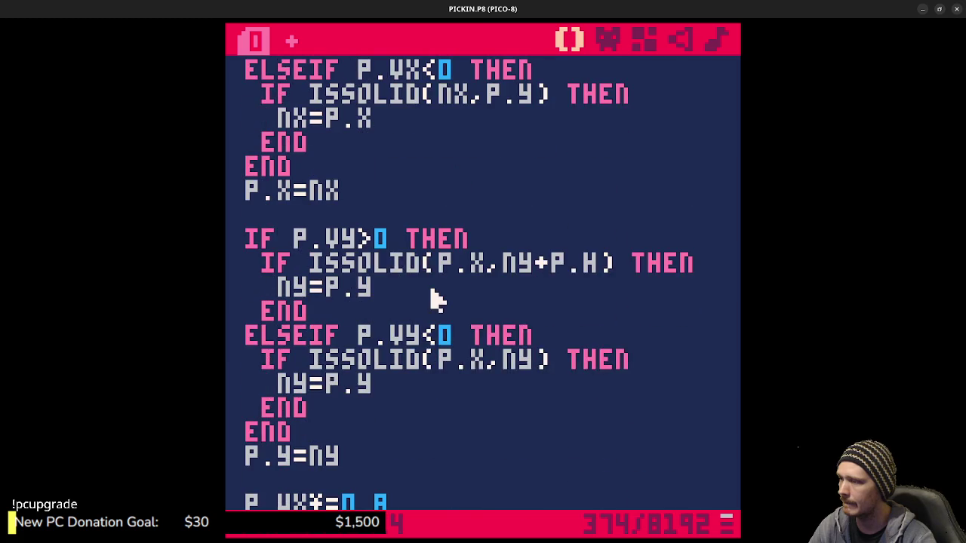
scroll(431, 285, "down", 2)
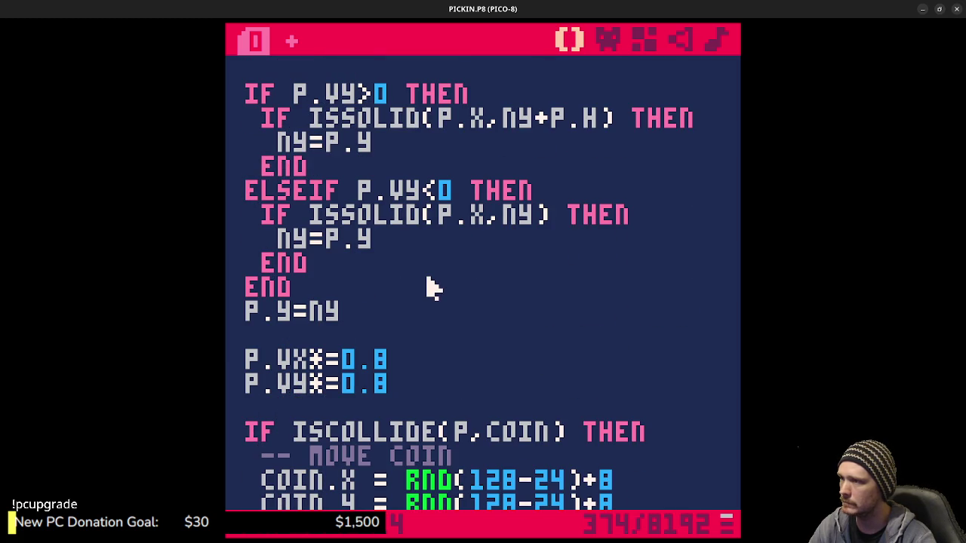
scroll(428, 283, "down", 2)
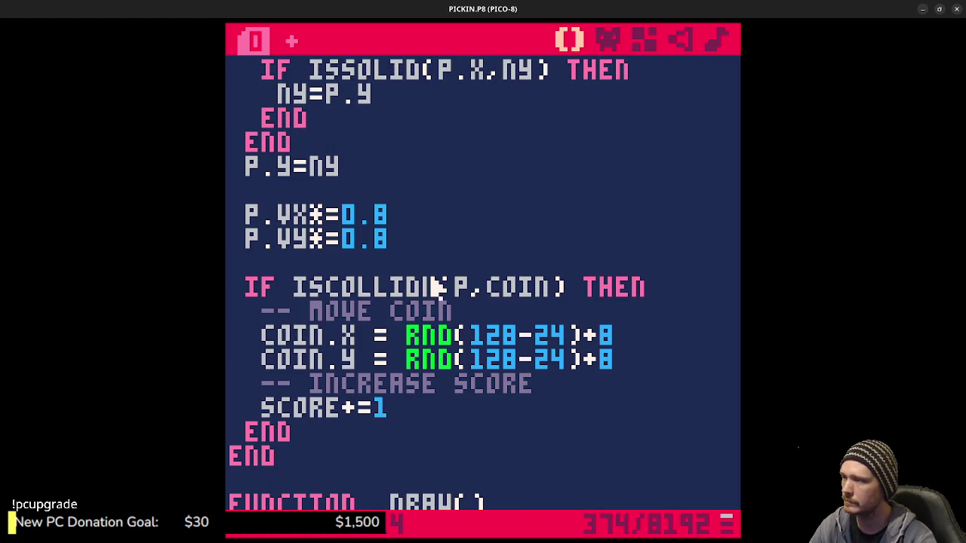
scroll(438, 287, "down", 5)
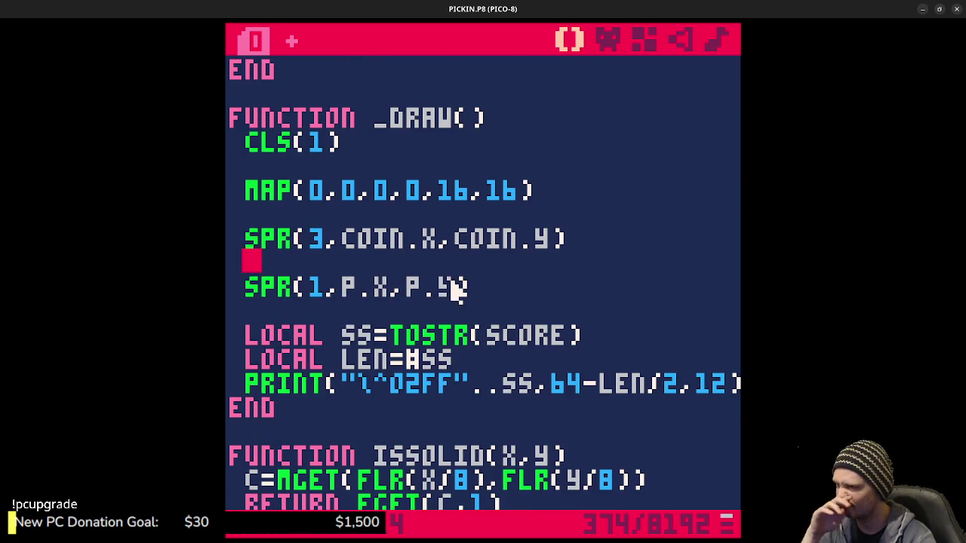
Add a 'local flip=vx<0' line and save, then delete it and save again.
type("local flip=")
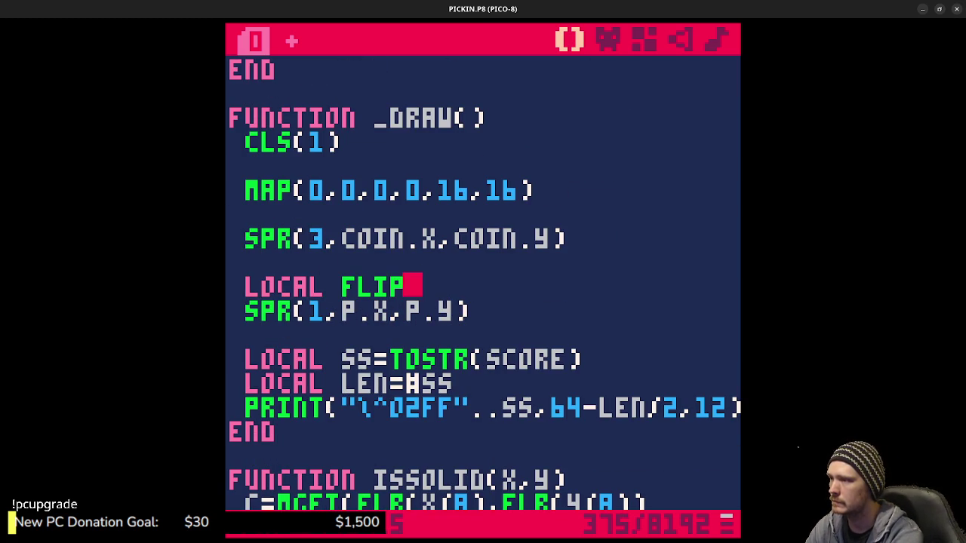
type("vx")
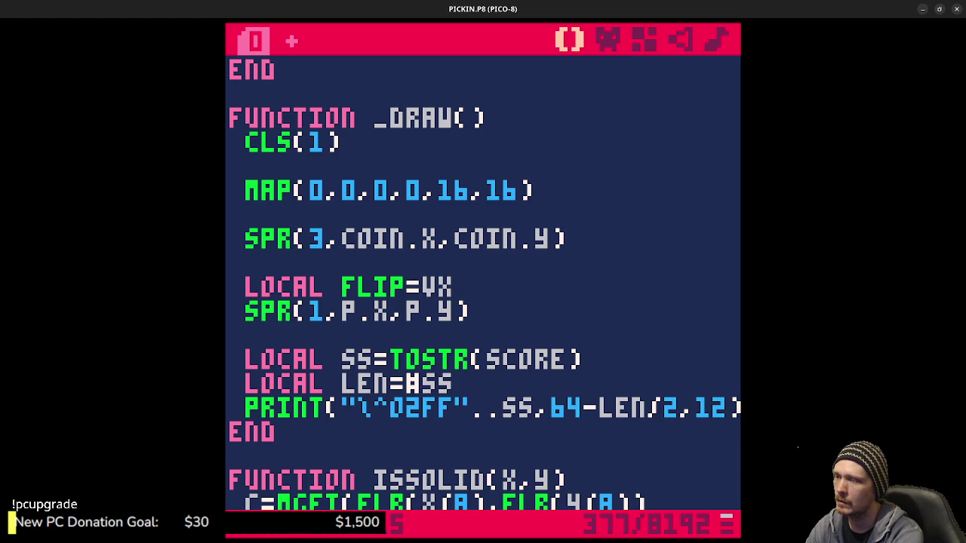
type("<0")
key("ctrl+s")
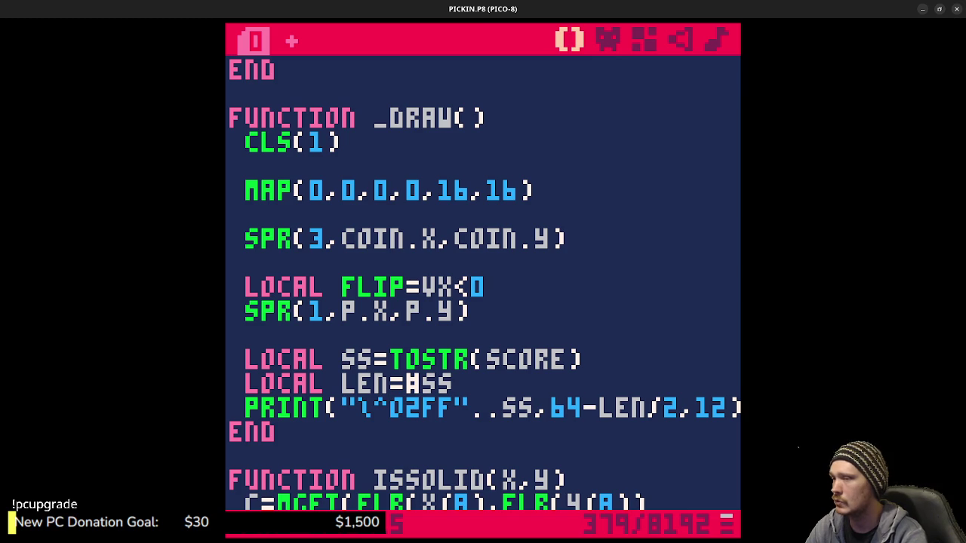
triple_click(424, 281)
key("BackSpace")
key("ctrl+s")
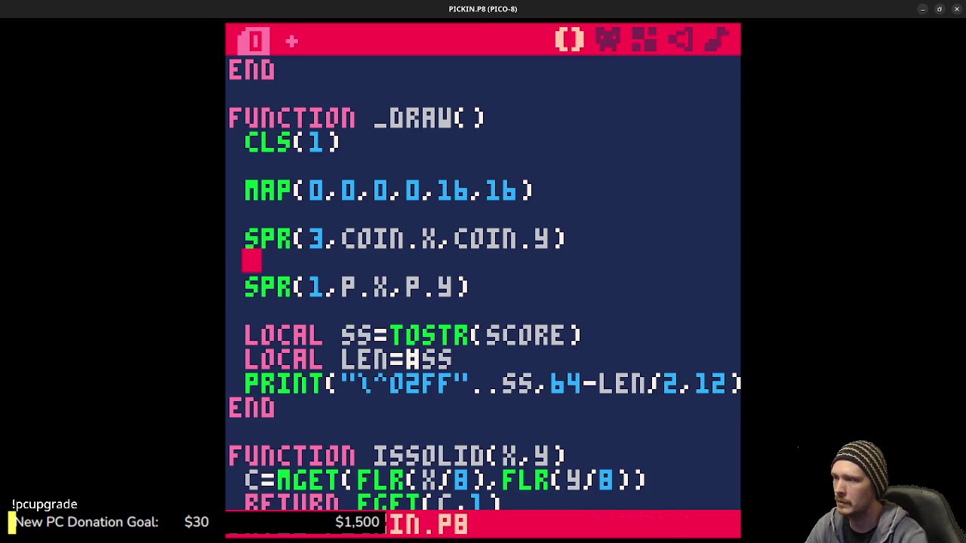
Add FX=FALSE as a new field after VY=0 in the _init player table and save.
scroll(436, 274, "up", 3)
scroll(438, 281, "up", 12)
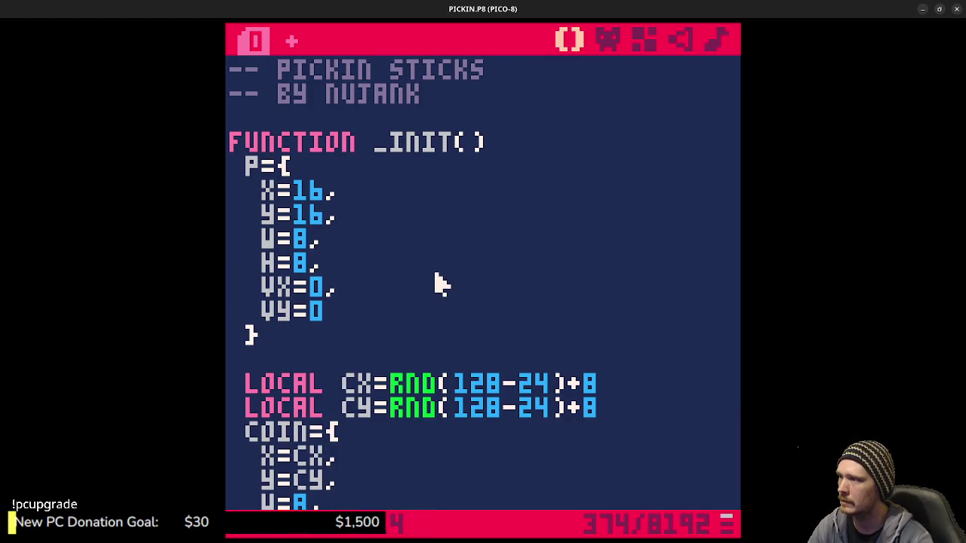
left_click(374, 310)
type(",")
key("Return")
type("F")
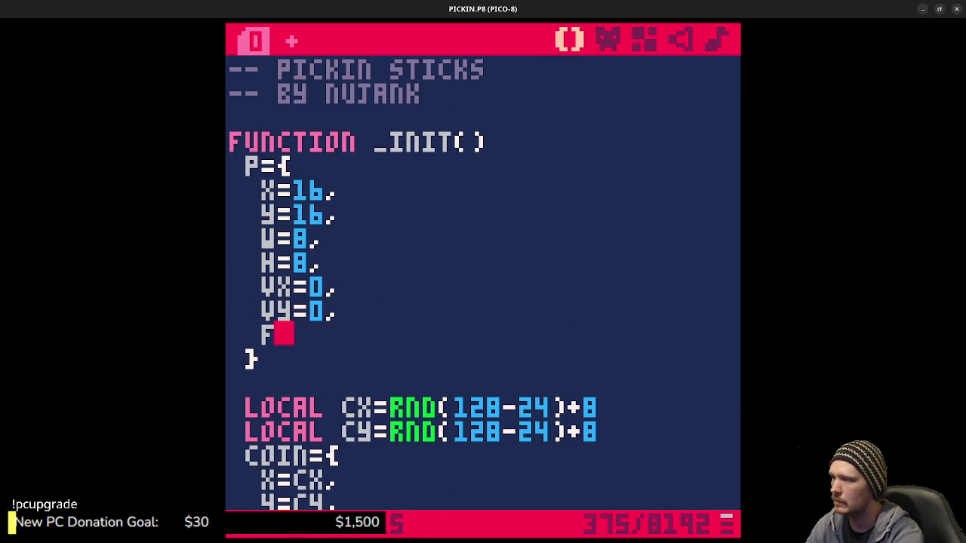
type("X")
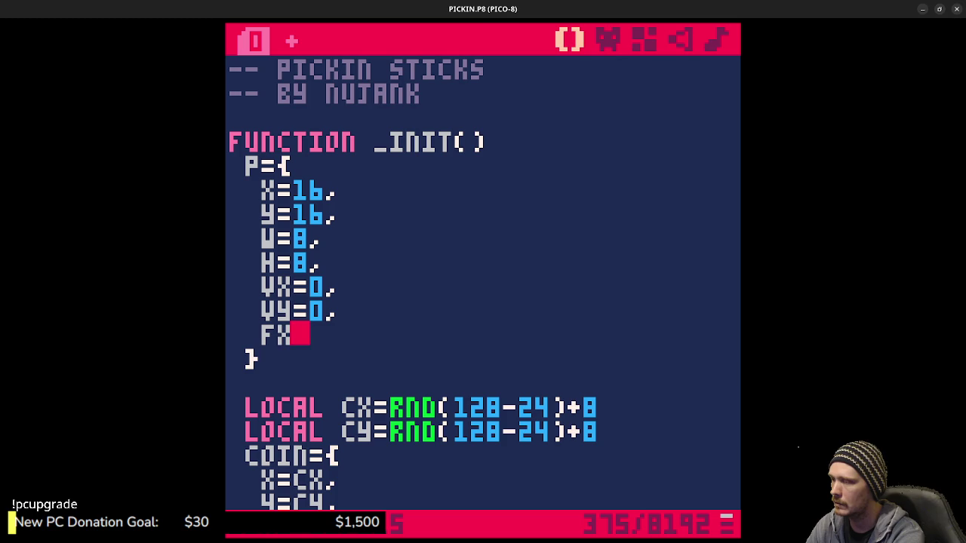
type("=FALSE")
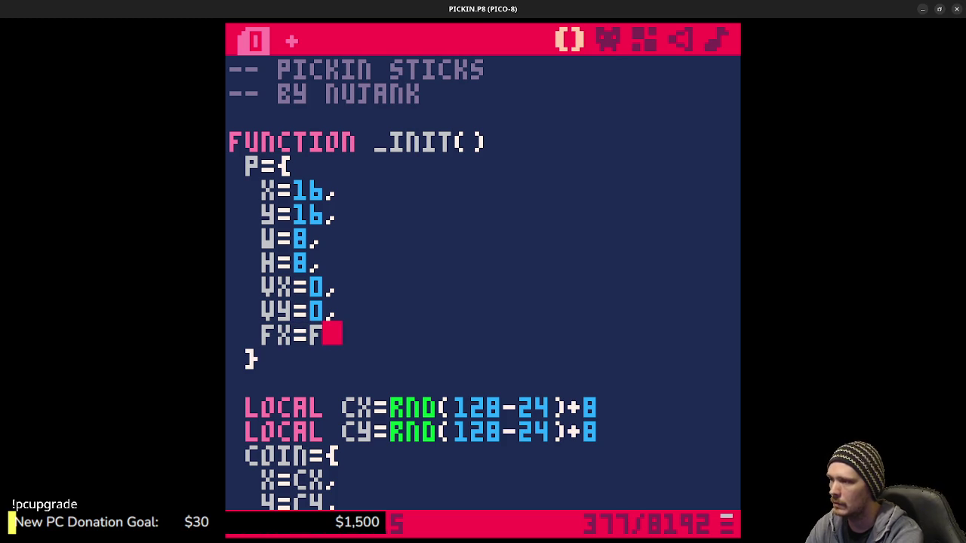
key("ctrl+s")
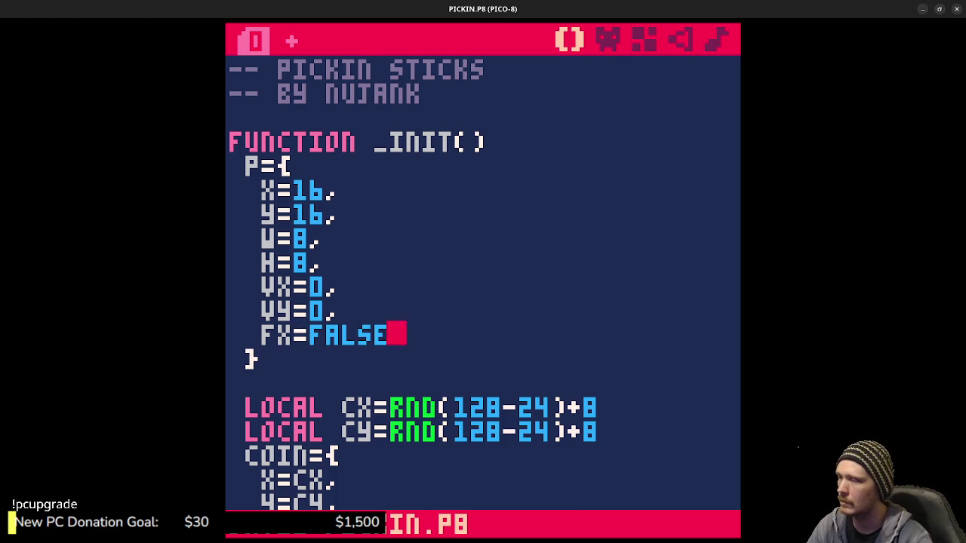
scroll(395, 276, "down", 7)
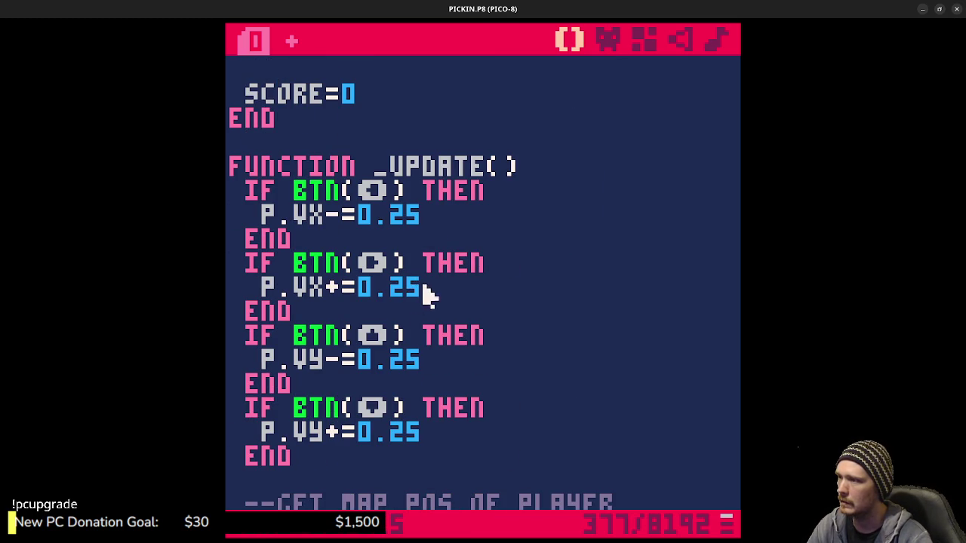
Add P.FX=TRUE under the left-movement line and P.FX=FALSE under the right-movement line.
left_click(459, 219)
key("Return")
type("P.FX")
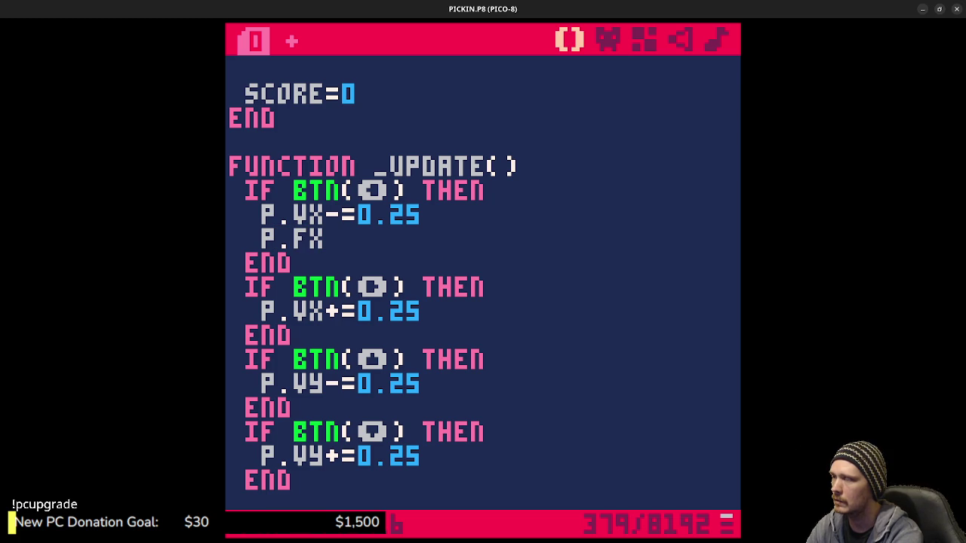
type("=TRUE")
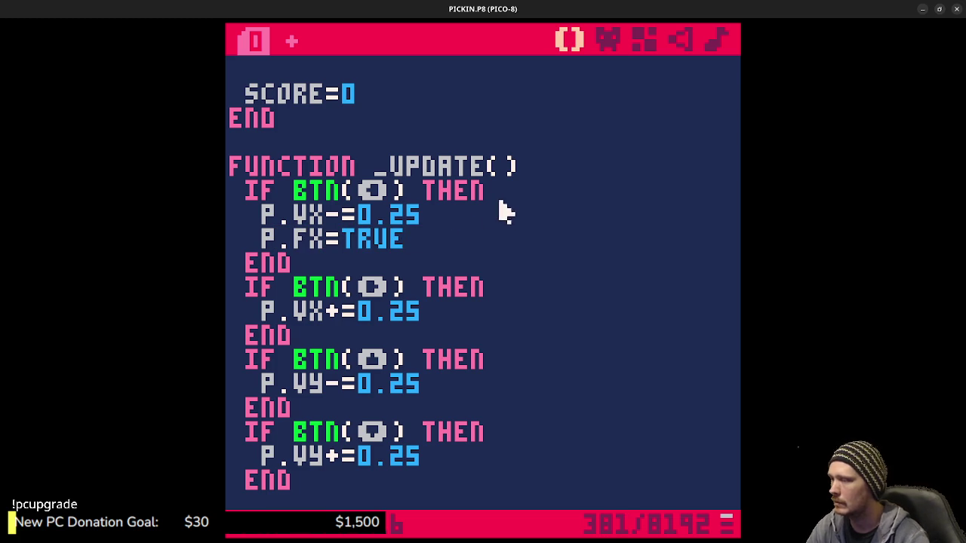
left_click_drag(405, 242, 270, 242)
key("ctrl+c")
left_click(446, 311)
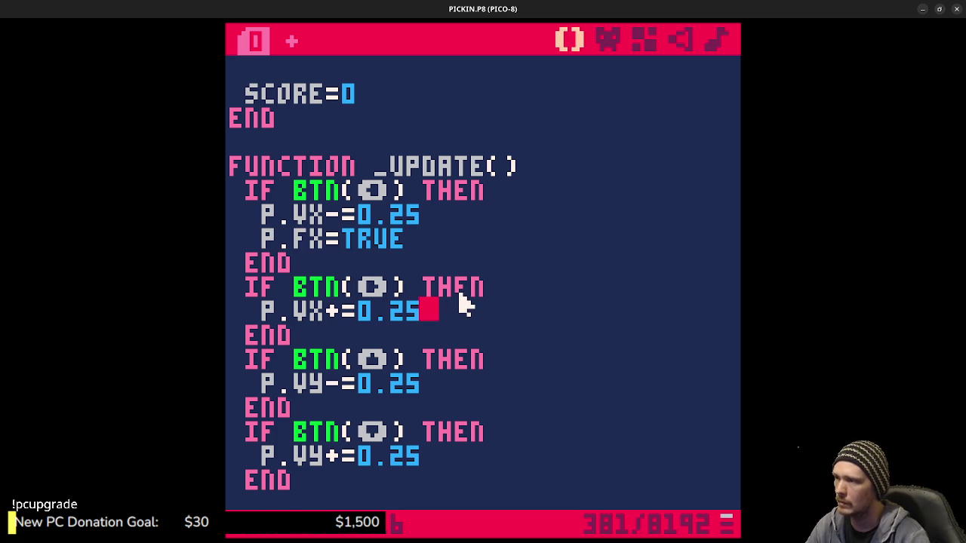
key("Return")
key("ctrl+v")
key("BackSpace")
key("BackSpace")
key("BackSpace")
type("FALSE")
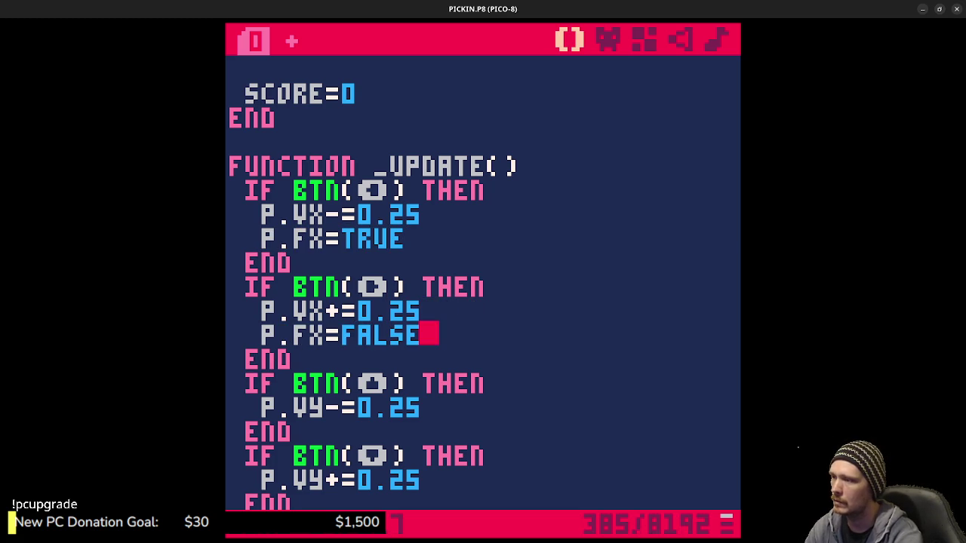
Add P.FX=FALSE under the up and down movement lines and save the cart.
left_click(469, 407)
key("Return")
key("Return")
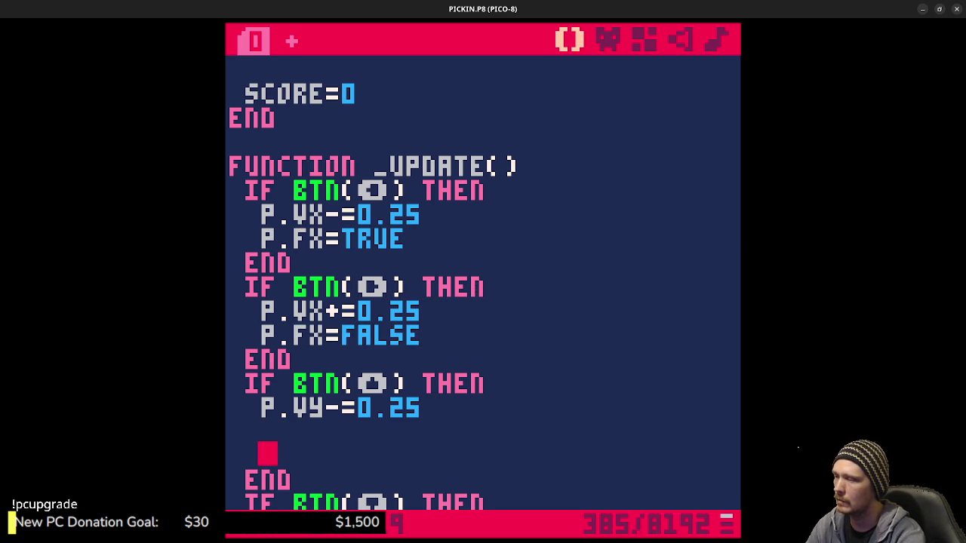
key("BackSpace")
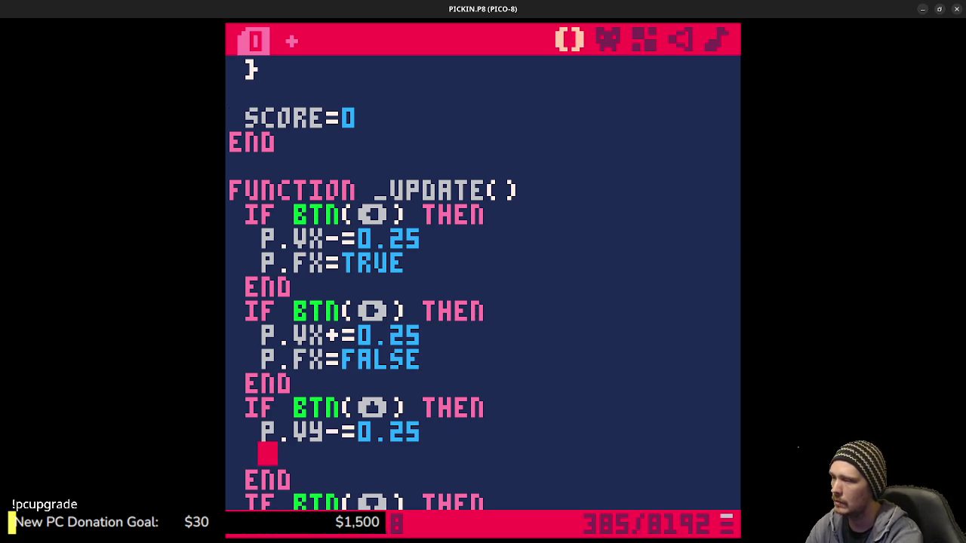
type("P.F")
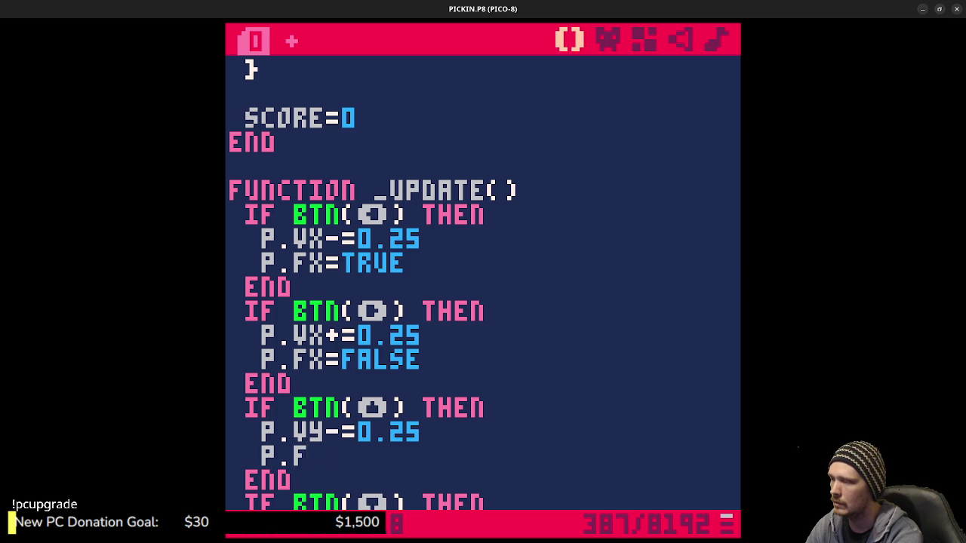
type("X=FALSE")
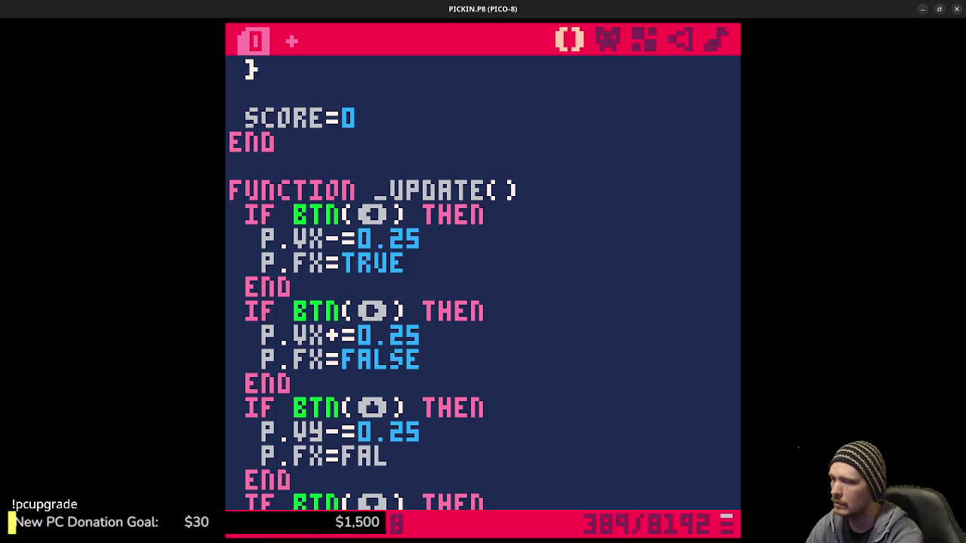
scroll(485, 385, "down", 3)
left_click(442, 373)
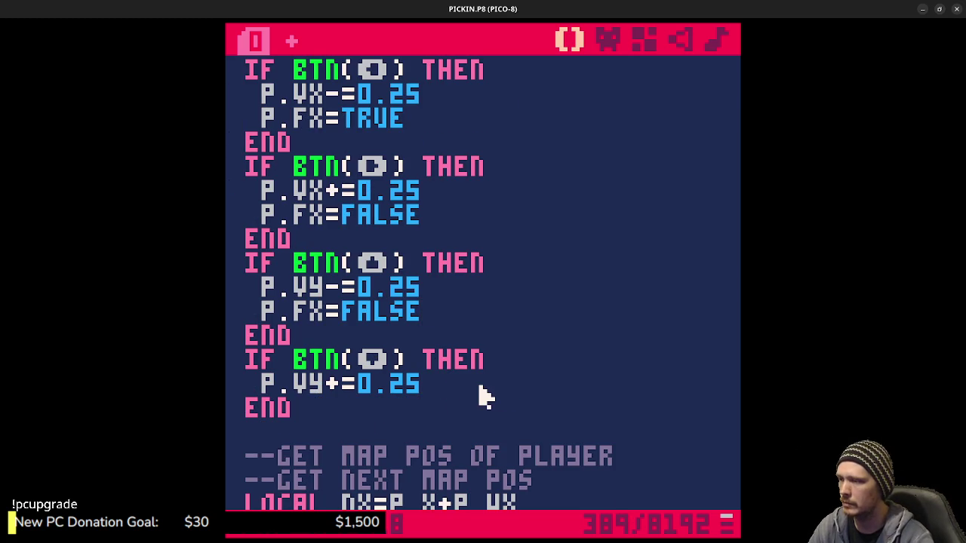
key("Return")
type("P.FX=FALSE")
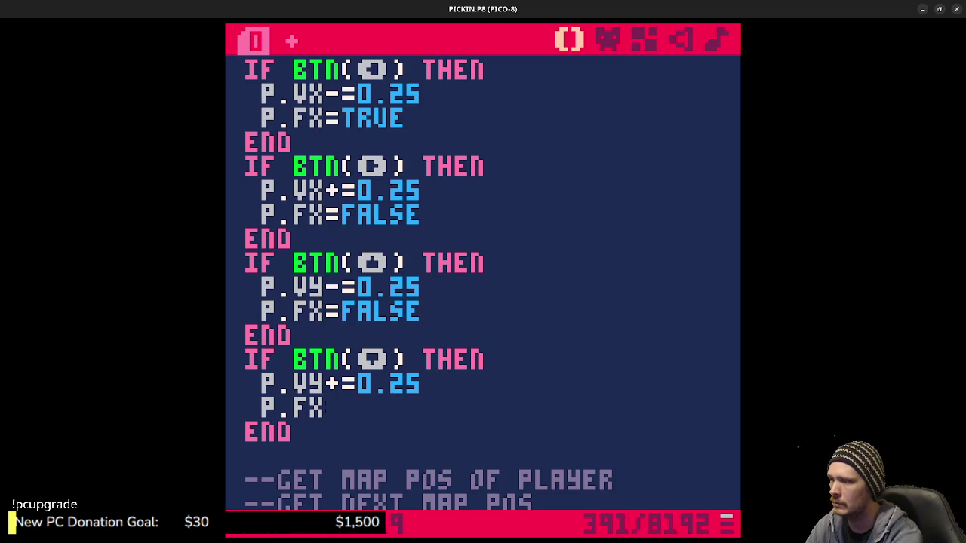
key("ctrl+s")
scroll(453, 360, "down", 10)
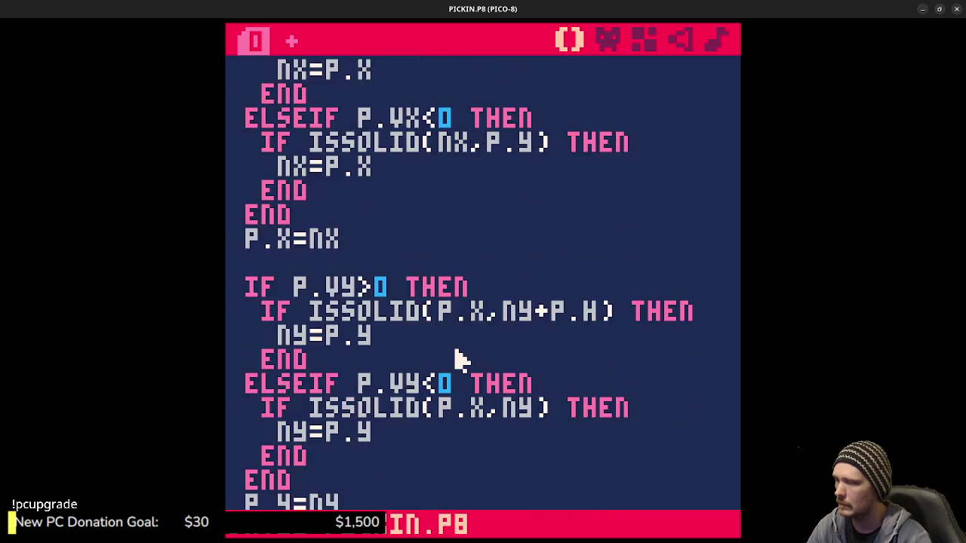
Append ,FX as the flip argument to the player's SPR(1,P.X,P.Y) call and save.
scroll(464, 364, "up", 3)
left_click(462, 334)
type(",FX")
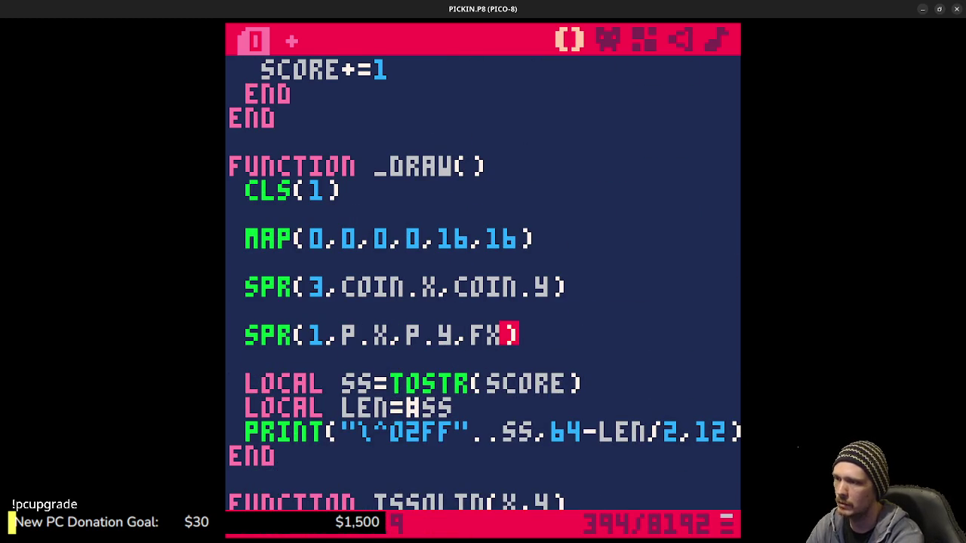
key("ctrl+s")
Run the game twice with Ctrl+R to test the sprite flip.
key("Escape")
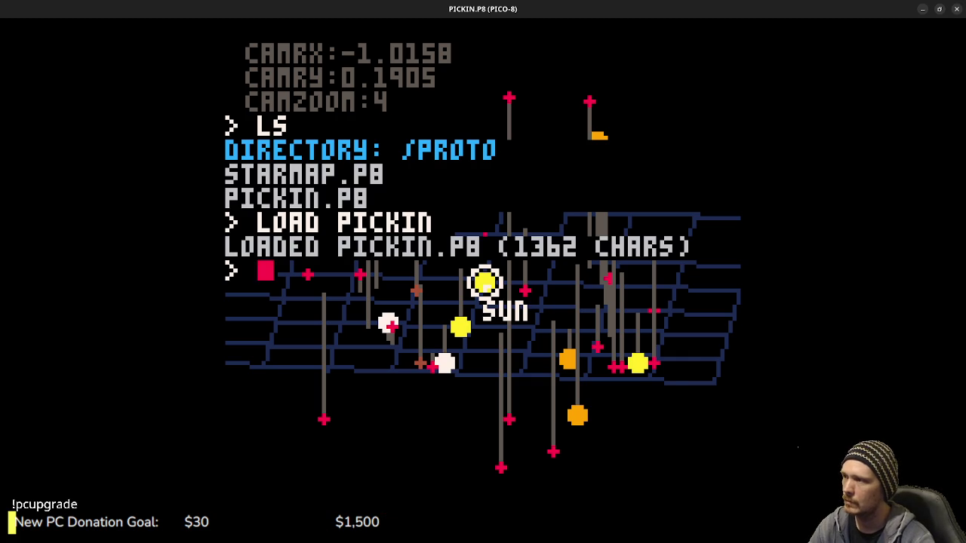
key("ctrl+r")
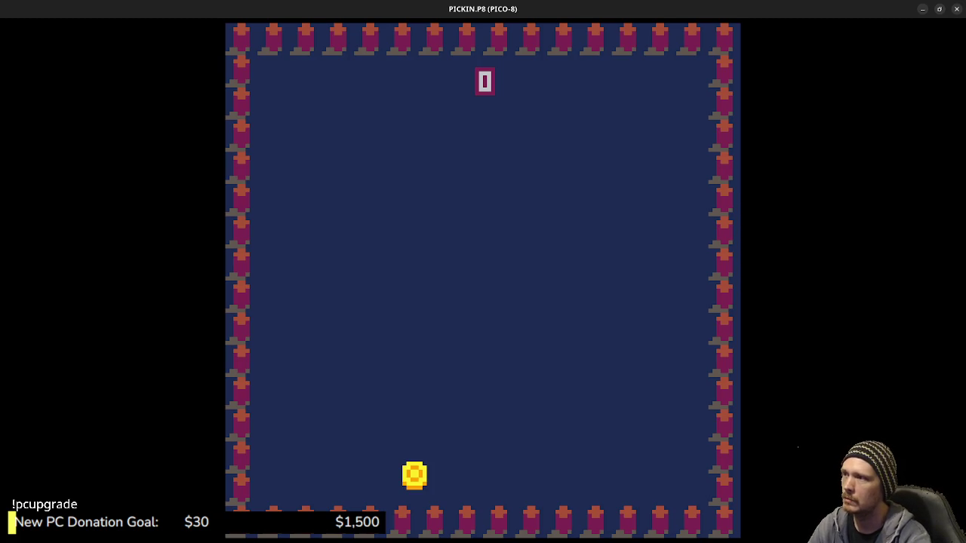
key("Escape")
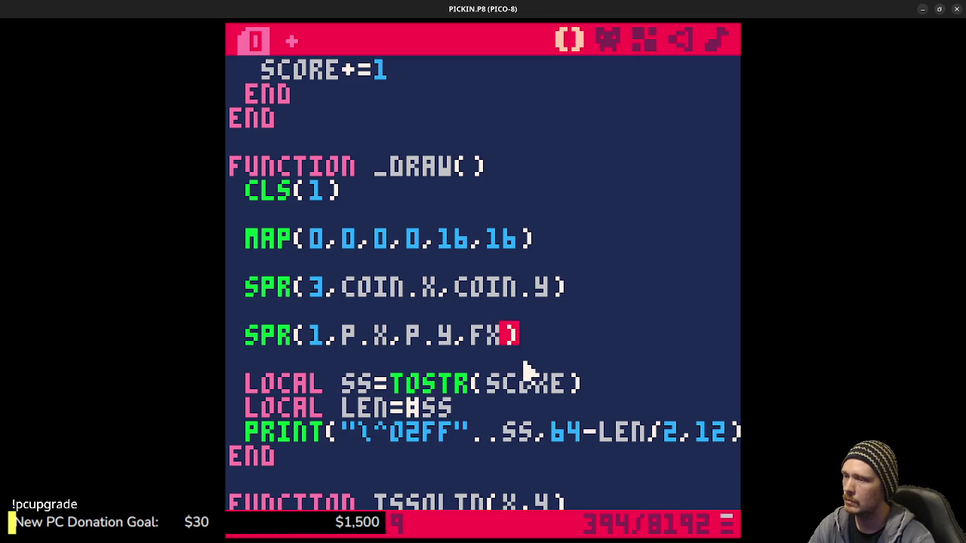
key("ctrl+r")
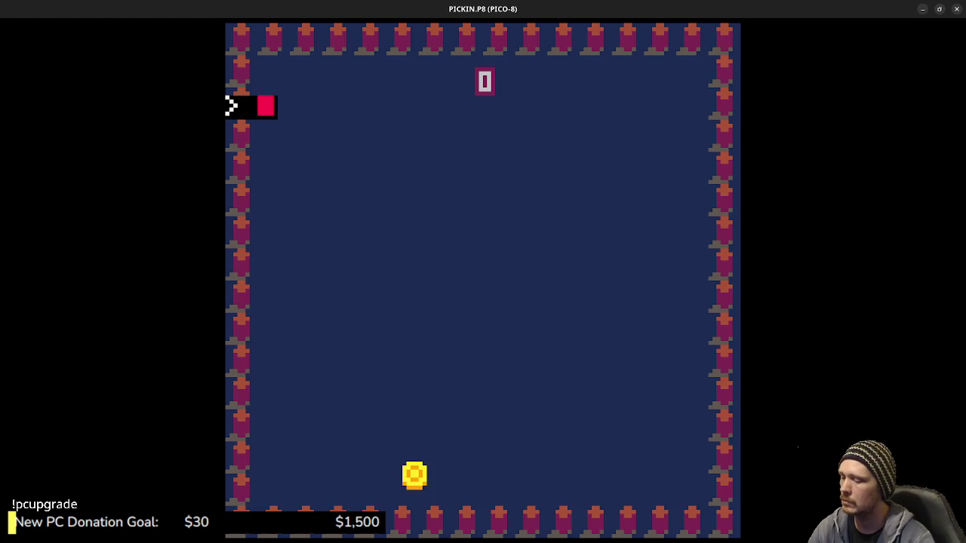
Read the help text for SPR, then return to the code just before FX in the call.
type("help spr")
key("Return")
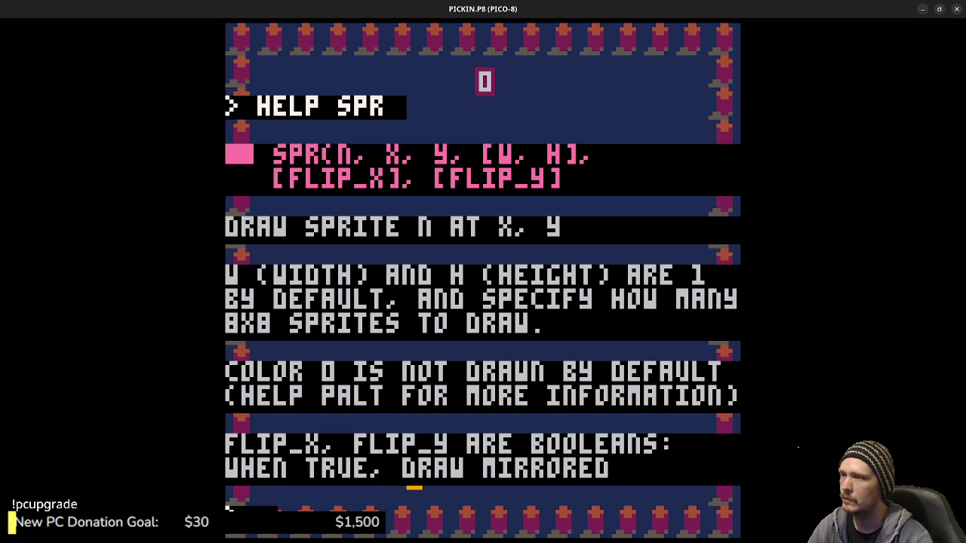
key("Escape")
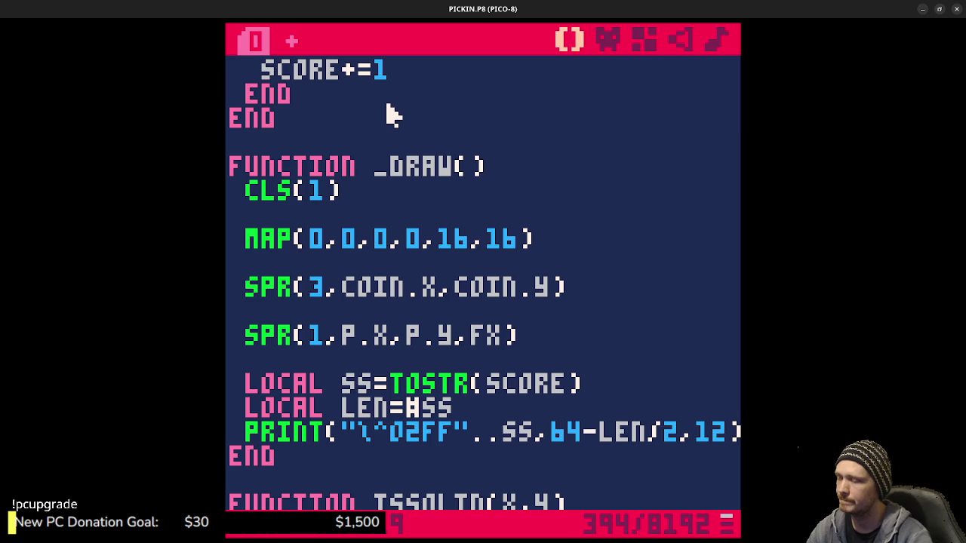
scroll(488, 297, "up", 10)
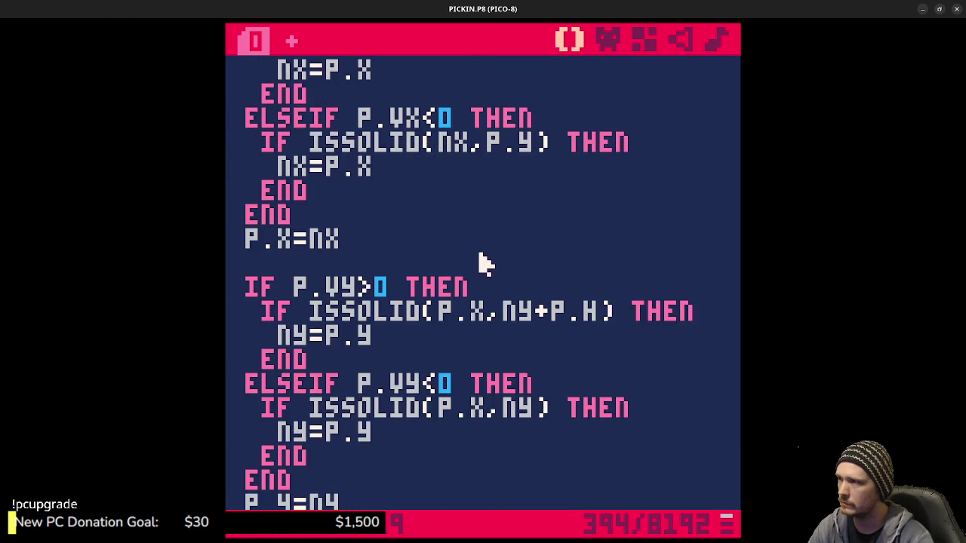
scroll(483, 262, "up", 4)
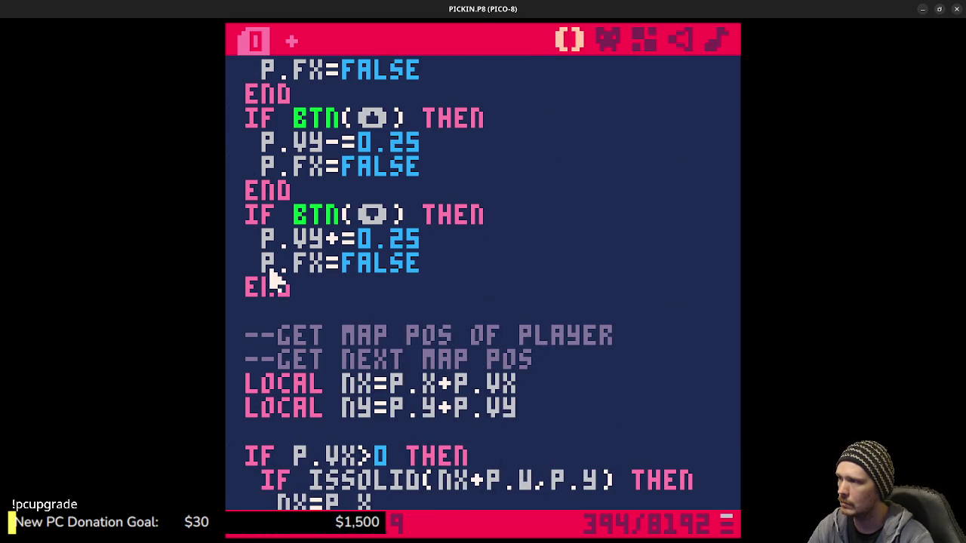
scroll(453, 287, "down", 14)
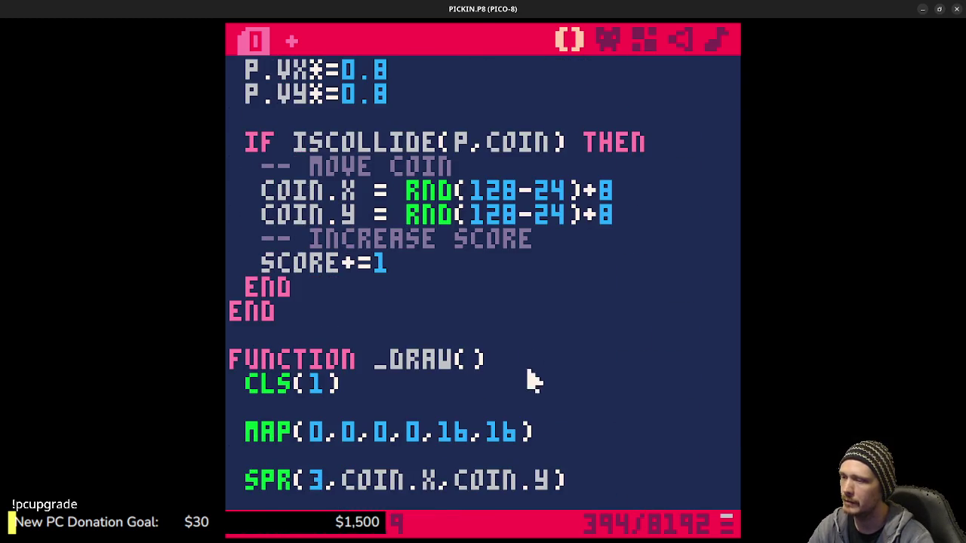
scroll(545, 405, "down", 3)
left_click(482, 240)
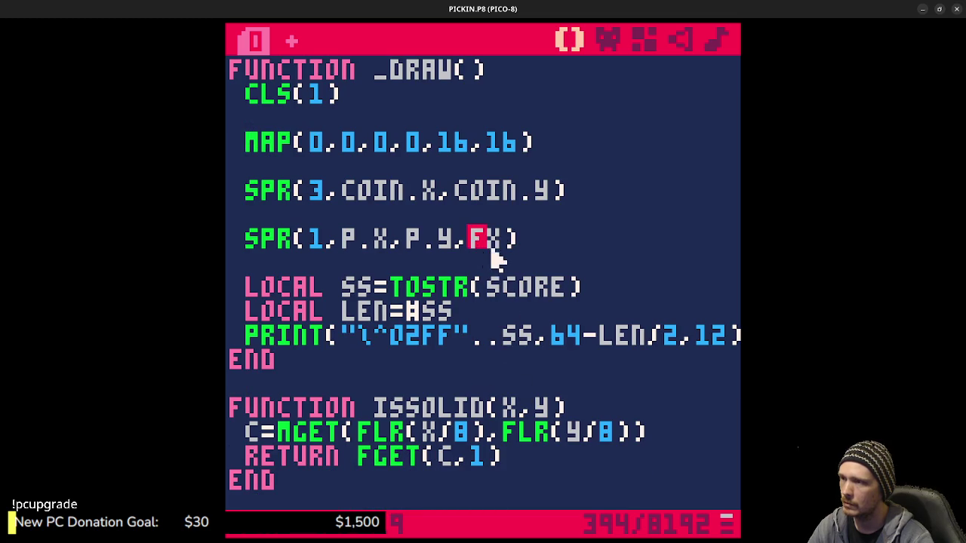
Change FX to P.FX in the player's SPR call, save, and switch to the browser.
type("P.")
key("ctrl+s")
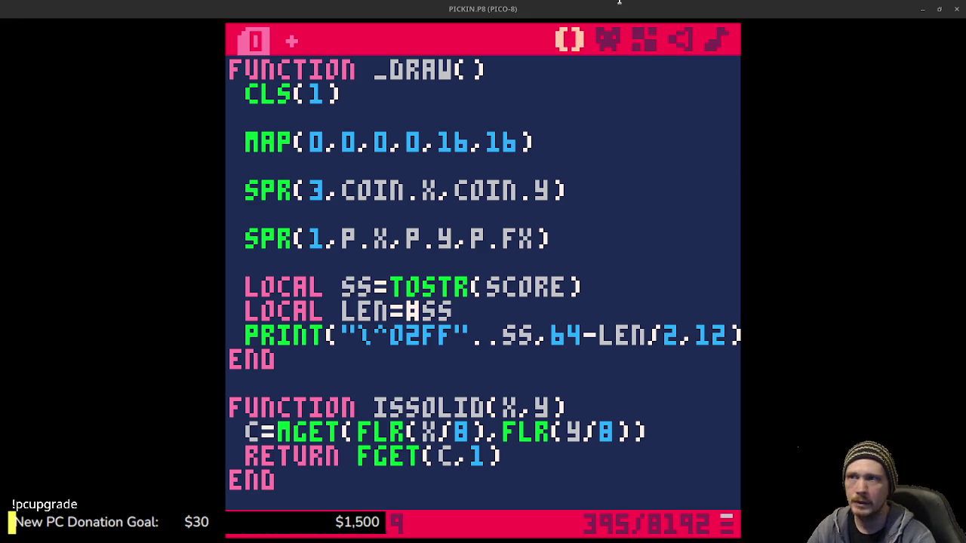
key("alt+Tab")
scroll(452, 302, "down", 3)
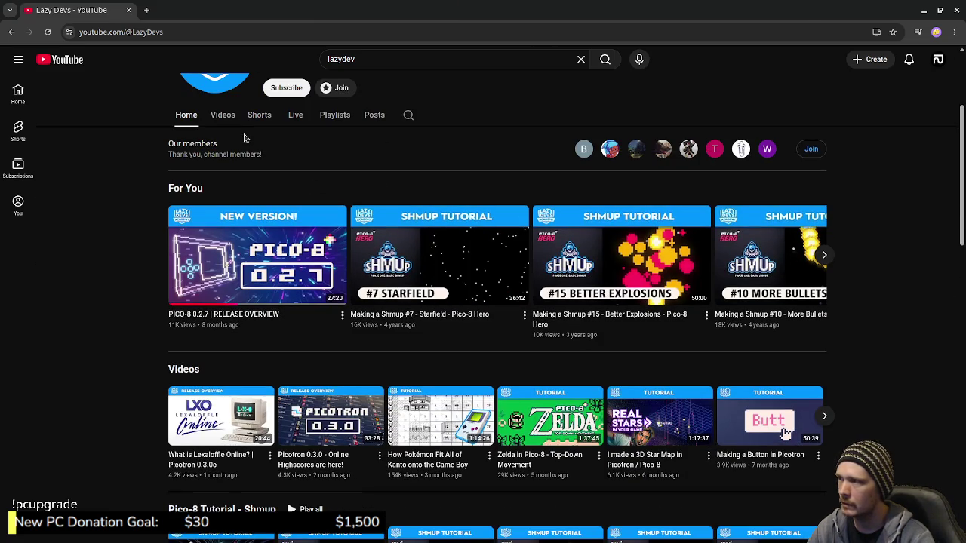
left_click(224, 117)
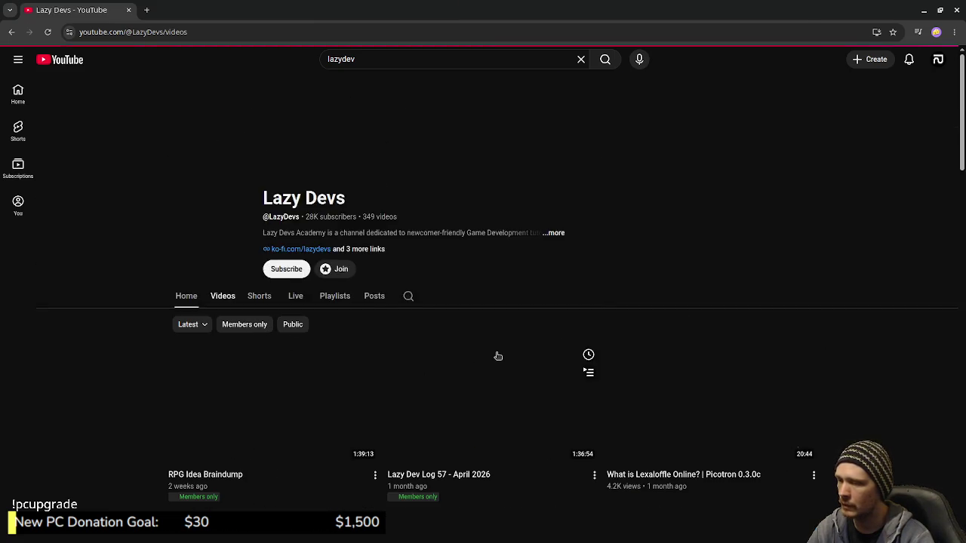
scroll(499, 355, "down", 7)
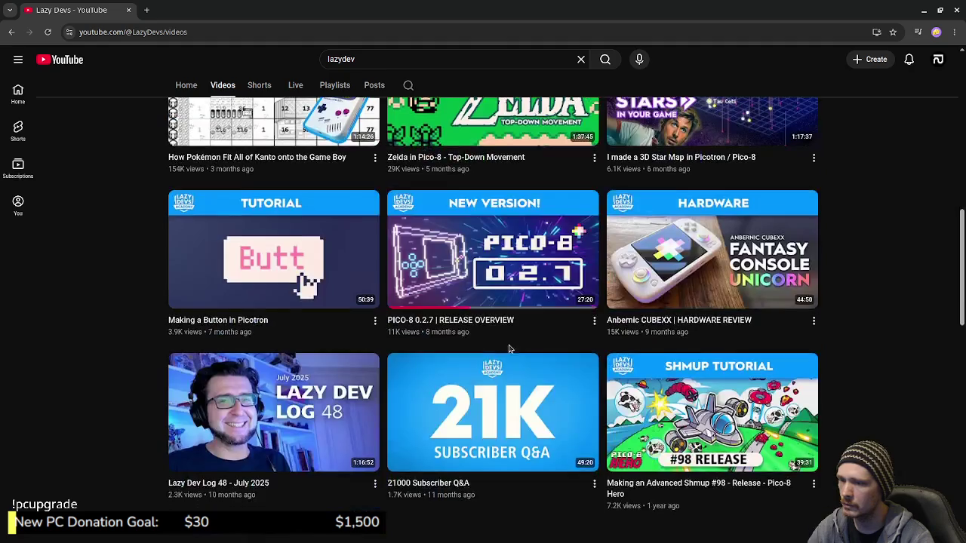
scroll(349, 217, "up", 7)
scroll(348, 217, "up", 3)
left_click(335, 236)
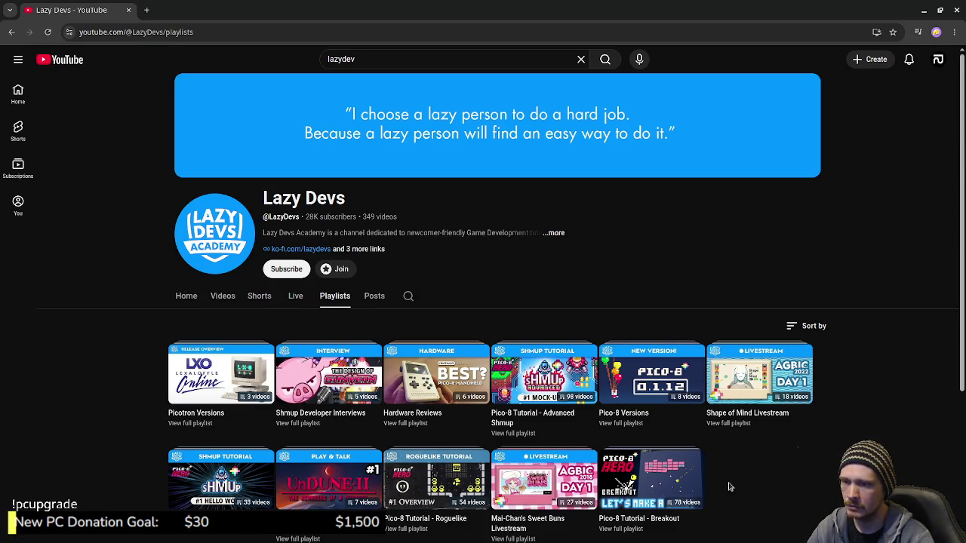
mouse_move(654, 484)
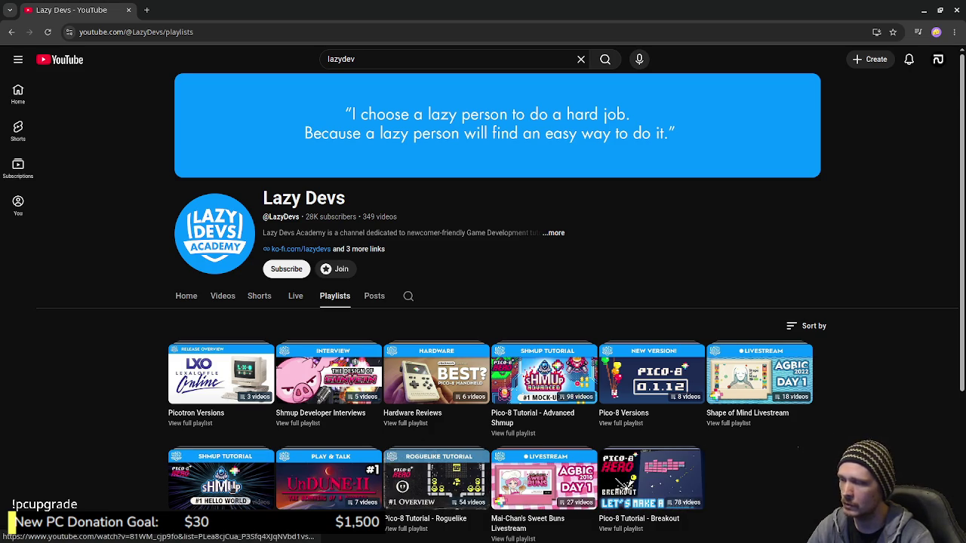
mouse_move(552, 423)
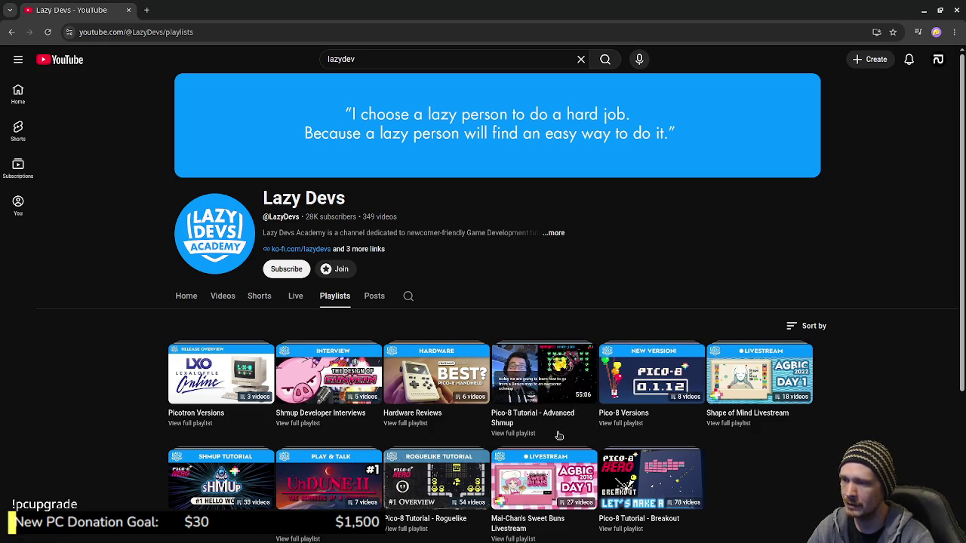
left_click(215, 297)
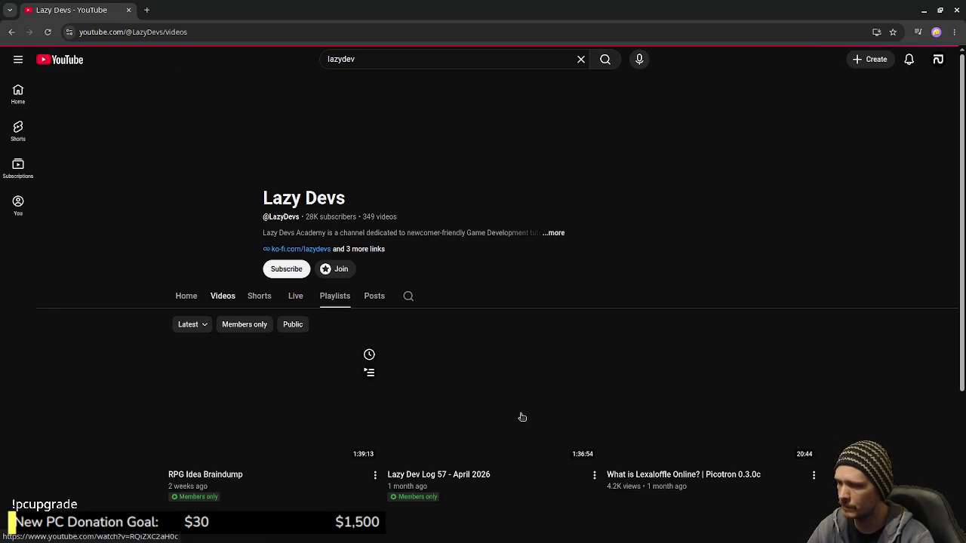
Browse the older Lazy Devs uploads, then close the browser to return to PICO-8.
scroll(522, 416, "down", 3)
scroll(522, 402, "down", 3)
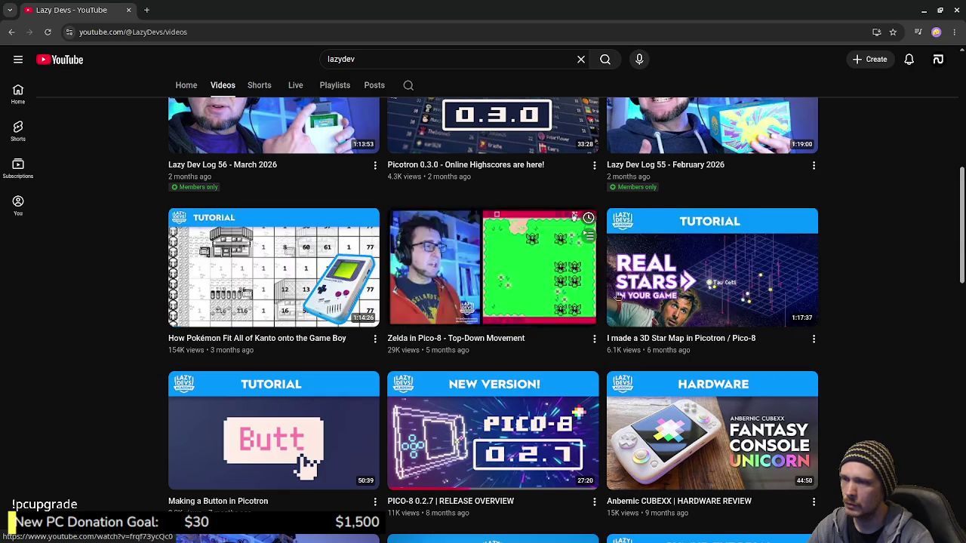
mouse_move(626, 298)
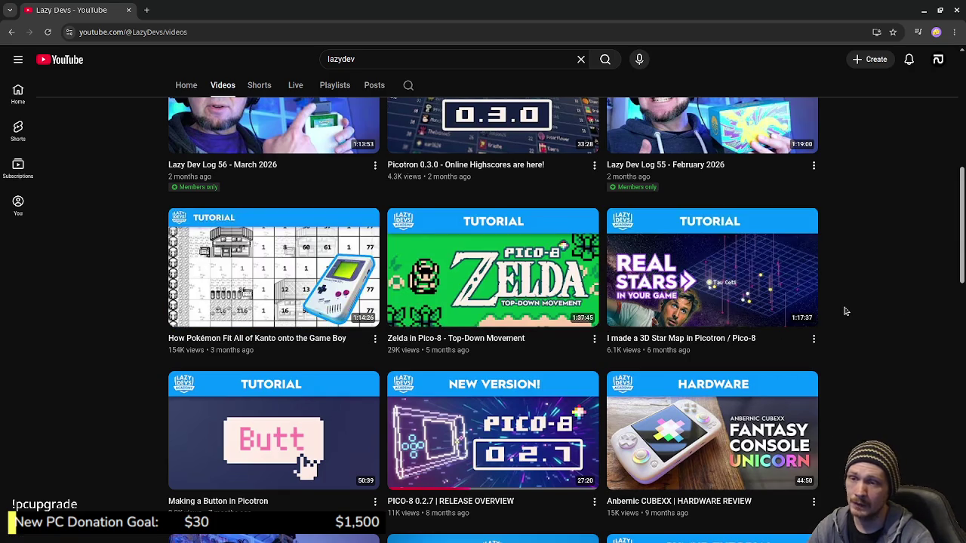
mouse_move(822, 302)
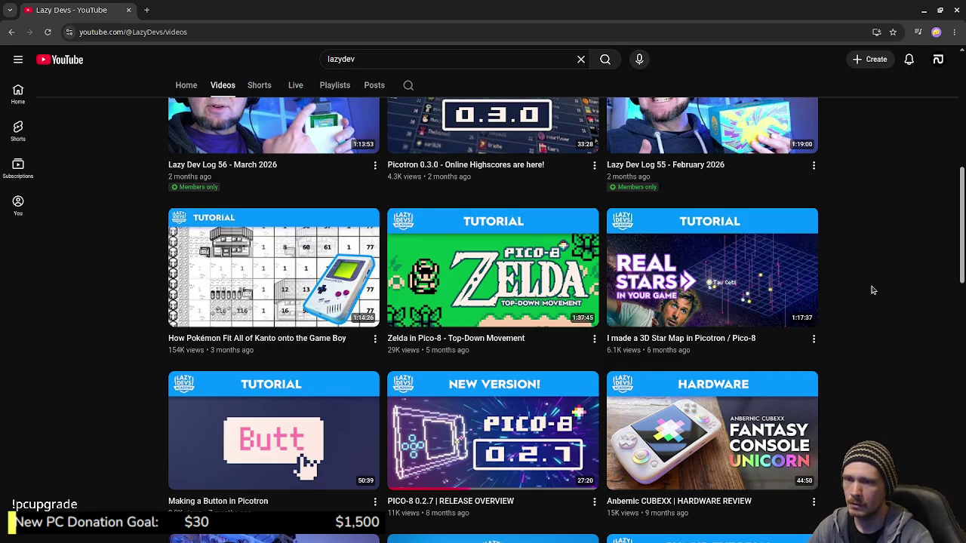
mouse_move(485, 238)
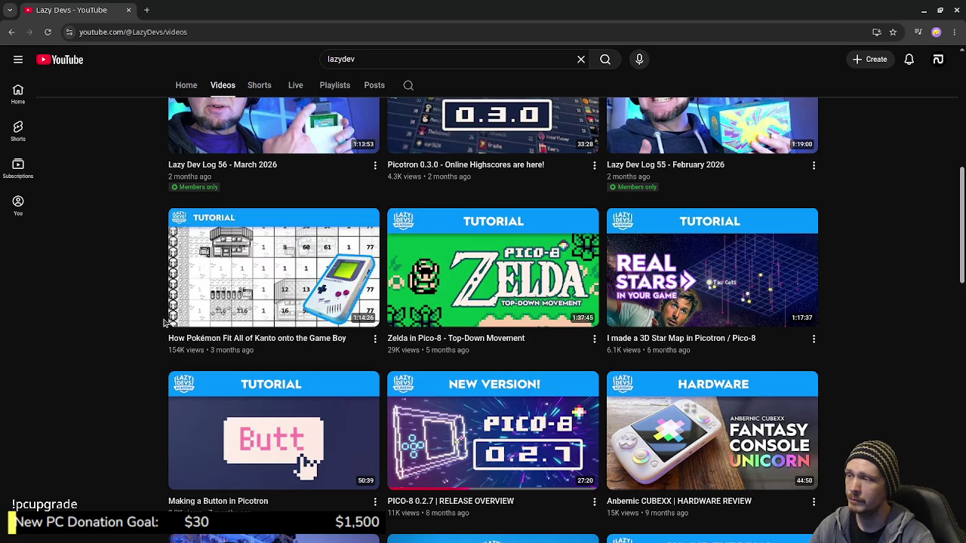
mouse_move(256, 297)
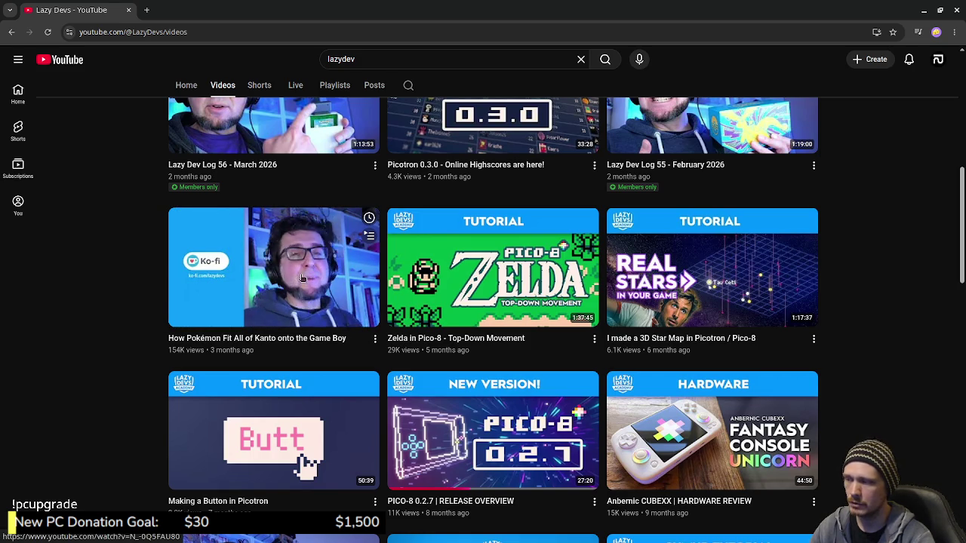
left_click(958, 10)
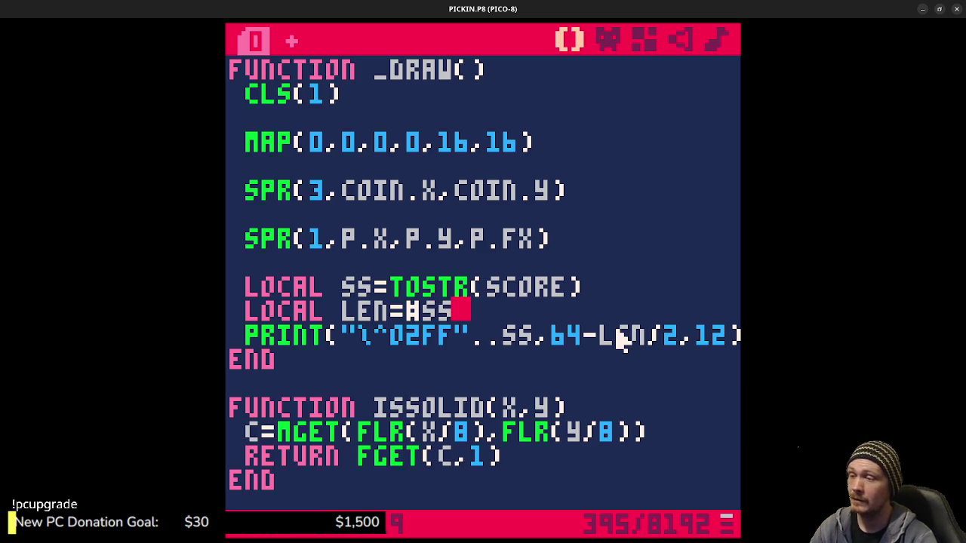
left_click(610, 399)
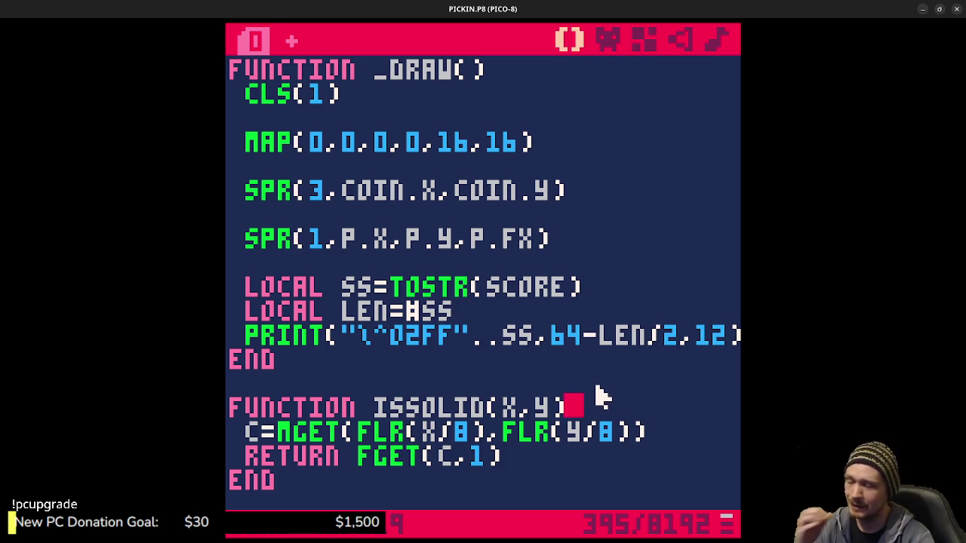
scroll(581, 379, "down", 2)
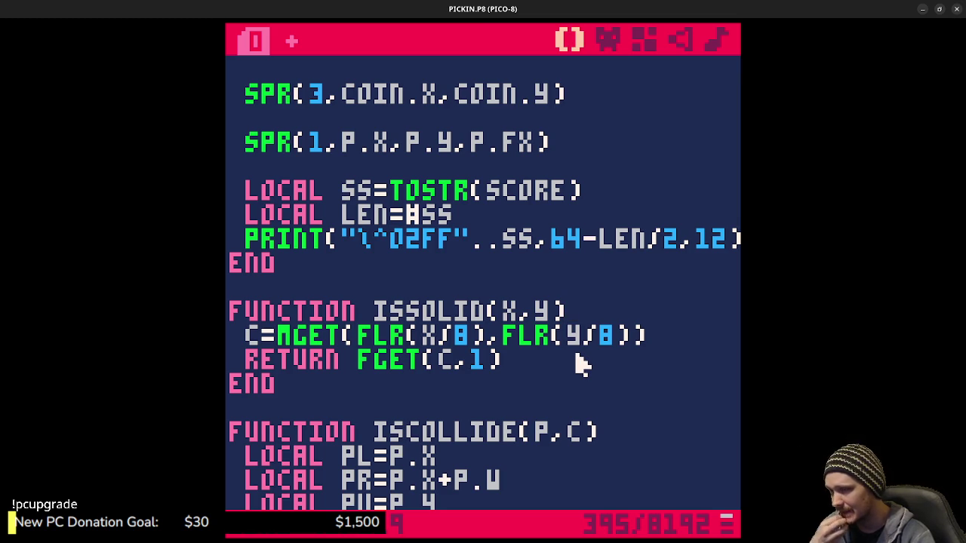
scroll(588, 372, "up", 2)
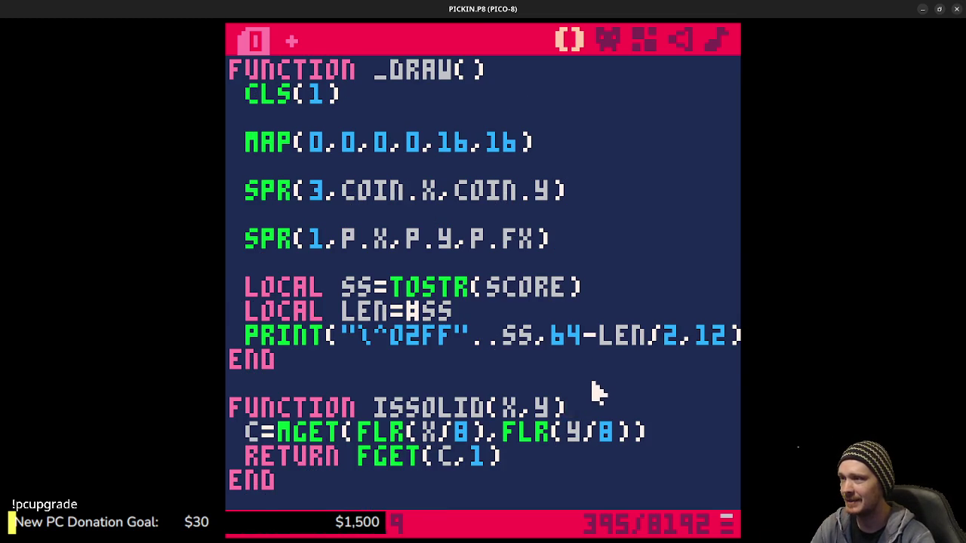
scroll(592, 388, "up", 1)
scroll(416, 282, "up", 7)
scroll(427, 284, "down", 4)
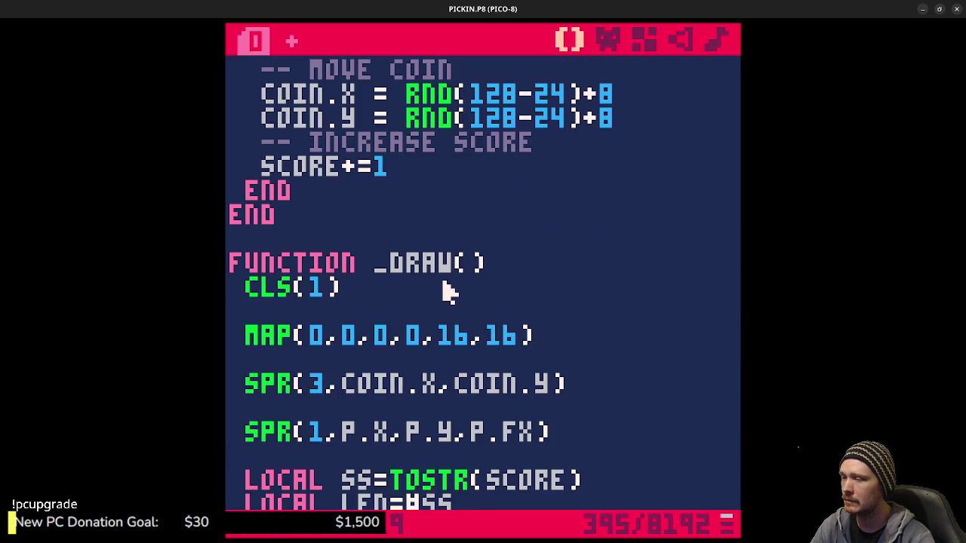
key("ctrl+u")
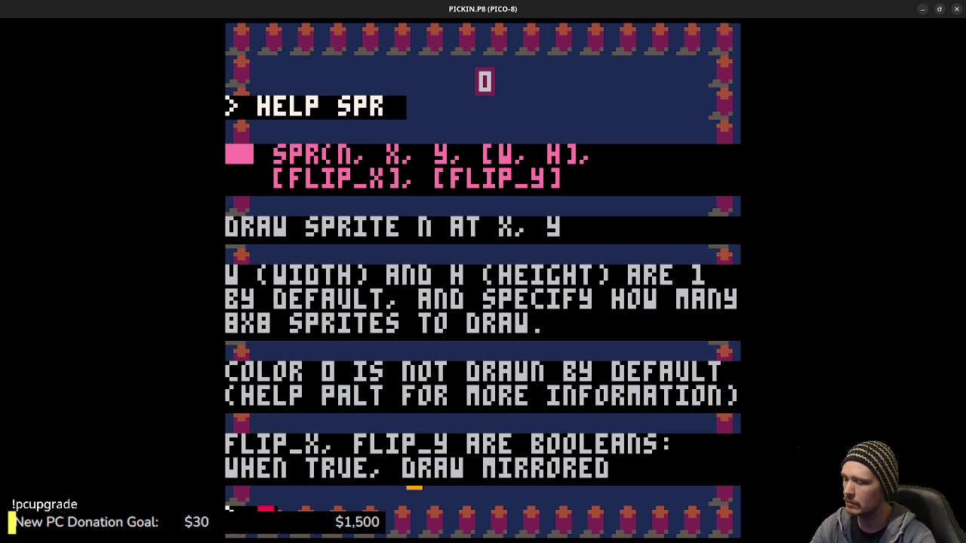
key("ctrl+r")
key("Escape")
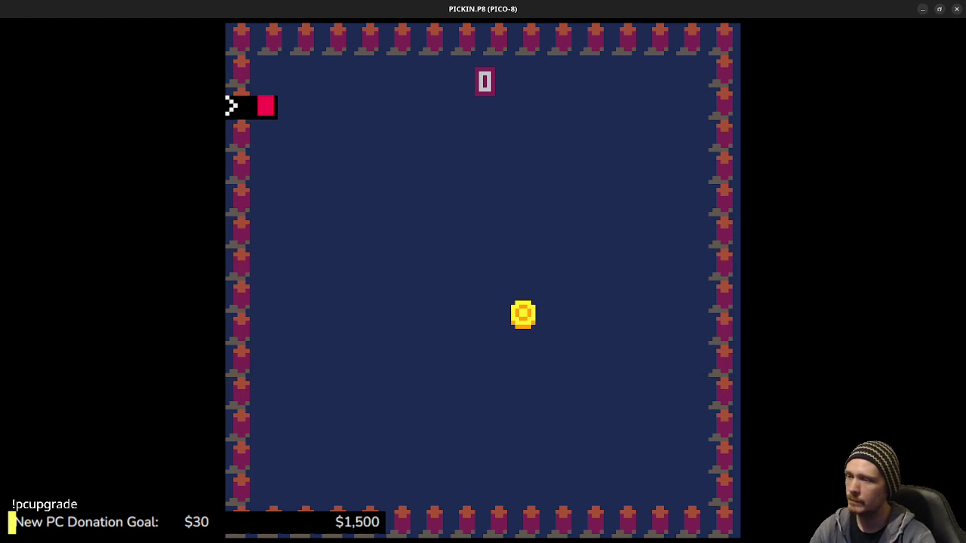
key("Escape")
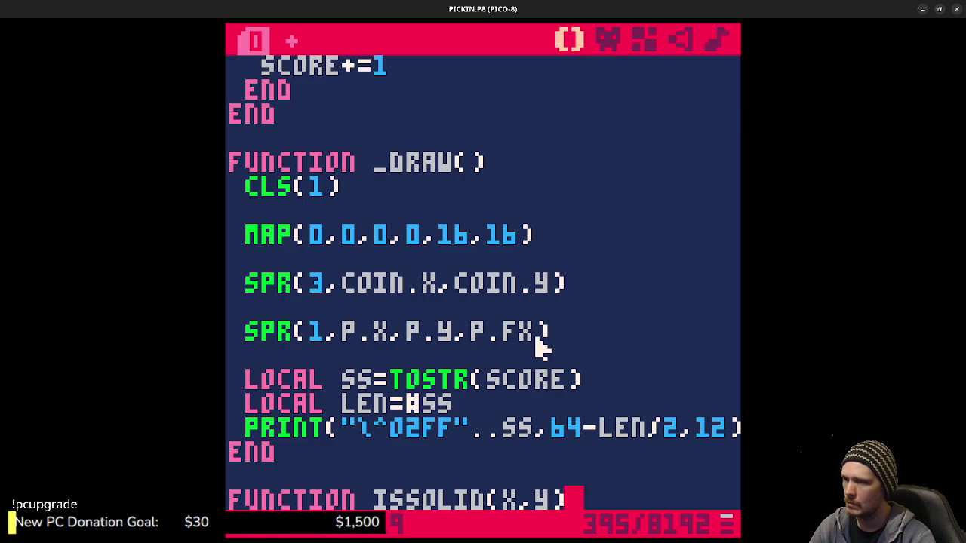
Pass TRUE instead of P.FX in the player's SPR call, save, and test-run the game.
left_click(541, 335)
key("BackSpace")
key("BackSpace")
key("BackSpace")
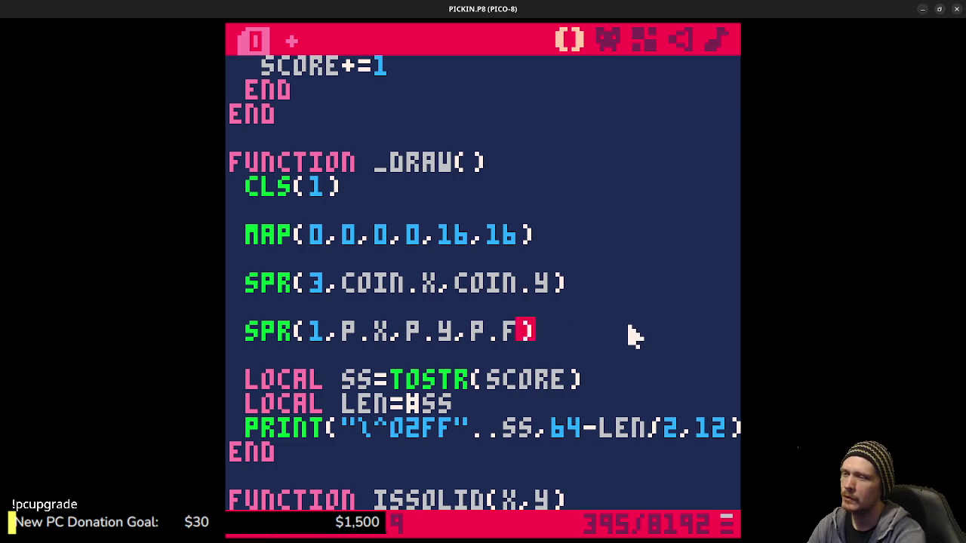
type("TRUE")
key("ctrl+s")
key("ctrl+r")
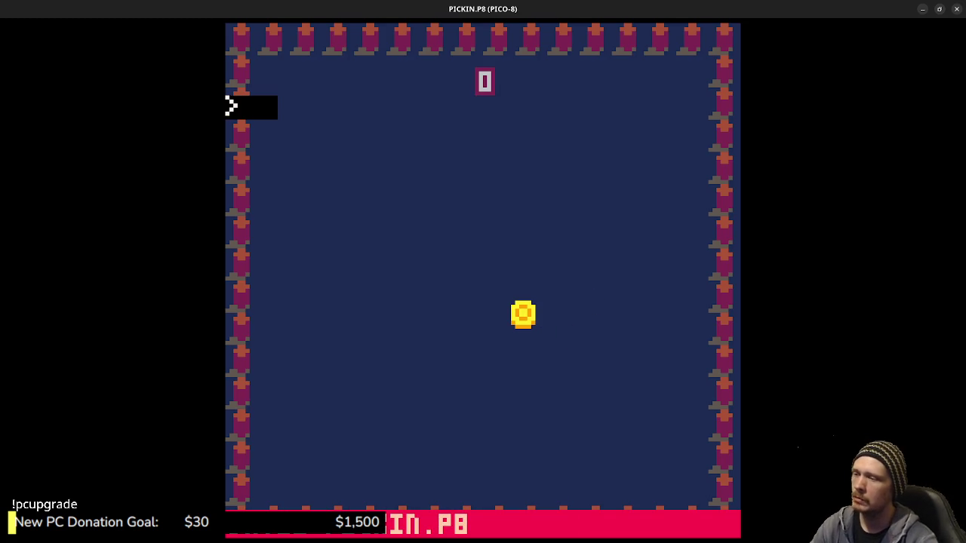
key("Escape")
key("Escape")
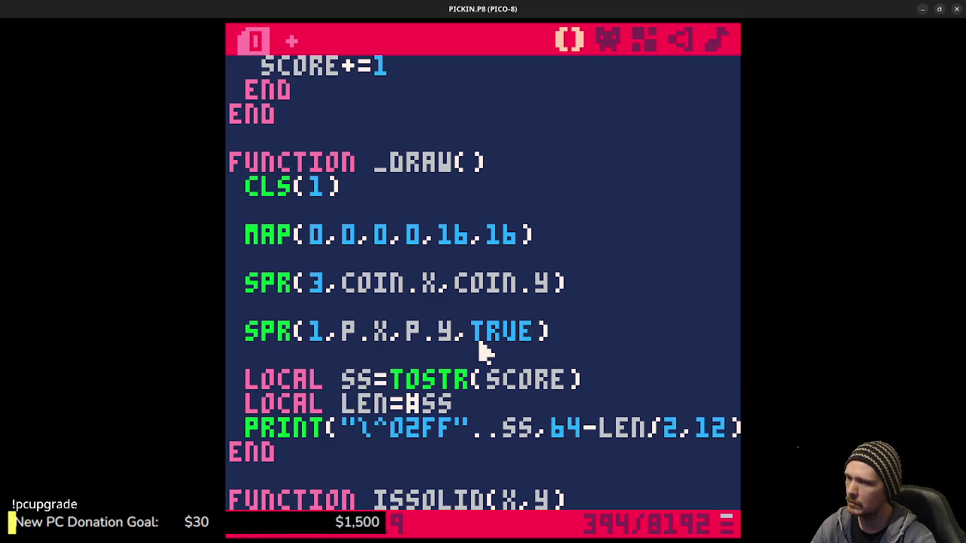
Change the SPR call's last arguments to 8,8,P.FX and run the game again.
key("BackSpace")
key("BackSpace")
key("BackSpace")
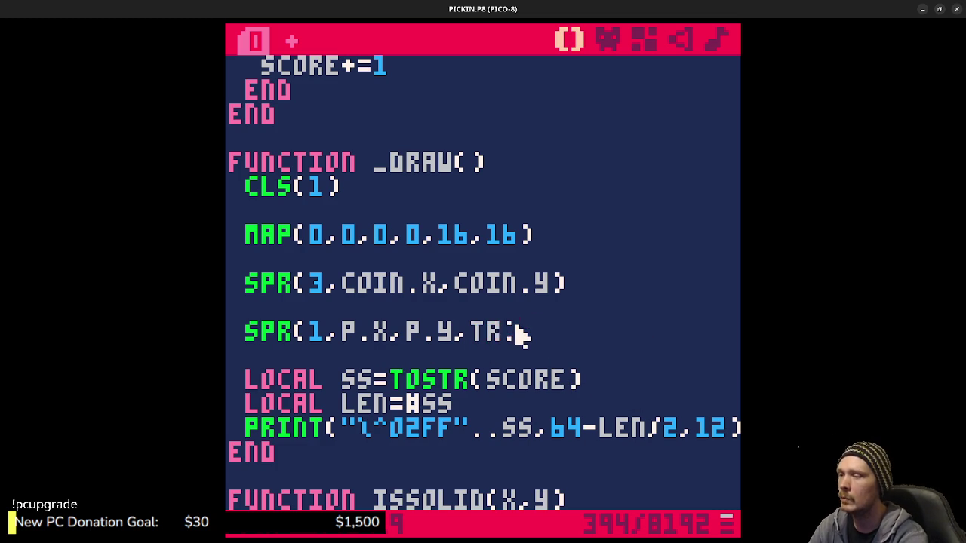
type("8,8")
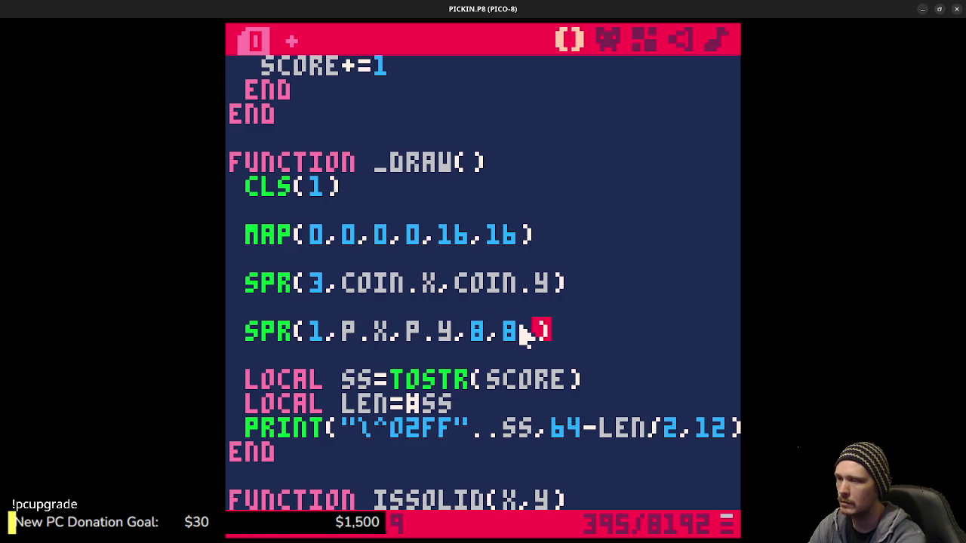
type(",P.FX")
key("ctrl+r")
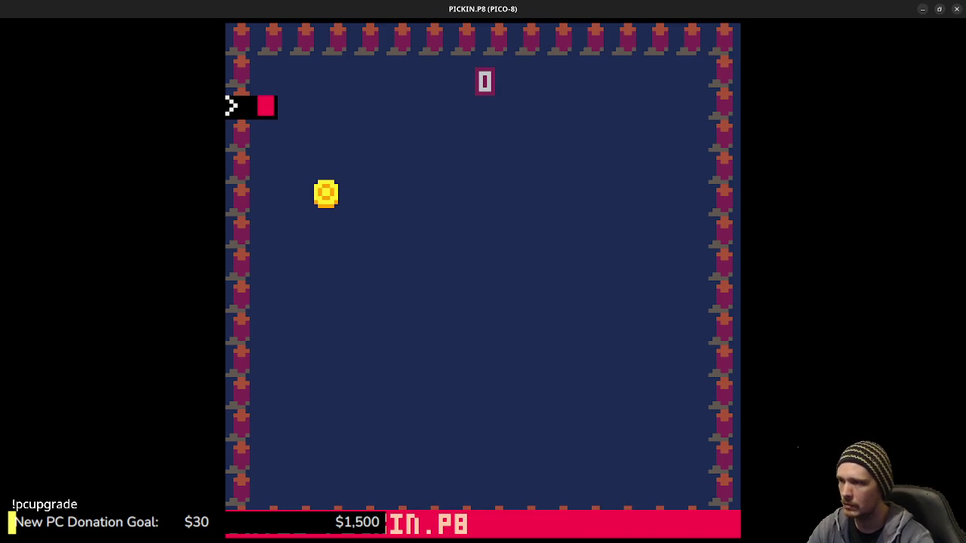